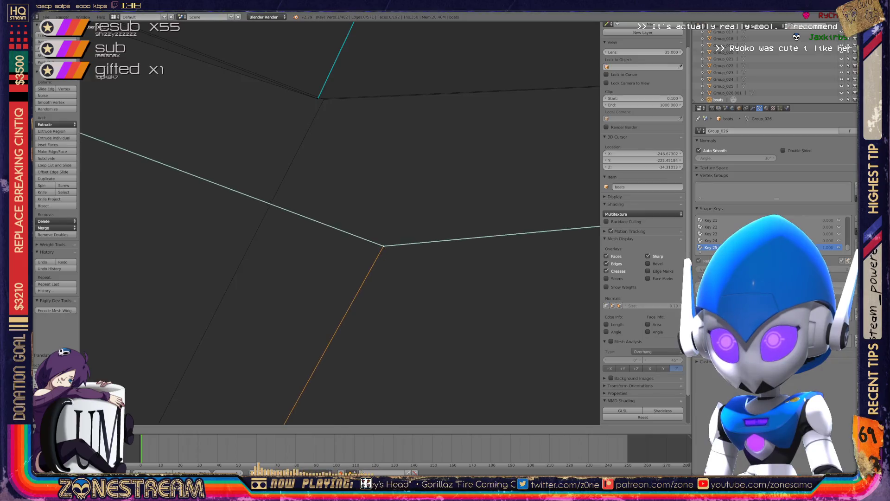
# Step: Move the selected stray vertex up into place, redoing the first attempt
pyautogui.moveTo(320, 96); pyautogui.dragTo(353, 176, button='middle')
pyautogui.scroll(-2, 340, 223)
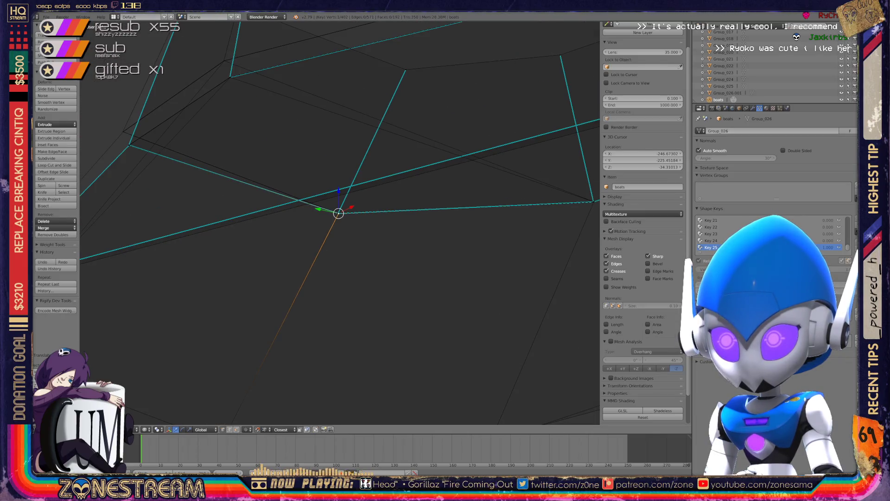
pyautogui.moveTo(339, 213)
pyautogui.keyDown('shift'); pyautogui.mouseDown(button='middle')
pyautogui.moveTo(372, 278)
pyautogui.moveTo(455, 248)
pyautogui.moveTo(545, 238)
pyautogui.moveTo(477, 229)
pyautogui.mouseUp(button='middle'); pyautogui.keyUp('shift')
pyautogui.scroll(4, 477, 228)
pyautogui.scroll(5, 340, 223)
pyautogui.moveTo(340, 223)
pyautogui.keyDown('shift'); pyautogui.mouseDown(button='middle')
pyautogui.moveTo(312, 291)
pyautogui.moveTo(308, 263)
pyautogui.moveTo(277, 392)
pyautogui.moveTo(249, 421)
pyautogui.mouseUp(button='middle'); pyautogui.keyUp('shift')
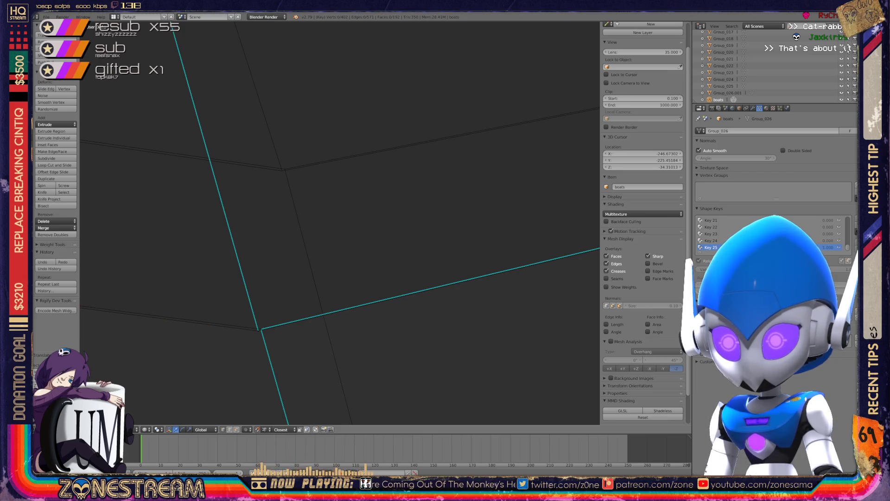
pyautogui.press('g')
pyautogui.click(282, 170)
pyautogui.hotkey('ctrl', 'z')
pyautogui.press('g')
pyautogui.press('Return')
pyautogui.press('KP_Decimal')
# Step: Snap the vertex where the edges meet onto the upper vertex
pyautogui.moveTo(337, 220); pyautogui.dragTo(477, 190, button='middle')
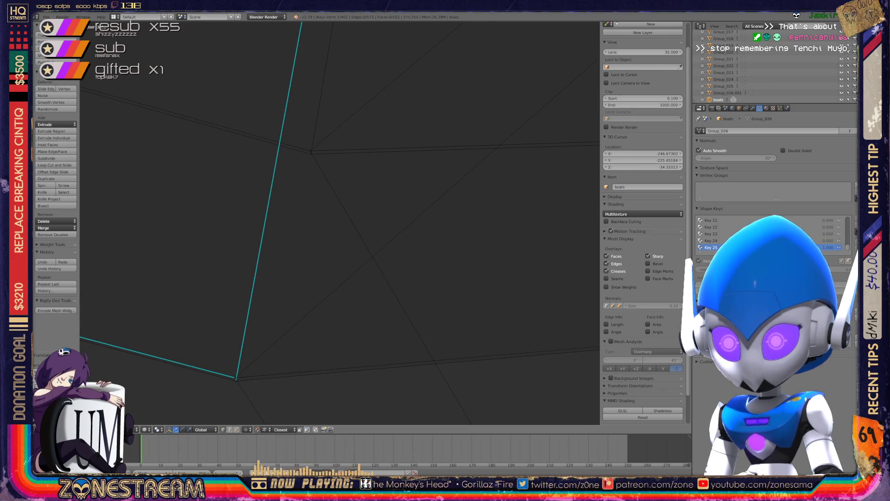
pyautogui.keyDown('shift'); pyautogui.rightClick(257, 357); pyautogui.keyUp('shift')
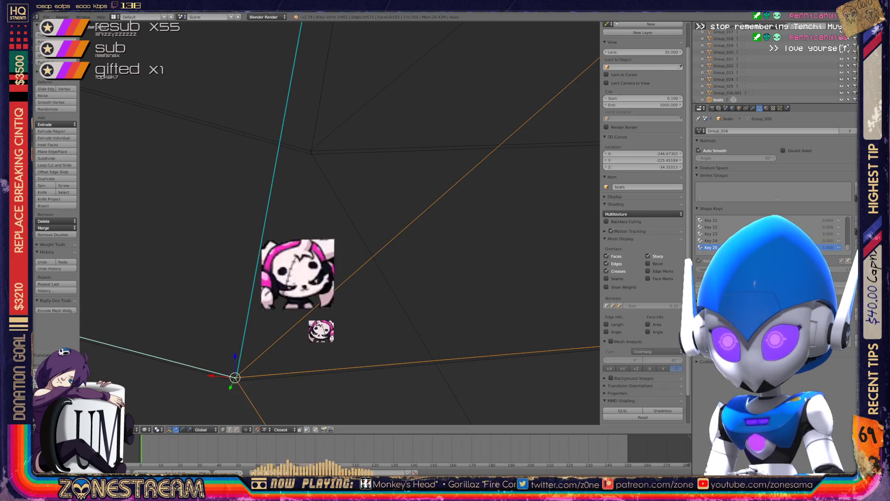
pyautogui.hotkey('ctrl', 'z')
pyautogui.hotkey('ctrl', 'z')
pyautogui.hotkey('ctrl', 'shift', 'z')
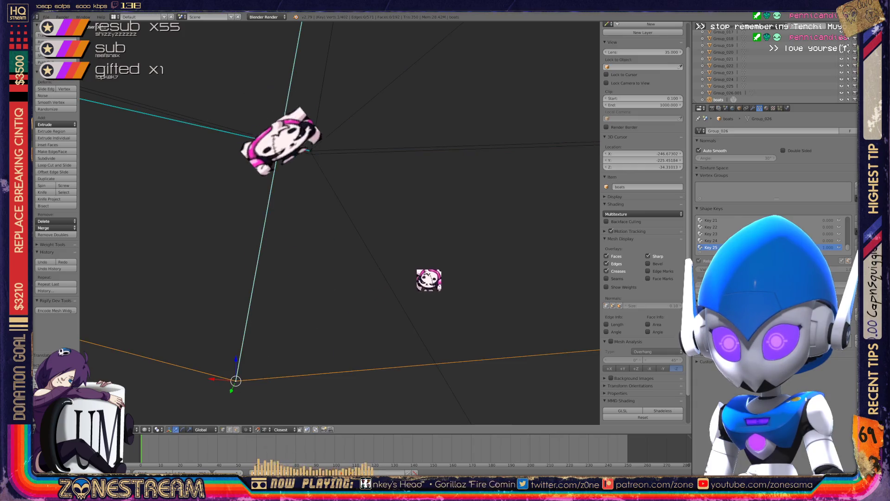
pyautogui.press('g')
pyautogui.press('Return')
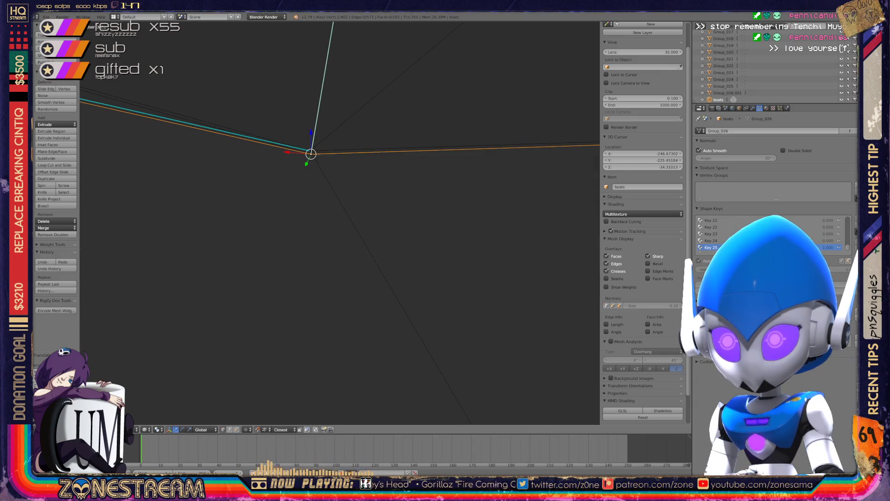
# Step: Snap the lower corner vertex onto the upper corner vertex
pyautogui.moveTo(311, 153)
pyautogui.keyDown('shift'); pyautogui.mouseDown(button='middle')
pyautogui.moveTo(335, 212)
pyautogui.moveTo(597, 280)
pyautogui.mouseUp(button='middle'); pyautogui.keyUp('shift')
pyautogui.scroll(-3, 334, 211)
pyautogui.scroll(5, 597, 280)
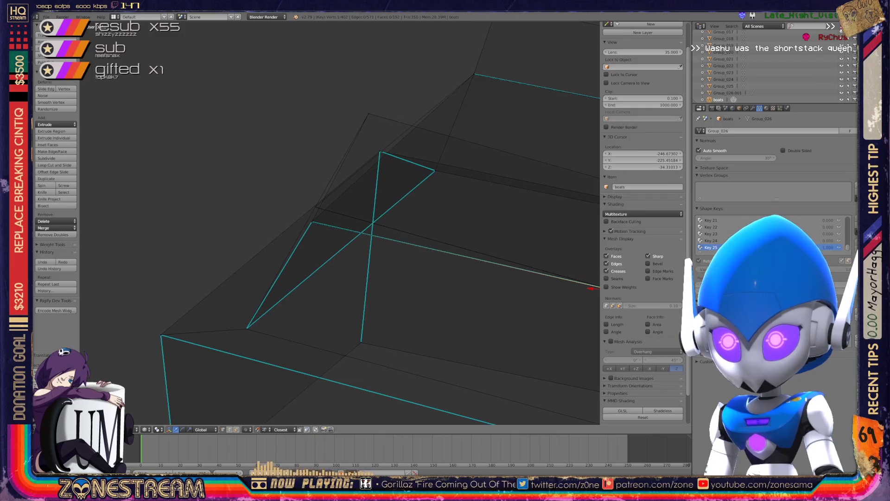
pyautogui.moveTo(597, 281)
pyautogui.keyDown('shift'); pyautogui.mouseDown(button='middle')
pyautogui.moveTo(539, 318)
pyautogui.moveTo(585, 324)
pyautogui.moveTo(537, 376)
pyautogui.mouseUp(button='middle'); pyautogui.keyUp('shift')
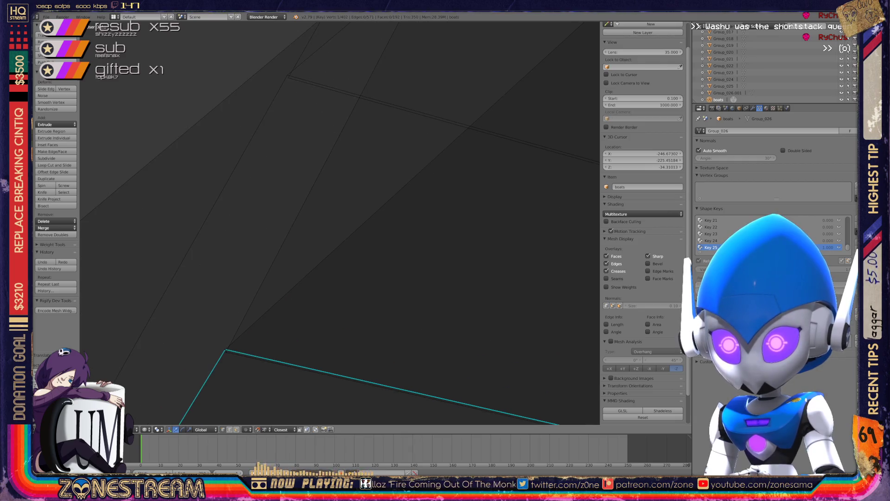
pyautogui.rightClick(226, 350)
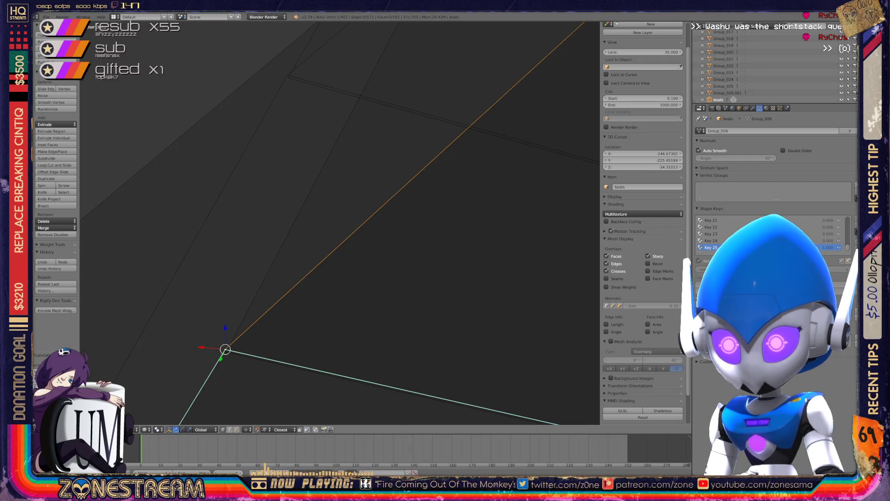
pyautogui.keyDown('shift'); pyautogui.moveTo(226, 349); pyautogui.dragTo(287, 75, button='middle'); pyautogui.keyUp('shift')
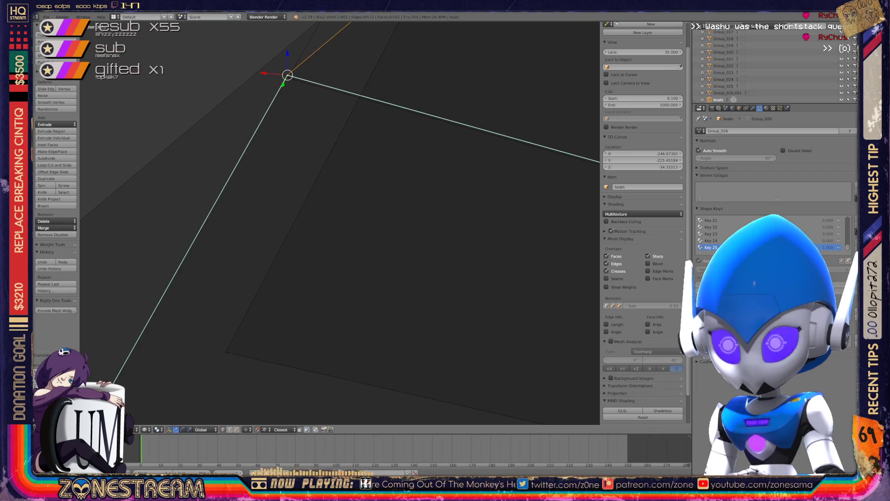
pyautogui.rightClick(226, 351)
pyautogui.press('g')
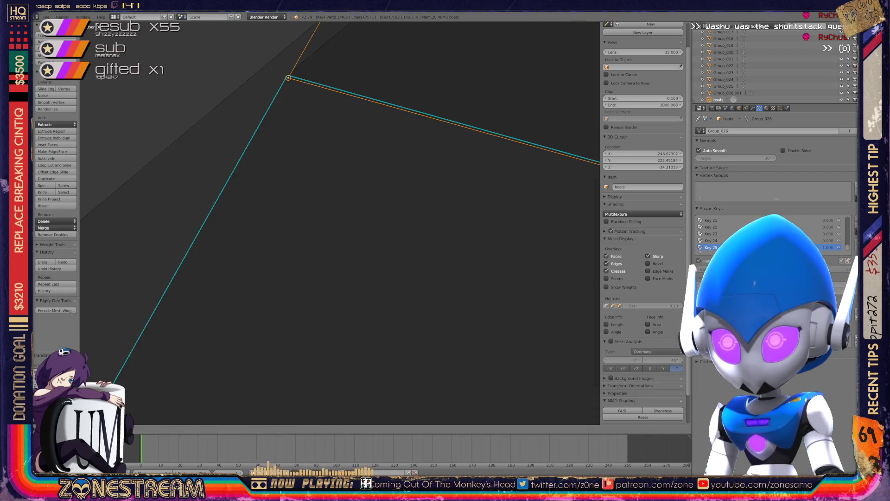
pyautogui.click(288, 77)
# Step: Recentre the view on the edited vertex and return to Object Mode
pyautogui.moveTo(288, 78)
pyautogui.keyDown('shift'); pyautogui.mouseDown(button='middle')
pyautogui.moveTo(239, 4)
pyautogui.moveTo(236, 74)
pyautogui.moveTo(253, 143)
pyautogui.moveTo(213, 104)
pyautogui.mouseUp(button='middle'); pyautogui.keyUp('shift')
pyautogui.press('KP_Decimal')
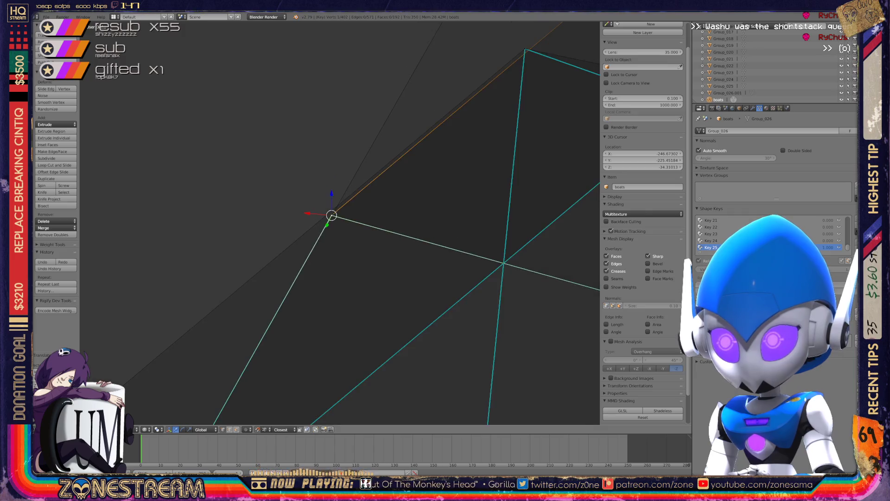
pyautogui.scroll(-2, 337, 220)
pyautogui.moveTo(334, 218)
pyautogui.keyDown('shift'); pyautogui.mouseDown(button='middle')
pyautogui.moveTo(248, 99)
pyautogui.moveTo(207, 67)
pyautogui.mouseUp(button='middle'); pyautogui.keyUp('shift')
pyautogui.scroll(-5, 340, 223)
pyautogui.press('Tab')
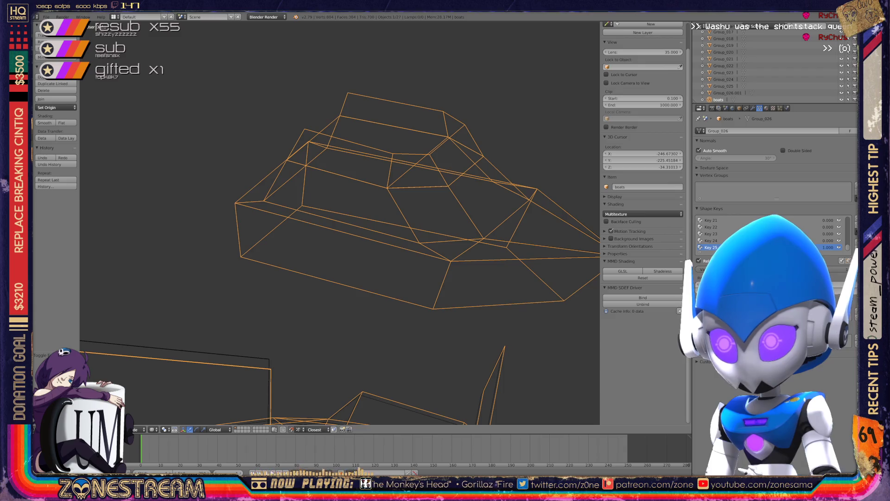
# Step: Toggle between Edit and Object Mode while orbiting and zooming around the boats mesh, ending in Edit Mode
pyautogui.press('Tab')
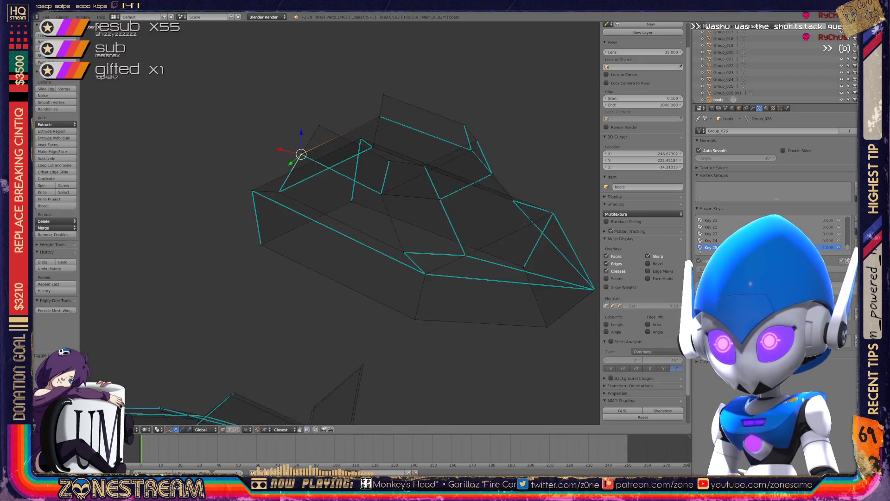
pyautogui.moveTo(340, 223); pyautogui.dragTo(288, 211, button='middle')
pyautogui.press('Tab')
pyautogui.moveTo(341, 222); pyautogui.dragTo(297, 204, button='middle')
pyautogui.press('Tab')
pyautogui.press('Tab')
pyautogui.scroll(-6, 339, 223)
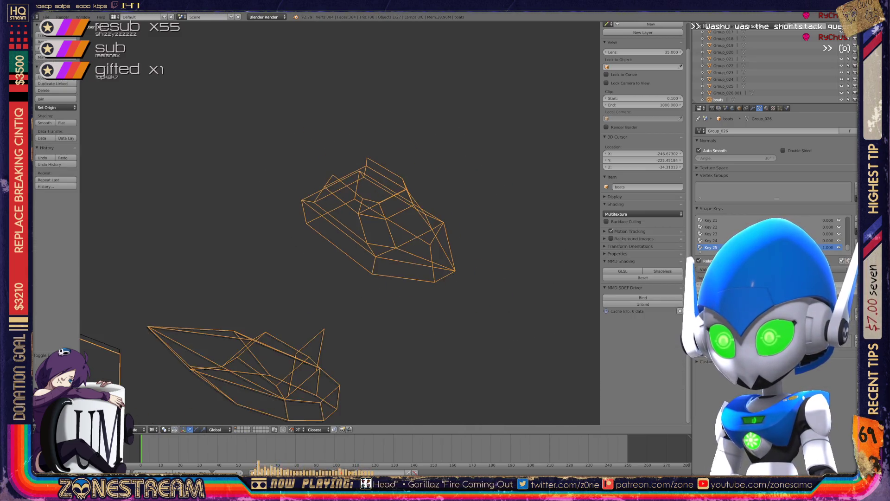
pyautogui.press('Tab')
pyautogui.press('Tab')
pyautogui.moveTo(340, 223); pyautogui.dragTo(297, 208, button='middle')
pyautogui.scroll(10, 338, 222)
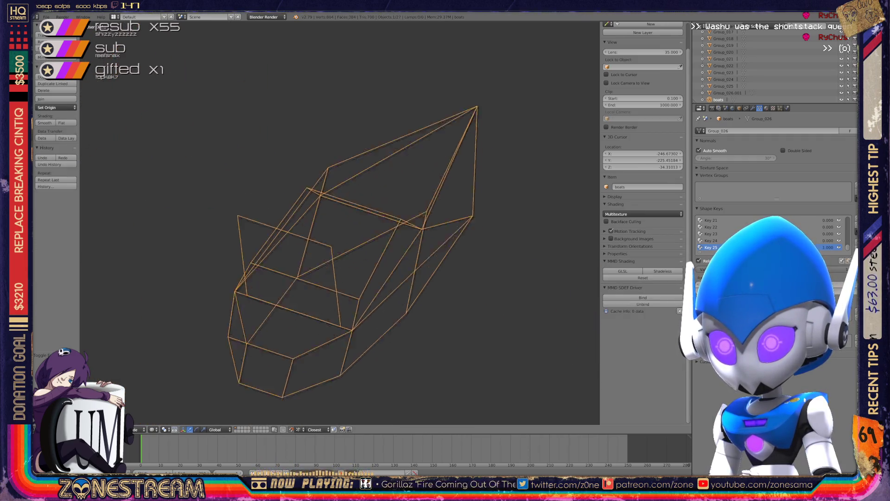
pyautogui.scroll(5, 339, 222)
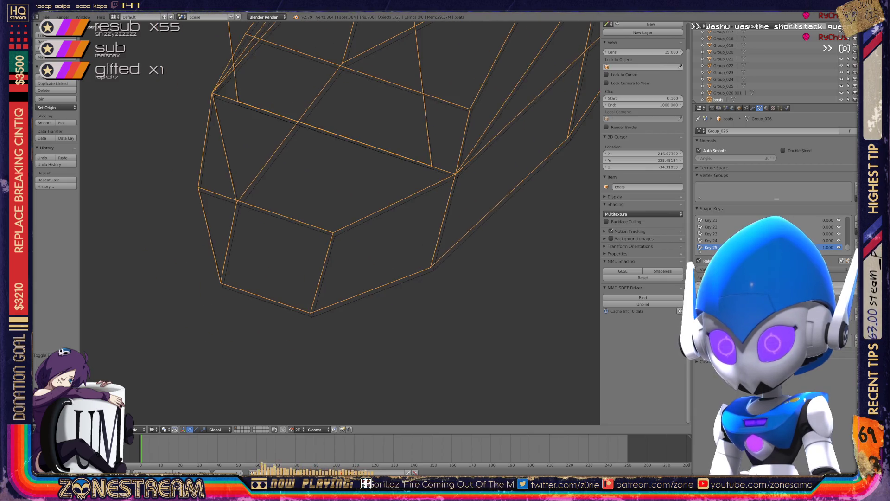
pyautogui.hotkey('ctrl', 'z')
pyautogui.hotkey('ctrl', 'z')
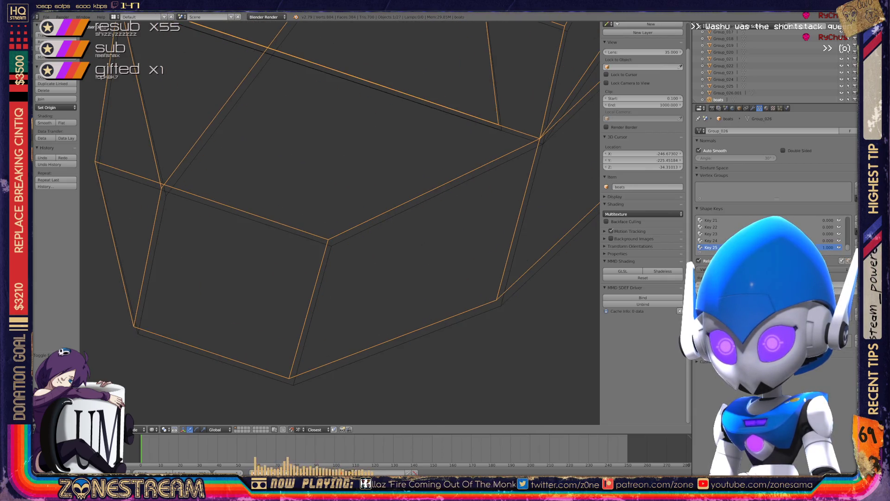
pyautogui.scroll(-7, 341, 222)
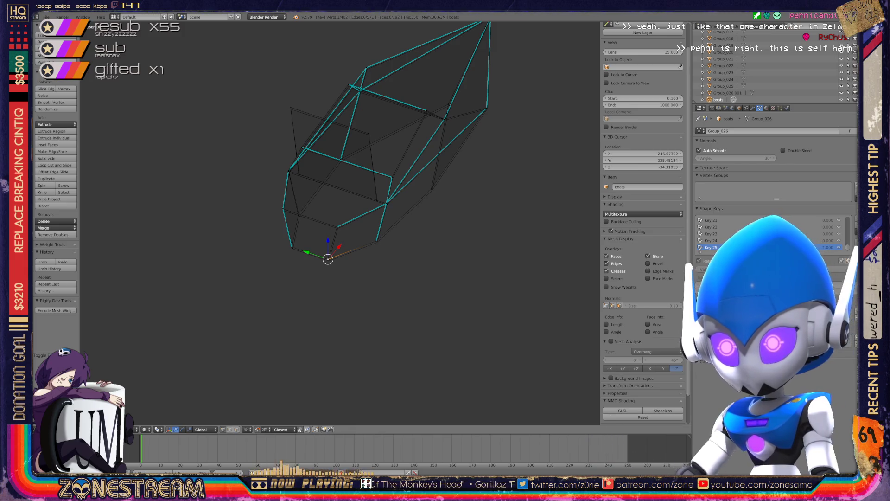
# Step: Nudge the upper vertex and the left vertex slightly downward
pyautogui.scroll(5, 339, 222)
pyautogui.keyDown('shift'); pyautogui.moveTo(340, 222); pyautogui.dragTo(347, 178, button='middle'); pyautogui.keyUp('shift')
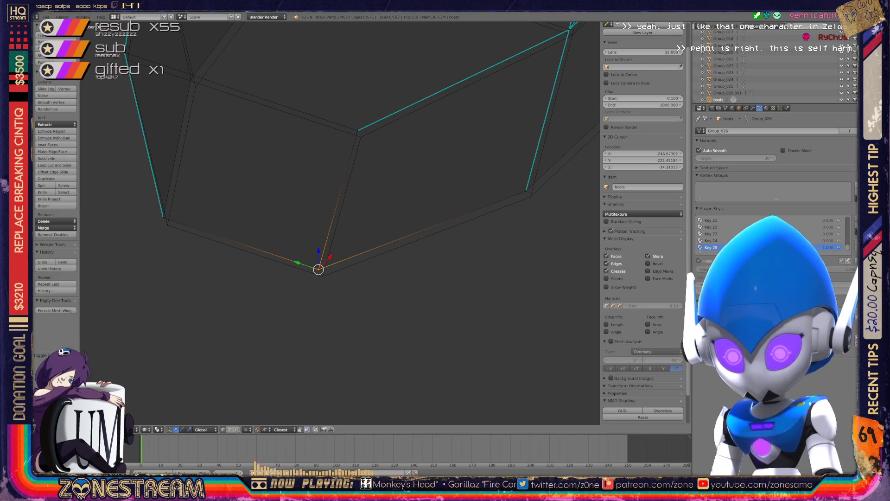
pyautogui.rightClick(358, 130)
pyautogui.moveTo(357, 131); pyautogui.dragTo(361, 137, button='right')
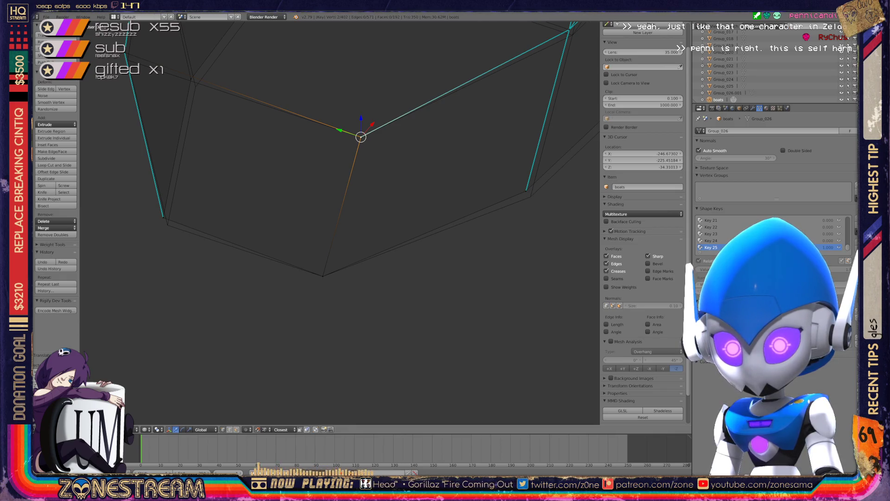
pyautogui.rightClick(163, 216)
pyautogui.moveTo(163, 217); pyautogui.dragTo(168, 225, button='right')
# Step: Nudge another vertex down, then redo its move up and to the left
pyautogui.moveTo(339, 222); pyautogui.dragTo(350, 197, button='middle')
pyautogui.moveTo(190, 156); pyautogui.dragTo(196, 165, button='right')
pyautogui.moveTo(332, 204); pyautogui.dragTo(338, 211, button='right')
pyautogui.hotkey('ctrl', 'z')
pyautogui.moveTo(338, 211)
pyautogui.keyDown('shift'); pyautogui.mouseDown(button='middle')
pyautogui.moveTo(309, 292)
pyautogui.moveTo(311, 362)
pyautogui.mouseUp(button='middle'); pyautogui.keyUp('shift')
pyautogui.moveTo(312, 361)
pyautogui.mouseDown(button='right')
pyautogui.moveTo(275, 155)
pyautogui.moveTo(280, 164)
pyautogui.mouseUp(button='right')
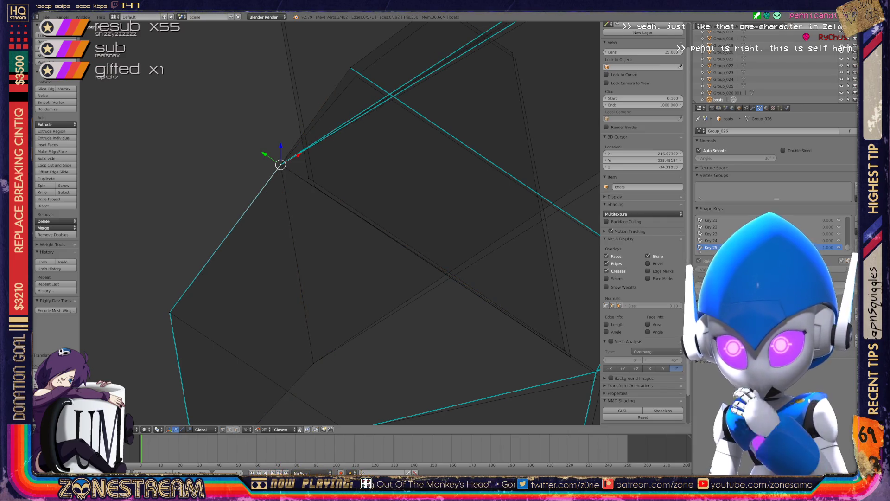
# Step: Nudge one vertex down-right and set another vertex onto the nearby corner
pyautogui.rightClick(308, 178)
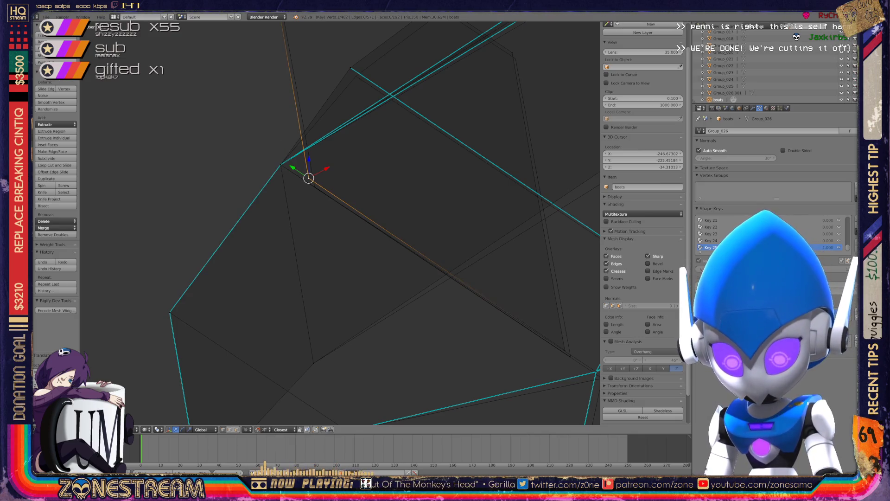
pyautogui.moveTo(309, 178)
pyautogui.mouseDown(button='right')
pyautogui.moveTo(315, 187)
pyautogui.moveTo(351, 68)
pyautogui.mouseUp(button='right')
pyautogui.moveTo(351, 68)
pyautogui.mouseDown(button='middle')
pyautogui.moveTo(344, 149)
pyautogui.moveTo(225, 65)
pyautogui.moveTo(192, 66)
pyautogui.moveTo(172, 47)
pyautogui.moveTo(183, 42)
pyautogui.mouseUp(button='middle')
pyautogui.rightClick(273, 234)
pyautogui.press('g')
pyautogui.press('Return')
# Step: Reposition the vertex at the edge junction over several attempts, then deselect all
pyautogui.rightClick(300, 172)
pyautogui.moveTo(301, 139)
pyautogui.keyDown('shift'); pyautogui.mouseDown(button='middle')
pyautogui.moveTo(302, 181)
pyautogui.moveTo(277, 229)
pyautogui.mouseUp(button='middle'); pyautogui.keyUp('shift')
pyautogui.press('g')
pyautogui.press('Return')
pyautogui.press('g')
pyautogui.press('Return')
pyautogui.press('g')
pyautogui.rightClick(328, 159)
pyautogui.press('a')
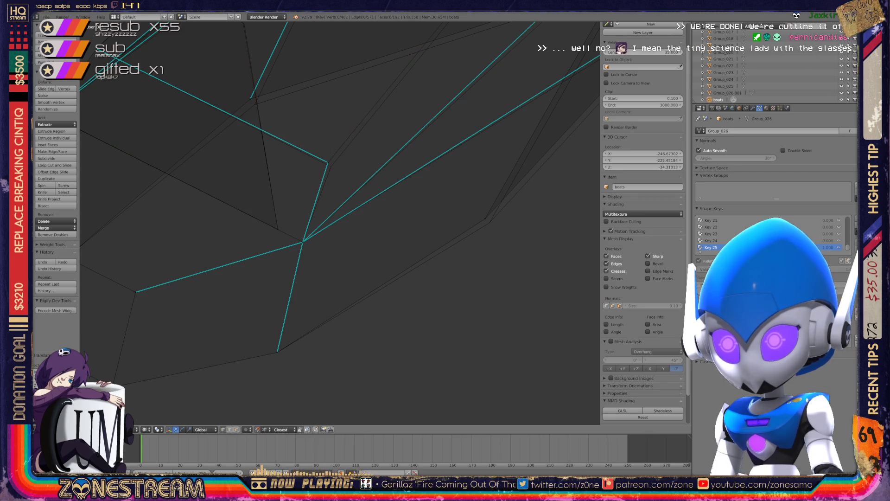
pyautogui.press('g')
pyautogui.press('Return')
pyautogui.press('g')
pyautogui.press('Escape')
pyautogui.press('a')
# Step: Nudge the upper vertex, a right-side vertex and another vertex slightly down-right
pyautogui.rightClick(254, 104)
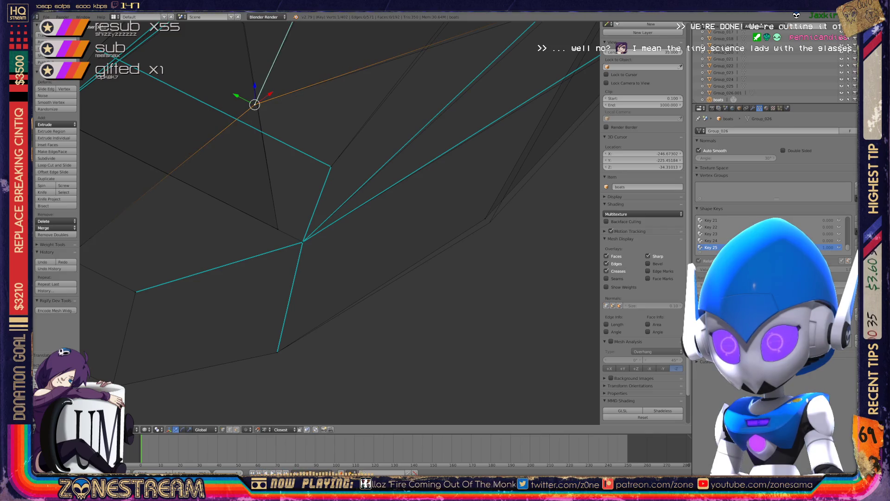
pyautogui.press('g')
pyautogui.moveTo(485, 218); pyautogui.dragTo(490, 223)
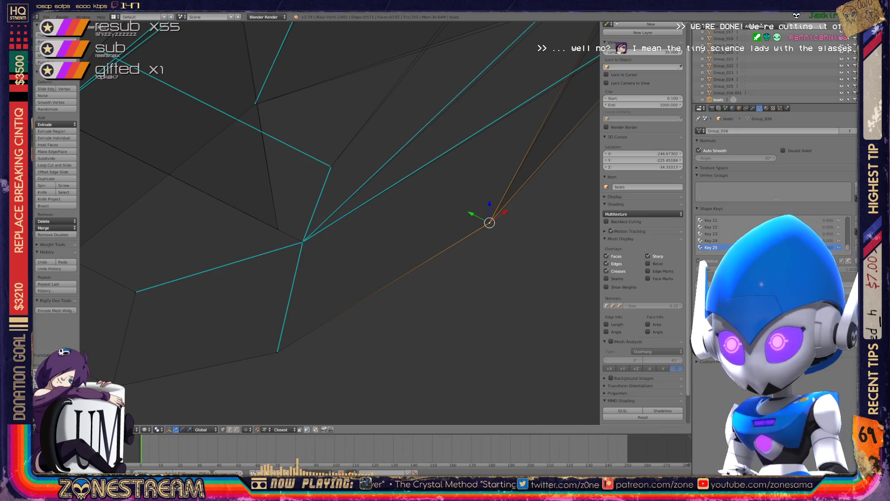
pyautogui.moveTo(339, 223); pyautogui.dragTo(200, 314, button='middle')
pyautogui.rightClick(409, 181)
pyautogui.moveTo(409, 182); pyautogui.dragTo(413, 185, button='right')
pyautogui.rightClick(264, 196)
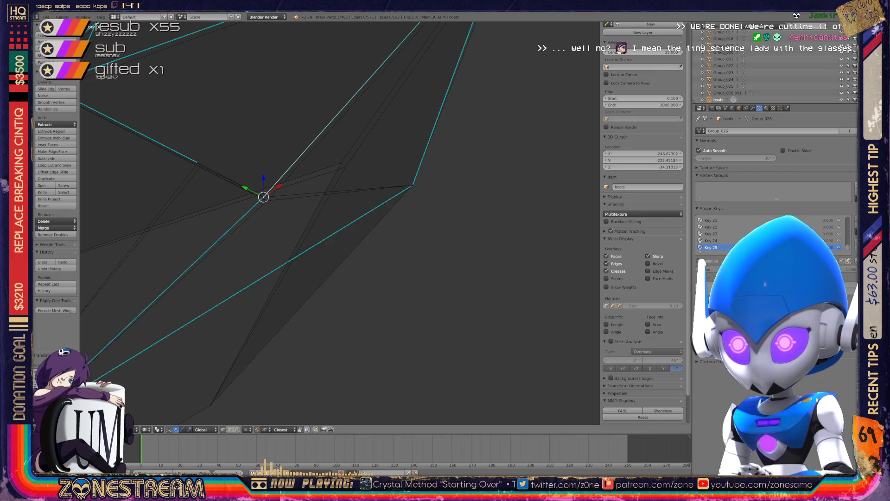
pyautogui.moveTo(263, 196); pyautogui.dragTo(267, 200, button='right')
pyautogui.moveTo(266, 199)
pyautogui.mouseDown(button='middle')
pyautogui.moveTo(439, 254)
pyautogui.moveTo(270, 234)
pyautogui.mouseUp(button='middle')
pyautogui.rightClick(483, 331)
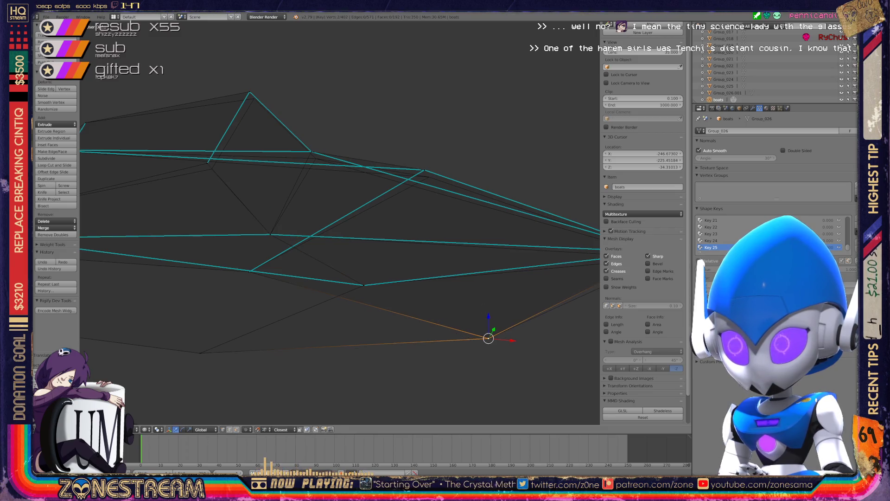
# Step: Move the selected lower-right vertex onto the seat's tip
pyautogui.moveTo(484, 331); pyautogui.dragTo(445, 336, button='middle')
pyautogui.press('g')
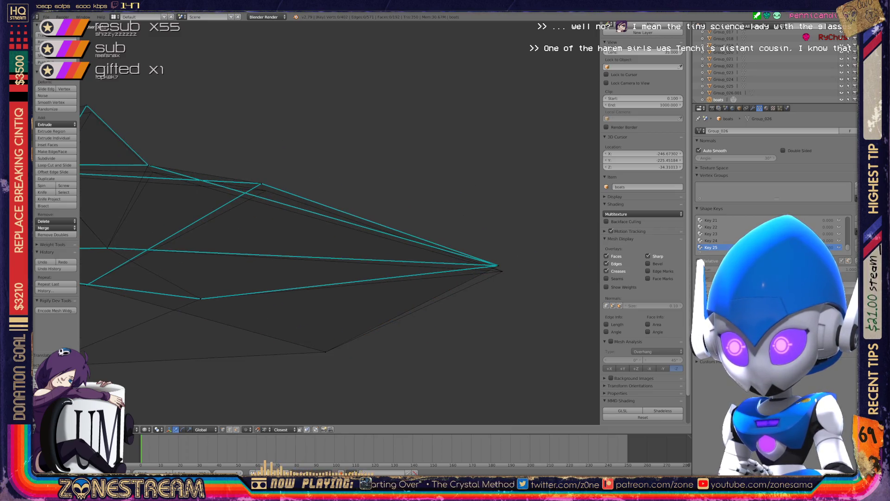
pyautogui.click(503, 271)
pyautogui.moveTo(503, 271); pyautogui.dragTo(422, 250, button='middle')
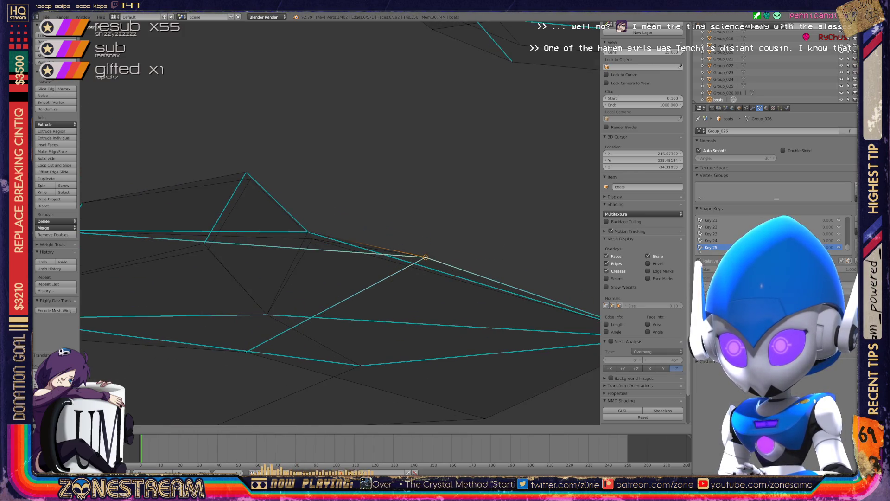
# Step: Nudge two lower vertices of the seat slightly down and to the right
pyautogui.rightClick(308, 231)
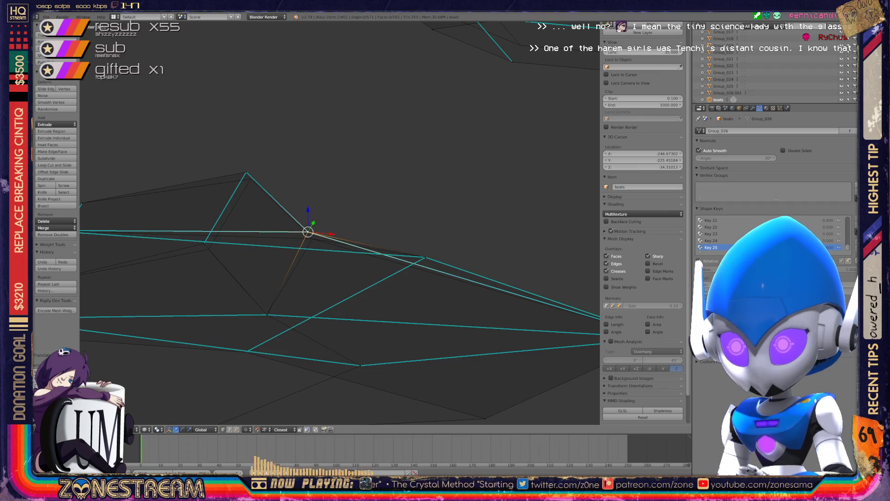
pyautogui.moveTo(308, 232); pyautogui.dragTo(312, 238)
pyautogui.rightClick(204, 243)
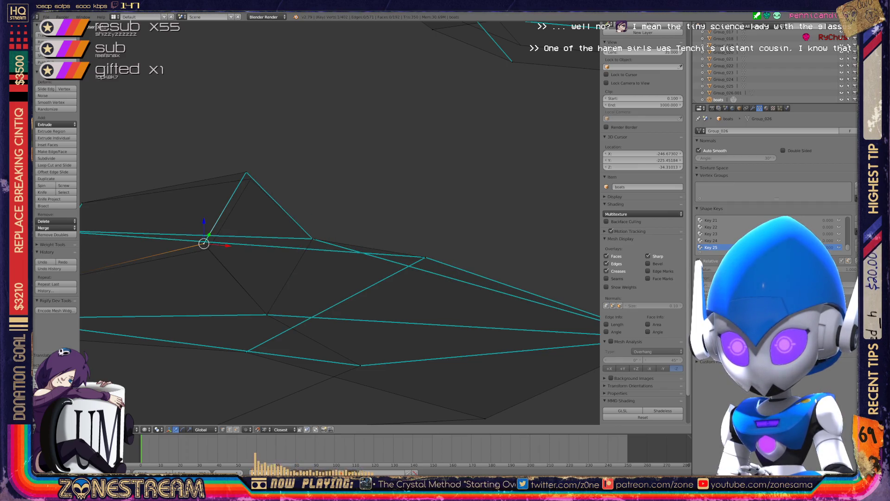
pyautogui.moveTo(204, 243); pyautogui.dragTo(209, 248)
# Step: Select the peak vertex of the seat shape
pyautogui.rightClick(246, 172)
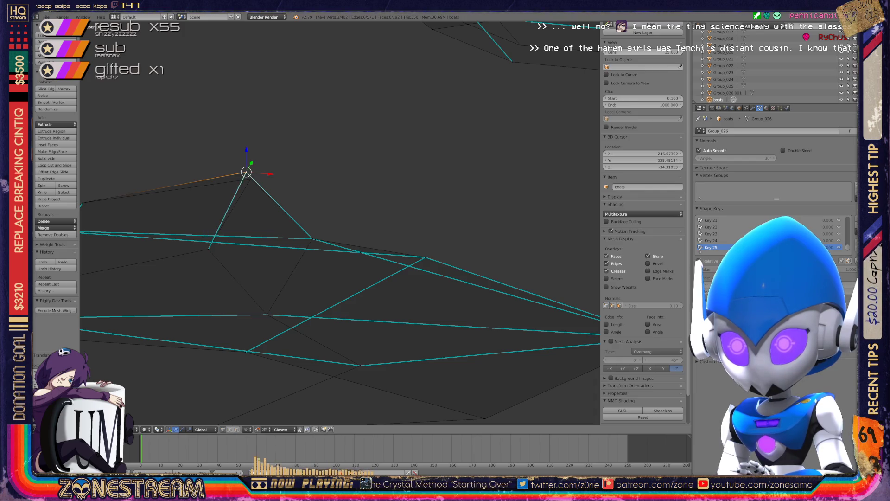
pyautogui.moveTo(251, 185)
pyautogui.keyDown('shift'); pyautogui.mouseDown(button='middle')
pyautogui.moveTo(476, 153)
pyautogui.moveTo(505, 218)
pyautogui.mouseUp(button='middle'); pyautogui.keyUp('shift')
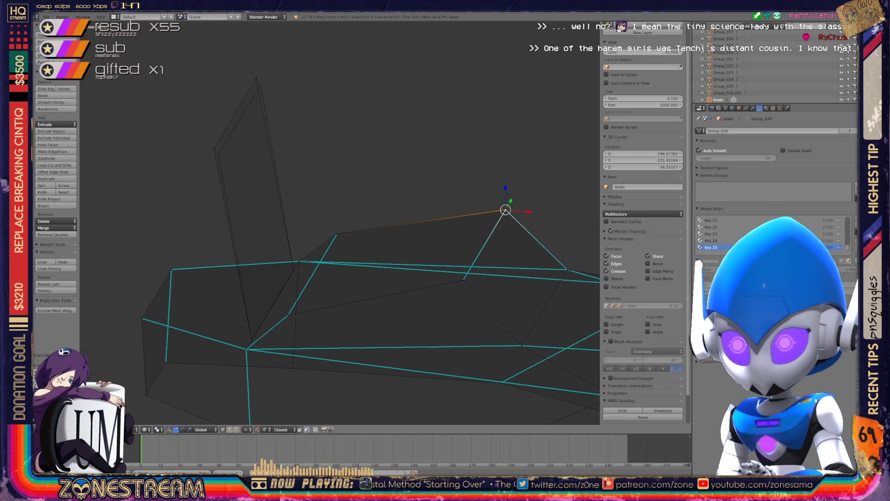
pyautogui.rightClick(219, 155)
pyautogui.rightClick(259, 82)
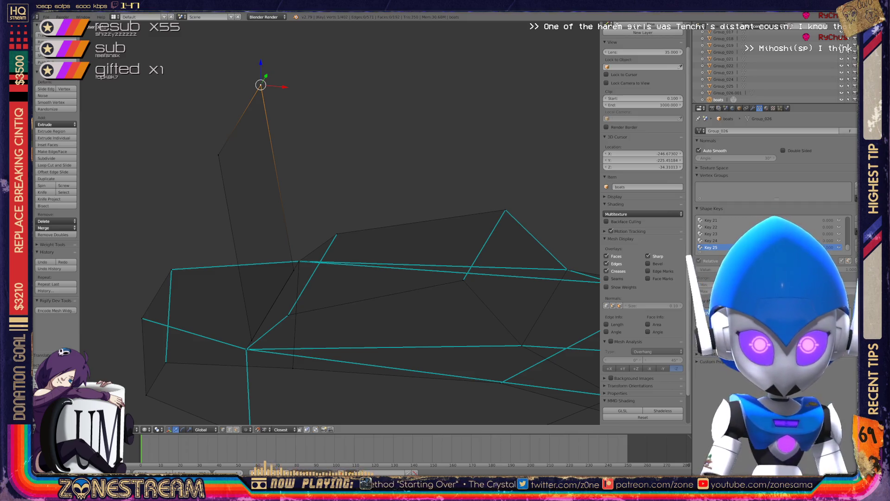
# Step: Orbit and zoom out to look down on the other seats
pyautogui.scroll(-2, 339, 223)
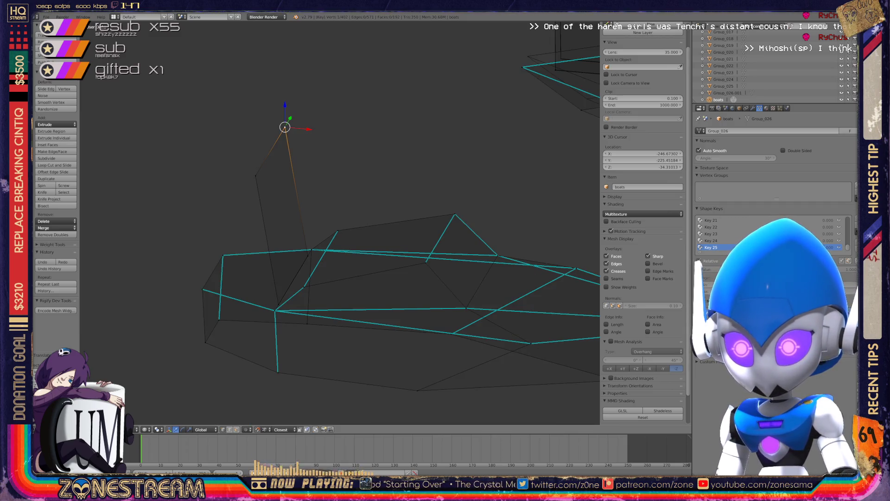
pyautogui.moveTo(417, 232)
pyautogui.mouseDown(button='middle')
pyautogui.moveTo(339, 230)
pyautogui.moveTo(288, 213)
pyautogui.mouseUp(button='middle')
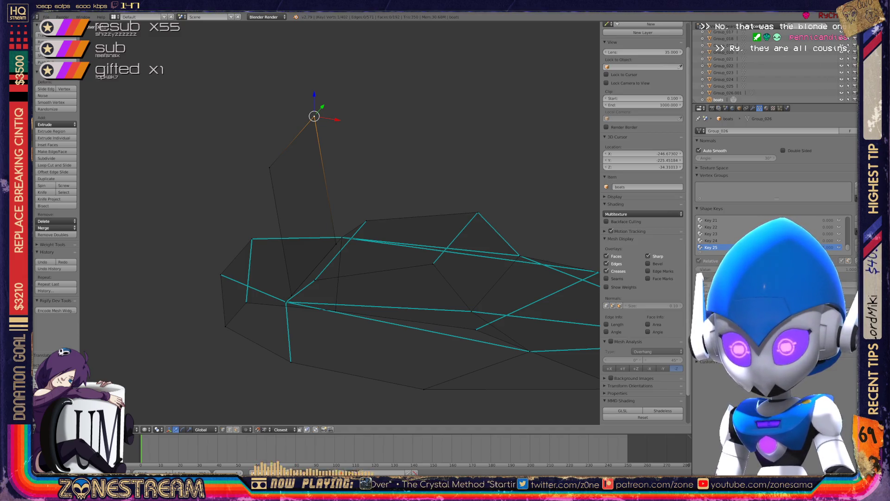
pyautogui.moveTo(288, 213); pyautogui.dragTo(273, 210, button='middle')
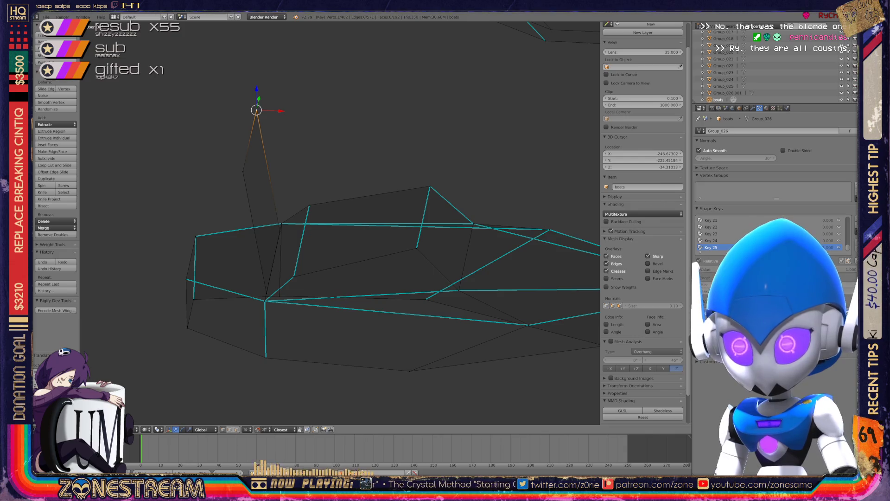
pyautogui.scroll(-2, 340, 222)
pyautogui.moveTo(340, 222); pyautogui.dragTo(311, 200, button='middle')
pyautogui.moveTo(339, 223)
pyautogui.mouseDown(button='middle')
pyautogui.moveTo(315, 204)
pyautogui.moveTo(343, 241)
pyautogui.moveTo(260, 234)
pyautogui.moveTo(232, 218)
pyautogui.mouseUp(button='middle')
pyautogui.scroll(-5, 338, 222)
pyautogui.scroll(4, 278, 250)
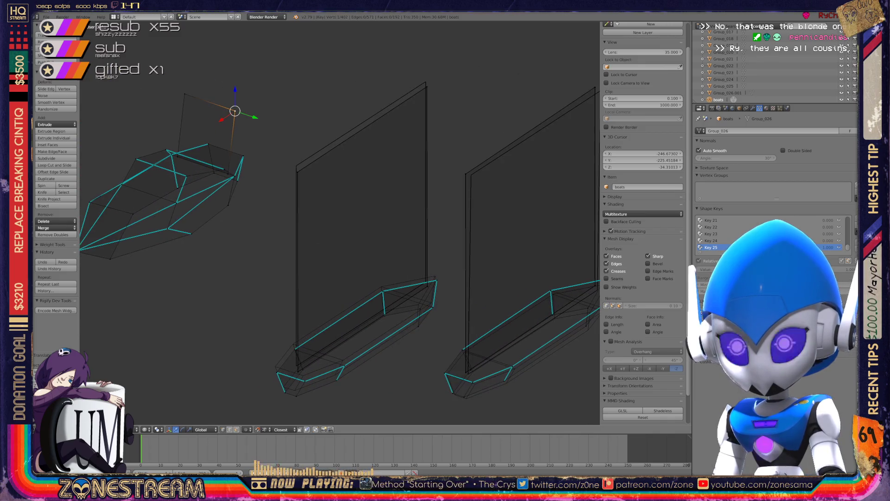
pyautogui.scroll(6, 339, 222)
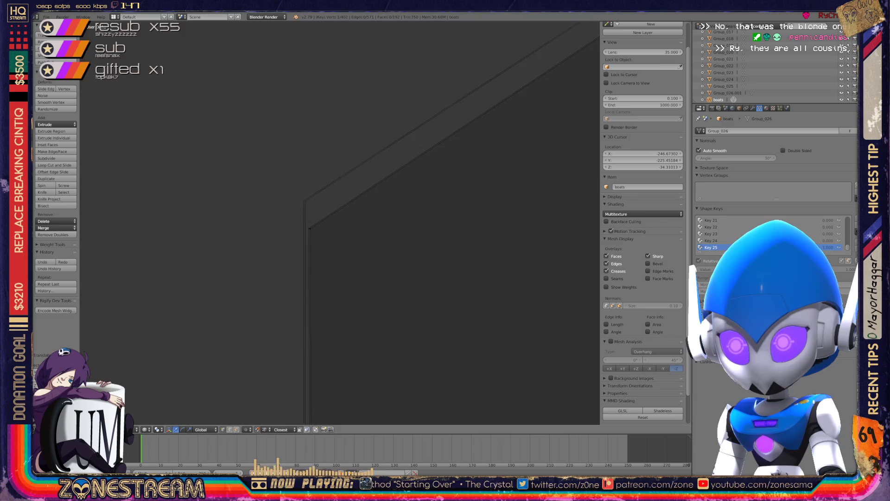
pyautogui.rightClick(287, 232)
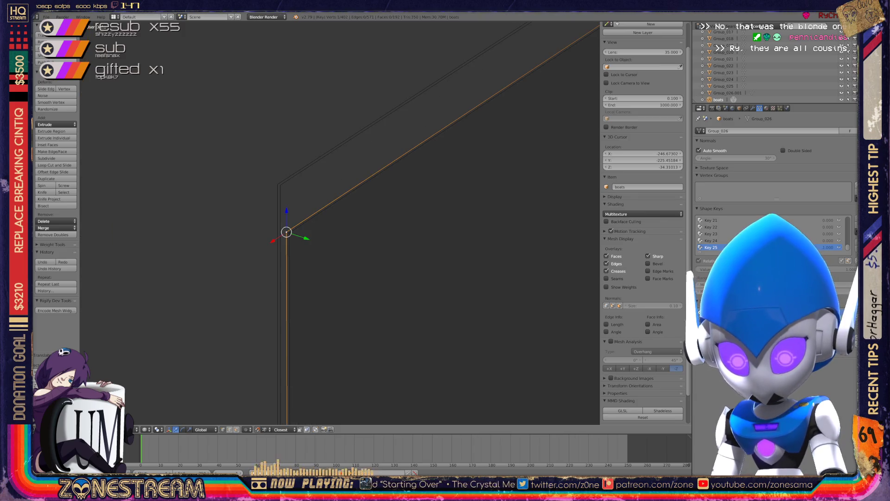
pyautogui.rightClick(277, 184)
pyautogui.moveTo(324, 232)
pyautogui.mouseDown(button='middle')
pyautogui.moveTo(313, 232)
pyautogui.moveTo(349, 254)
pyautogui.moveTo(260, 297)
pyautogui.moveTo(213, 334)
pyautogui.moveTo(278, 315)
pyautogui.mouseUp(button='middle')
pyautogui.keyDown('shift'); pyautogui.moveTo(554, 158); pyautogui.dragTo(495, 219, button='middle'); pyautogui.keyUp('shift')
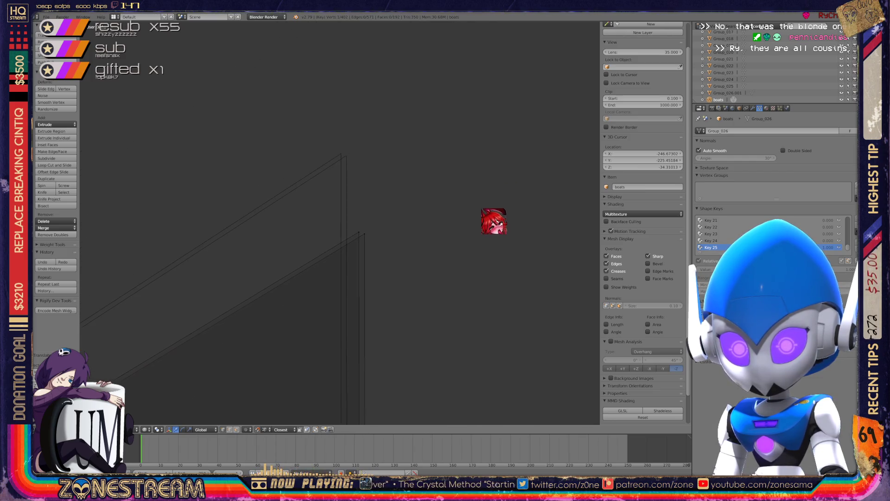
pyautogui.press('KP_Decimal')
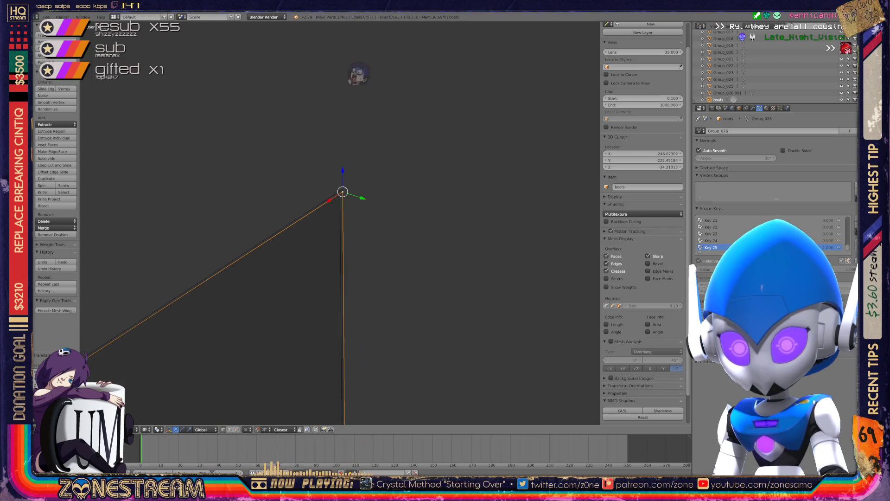
pyautogui.scroll(10, 340, 223)
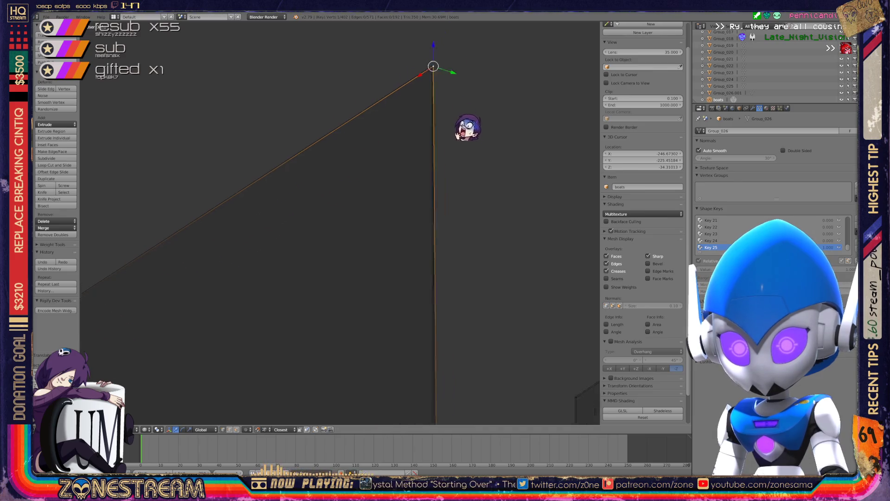
pyautogui.scroll(-6, 340, 222)
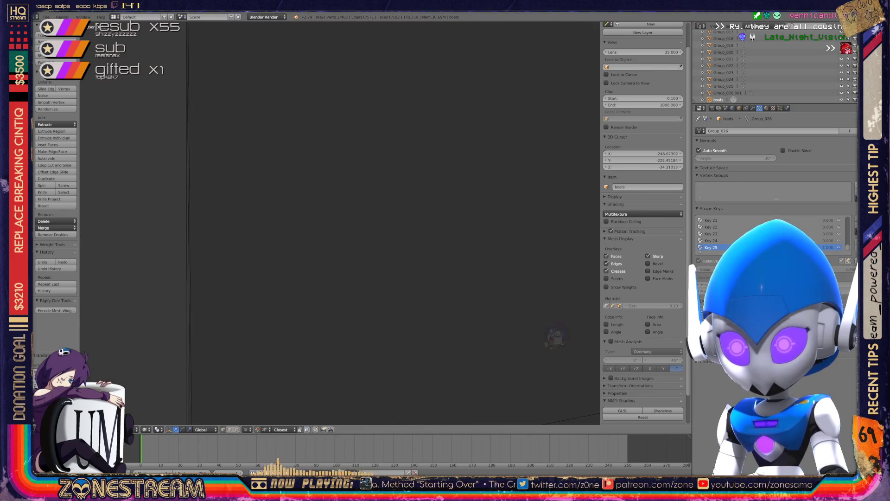
pyautogui.scroll(-5, 340, 222)
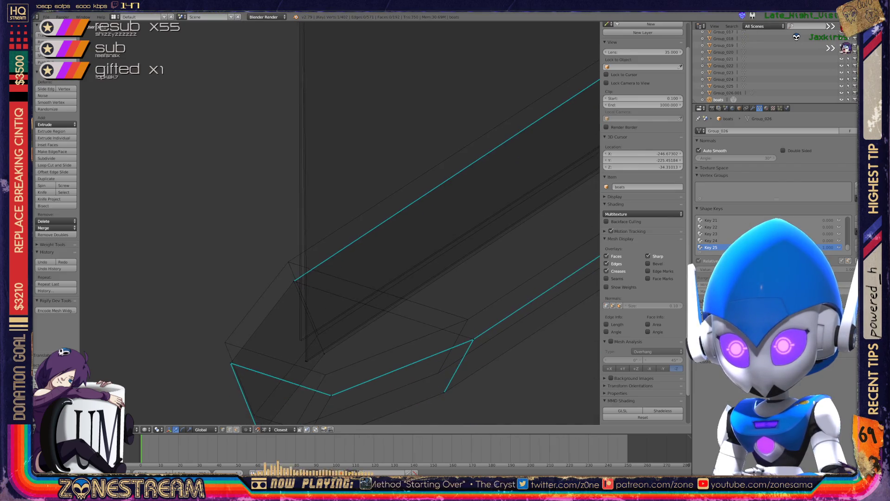
# Step: Move one vertex of the seat base down and to the right
pyautogui.scroll(2, 339, 222)
pyautogui.keyDown('shift'); pyautogui.moveTo(340, 223); pyautogui.dragTo(340, 171, button='middle'); pyautogui.keyUp('shift')
pyautogui.rightClick(283, 362)
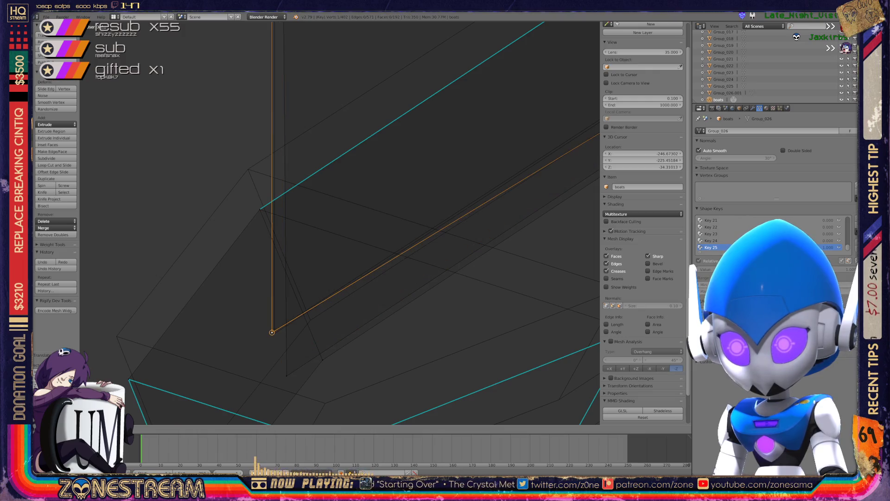
pyautogui.press('g')
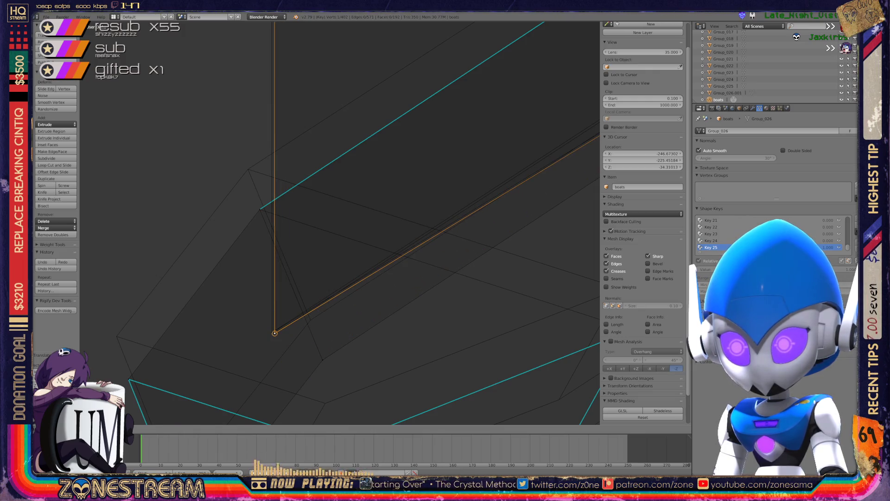
pyautogui.moveTo(275, 333)
pyautogui.mouseDown()
pyautogui.moveTo(323, 359)
pyautogui.moveTo(310, 319)
pyautogui.mouseUp()
# Step: Shift a second base vertex up-left and snap the next one onto its neighbouring corner
pyautogui.click(259, 209)
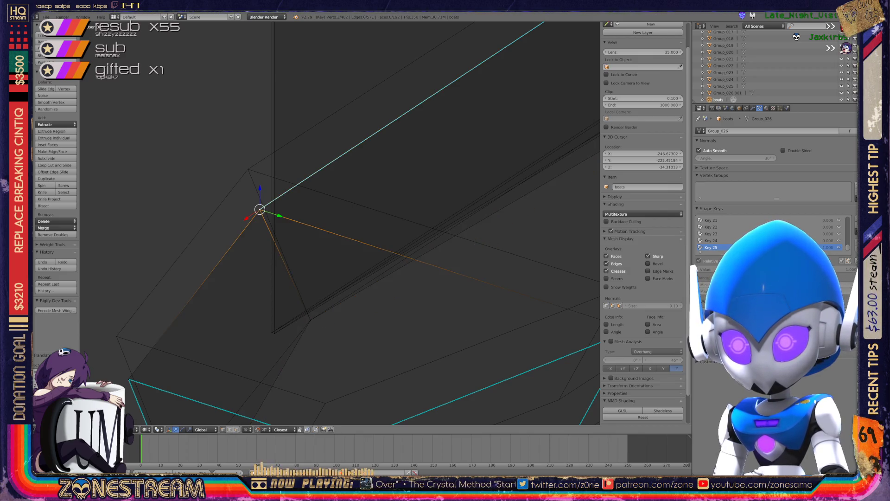
pyautogui.moveTo(259, 209); pyautogui.dragTo(248, 169)
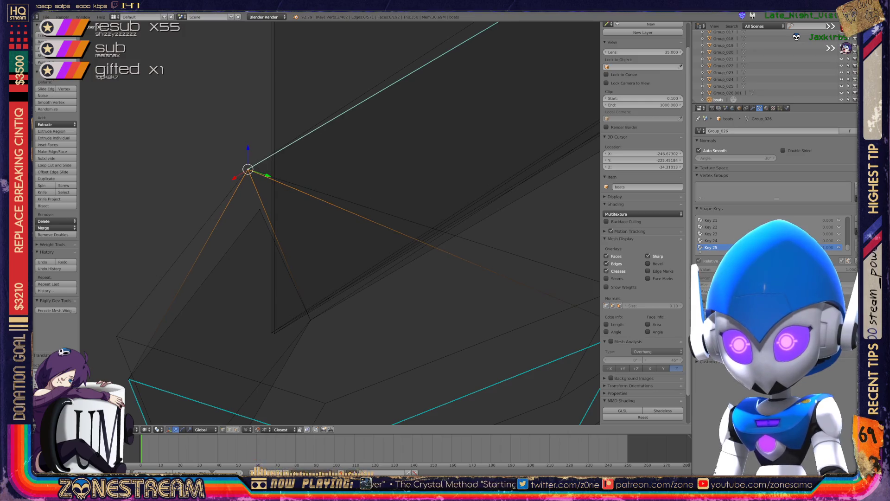
pyautogui.click(261, 207)
pyautogui.keyDown('shift'); pyautogui.moveTo(338, 223); pyautogui.dragTo(402, 150, button='middle'); pyautogui.keyUp('shift')
pyautogui.moveTo(192, 307); pyautogui.dragTo(180, 264)
# Step: Raise the far-side, lowest and lower-left vertices of the base
pyautogui.keyDown('shift'); pyautogui.moveTo(338, 223); pyautogui.dragTo(282, 132, button='middle'); pyautogui.keyUp('shift')
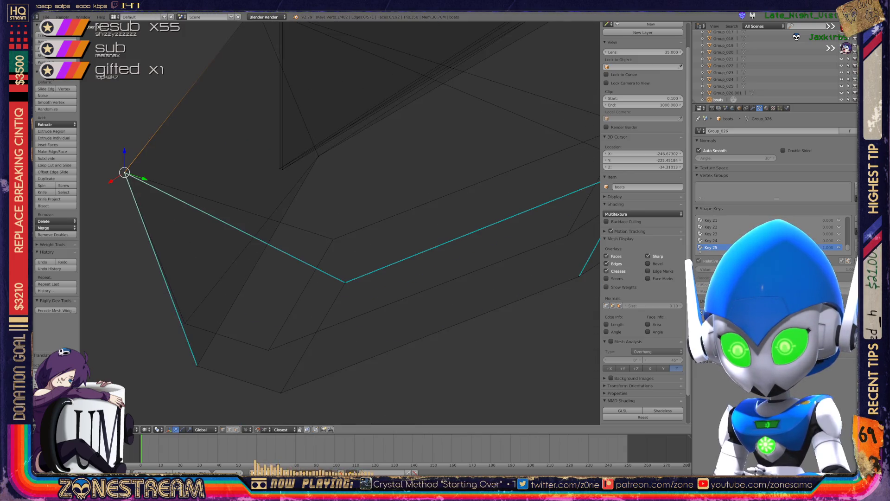
pyautogui.rightClick(345, 282)
pyautogui.moveTo(345, 282)
pyautogui.mouseDown()
pyautogui.moveTo(327, 252)
pyautogui.moveTo(333, 239)
pyautogui.moveTo(324, 254)
pyautogui.moveTo(337, 194)
pyautogui.moveTo(333, 239)
pyautogui.mouseUp()
pyautogui.rightClick(281, 393)
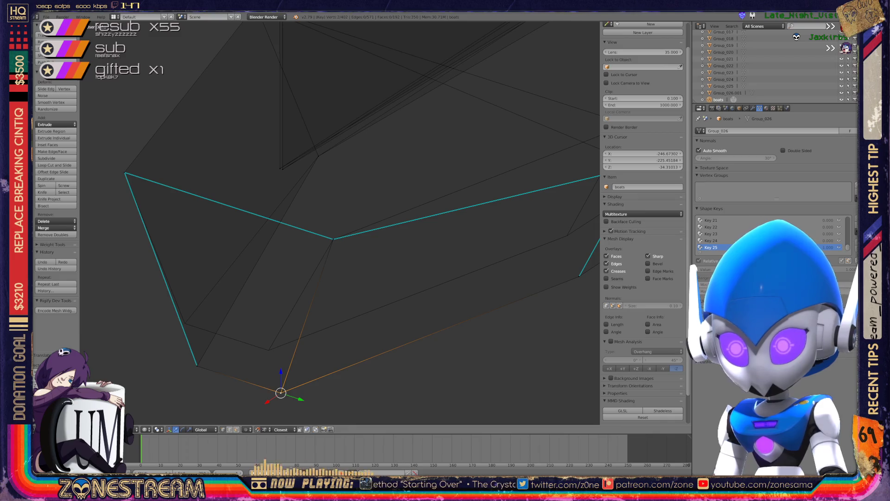
pyautogui.moveTo(280, 393); pyautogui.dragTo(276, 369)
pyautogui.rightClick(197, 365)
pyautogui.moveTo(197, 365); pyautogui.dragTo(185, 323)
# Step: Raise the junction vertex and move the vertex beneath it onto the one above
pyautogui.moveTo(185, 323); pyautogui.dragTo(218, 297, button='middle')
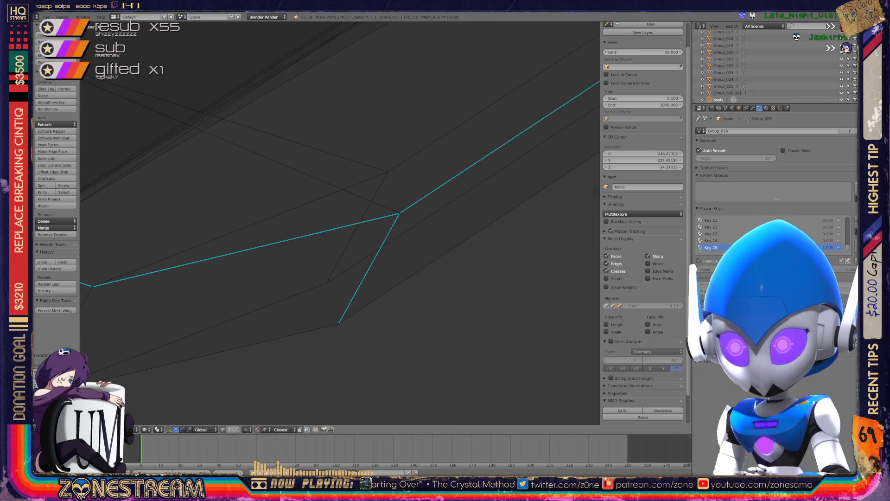
pyautogui.rightClick(399, 213)
pyautogui.press('a')
pyautogui.moveTo(399, 213); pyautogui.dragTo(387, 172, button='right')
pyautogui.rightClick(338, 323)
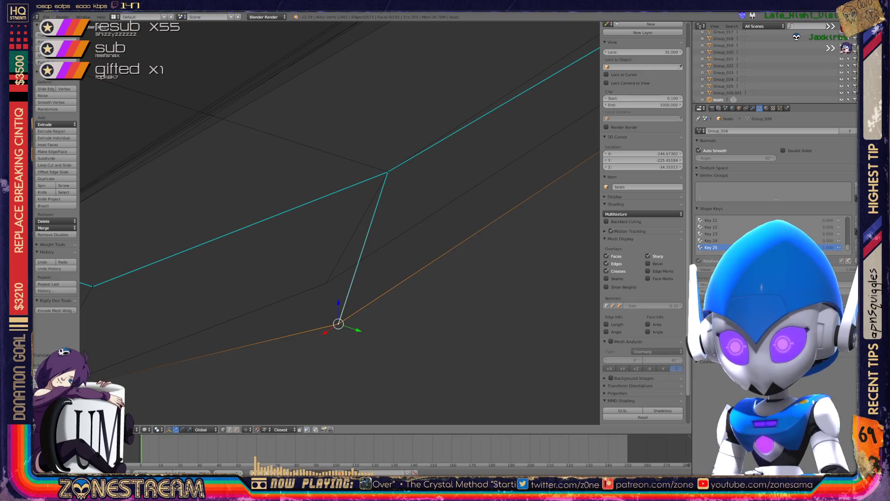
pyautogui.moveTo(338, 323); pyautogui.dragTo(326, 282, button='right')
pyautogui.moveTo(326, 282)
pyautogui.mouseDown(button='middle')
pyautogui.moveTo(336, 240)
pyautogui.moveTo(278, 260)
pyautogui.moveTo(246, 356)
pyautogui.moveTo(427, 260)
pyautogui.moveTo(440, 232)
pyautogui.moveTo(413, 220)
pyautogui.moveTo(408, 204)
pyautogui.moveTo(401, 214)
pyautogui.mouseUp(button='middle')
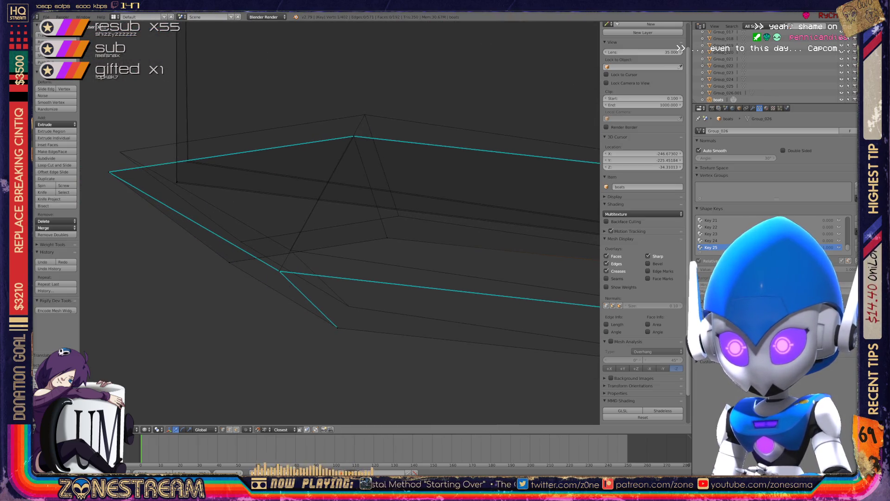
# Step: Shift the selected vertex up-right and vertex-slide two rim vertices along their edges
pyautogui.moveTo(337, 327); pyautogui.dragTo(349, 306)
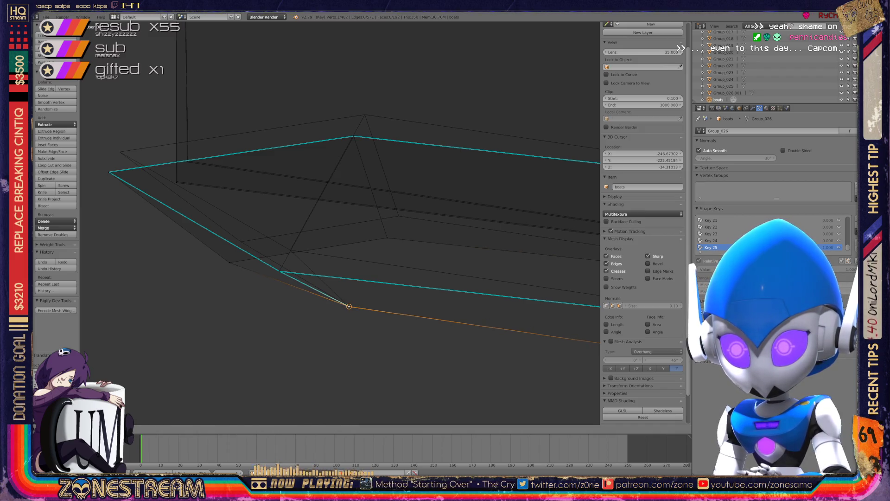
pyautogui.rightClick(279, 271)
pyautogui.hotkey('shift', 'v')
pyautogui.rightClick(229, 262)
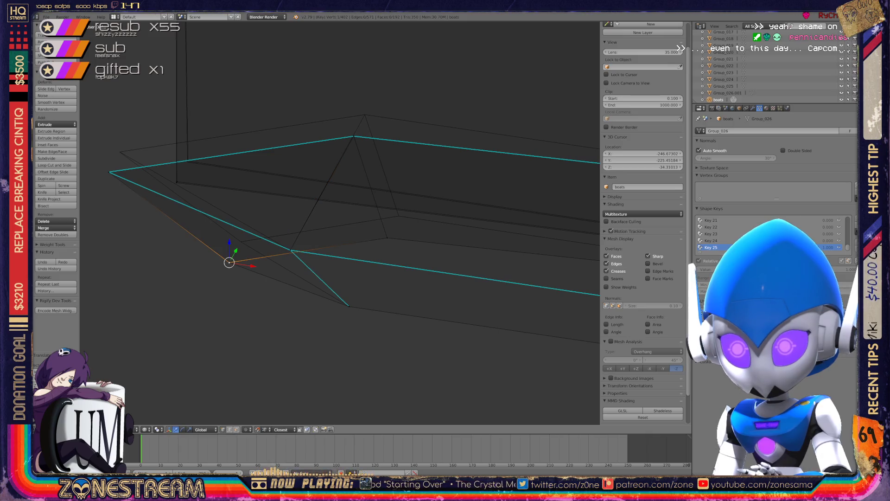
pyautogui.hotkey('shift', 'v')
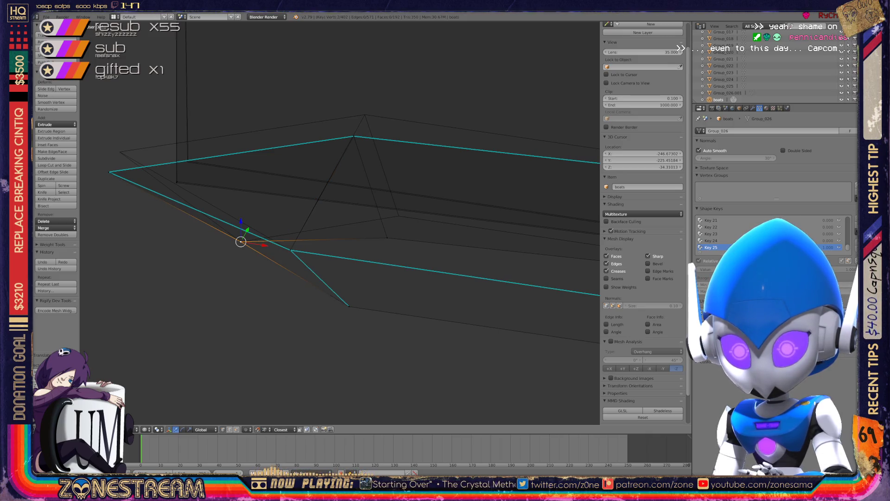
# Step: Turn the view toward the backrest and start moving the selected vertex
pyautogui.moveTo(339, 222); pyautogui.dragTo(361, 204, button='middle')
pyautogui.press('g')
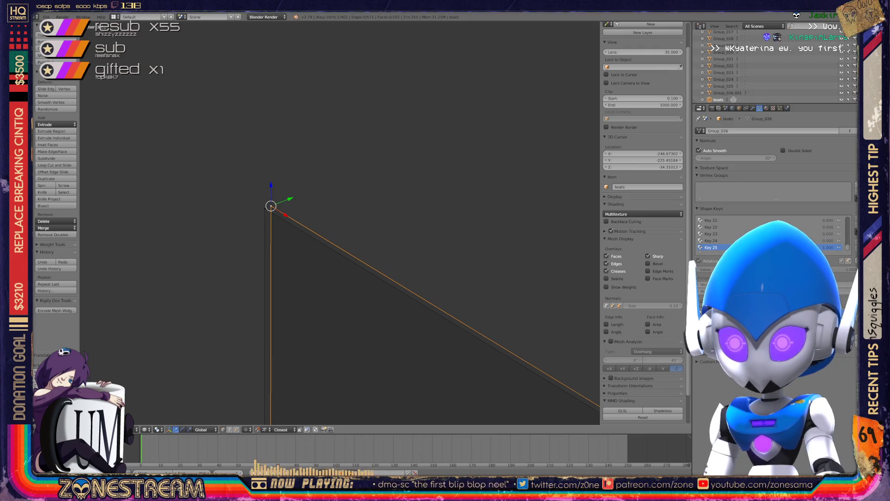
pyautogui.moveTo(271, 206)
pyautogui.keyDown('shift'); pyautogui.mouseDown(button='middle')
pyautogui.moveTo(319, 219)
pyautogui.moveTo(321, 202)
pyautogui.moveTo(192, 58)
pyautogui.mouseUp(button='middle'); pyautogui.keyUp('shift')
pyautogui.scroll(-4, 320, 202)
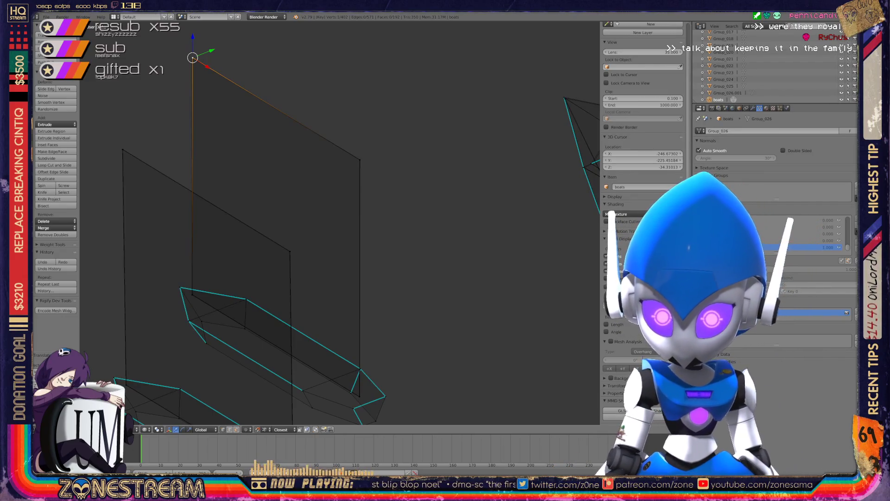
pyautogui.scroll(2, 340, 223)
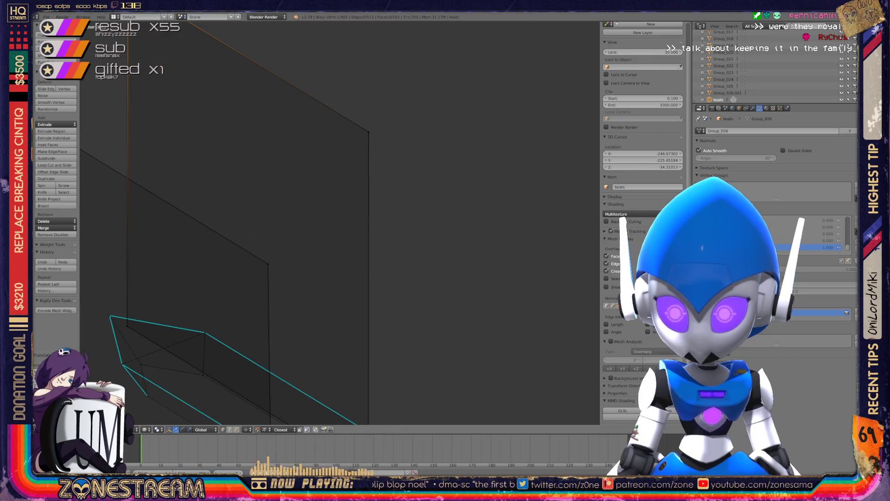
pyautogui.scroll(-1, 340, 222)
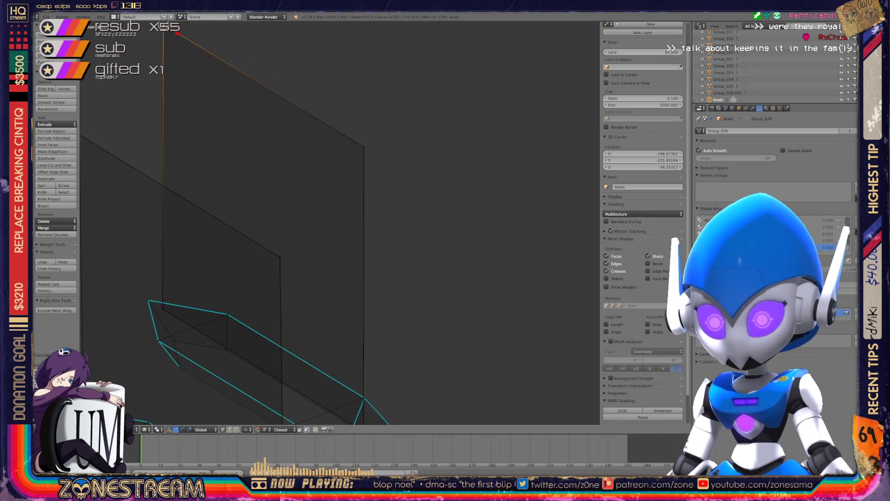
pyautogui.scroll(-1, 340, 223)
pyautogui.scroll(5, 340, 223)
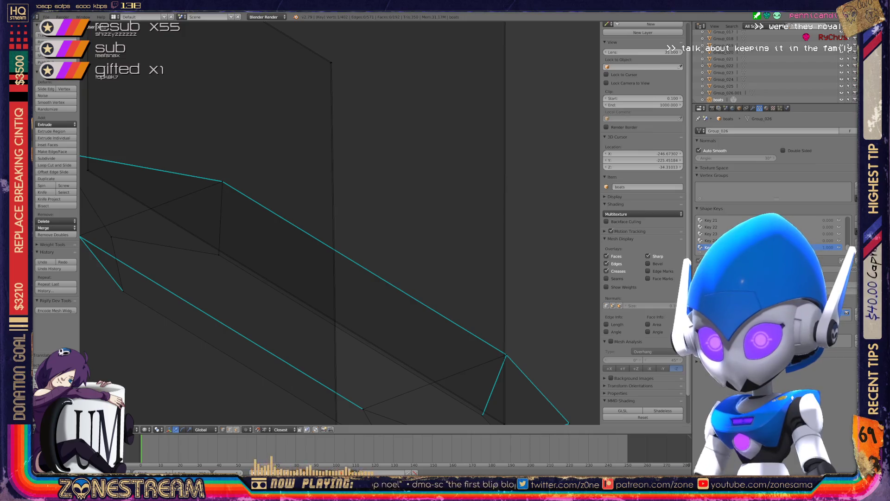
pyautogui.scroll(3, 339, 222)
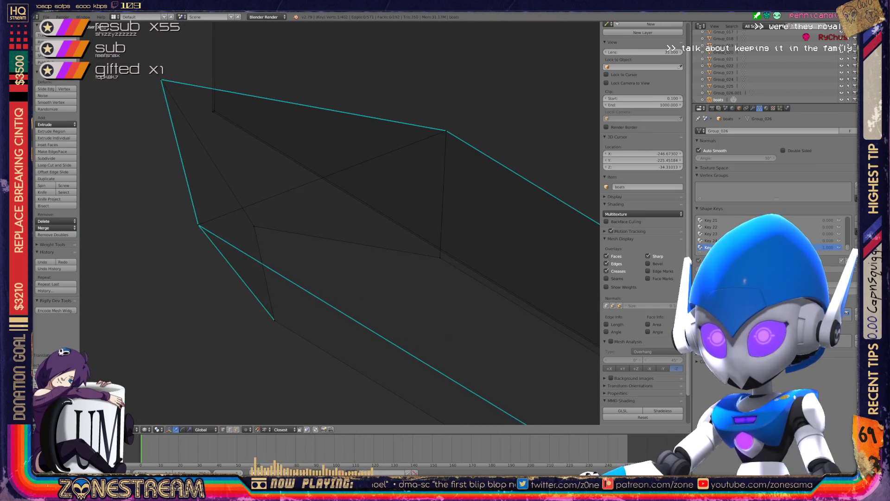
pyautogui.scroll(-4, 339, 222)
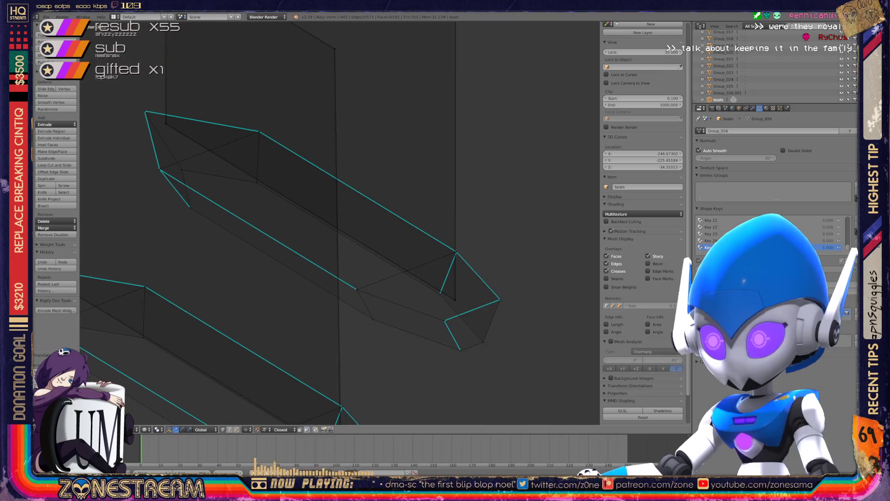
pyautogui.scroll(-4, 340, 222)
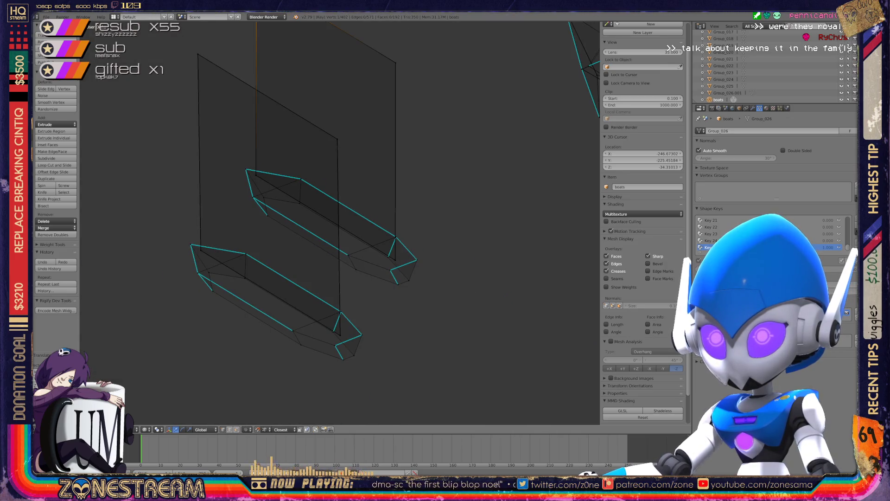
pyautogui.moveTo(340, 223); pyautogui.dragTo(352, 218, button='middle')
pyautogui.press('a')
pyautogui.press('a')
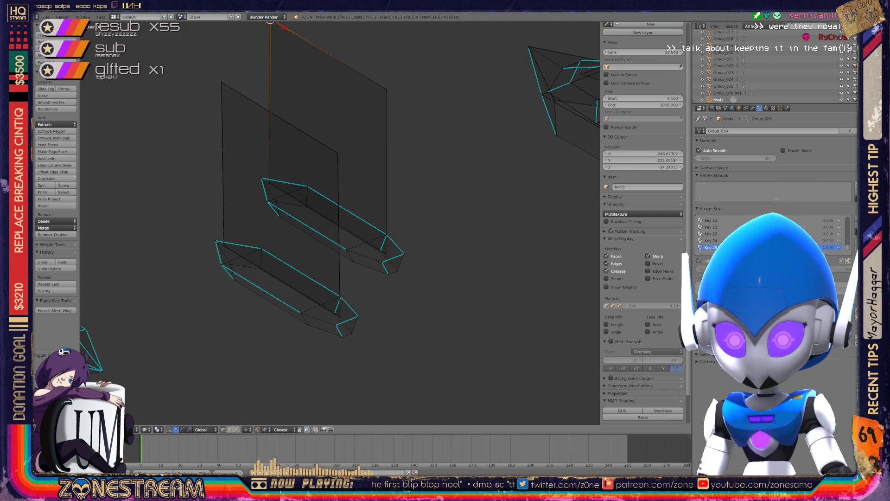
pyautogui.scroll(1, 305, 190)
pyautogui.press('Tab')
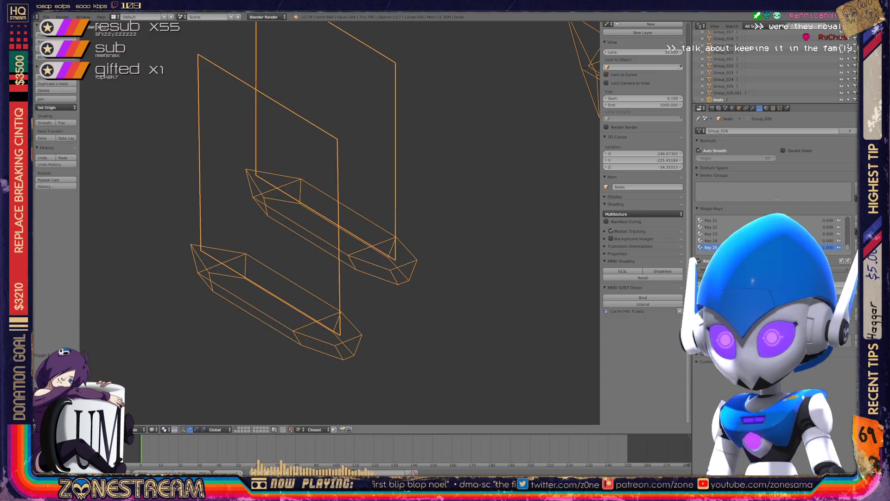
pyautogui.scroll(-2, 325, 209)
pyautogui.moveTo(324, 209); pyautogui.dragTo(486, 214, button='middle')
pyautogui.press('Tab')
pyautogui.press('Tab')
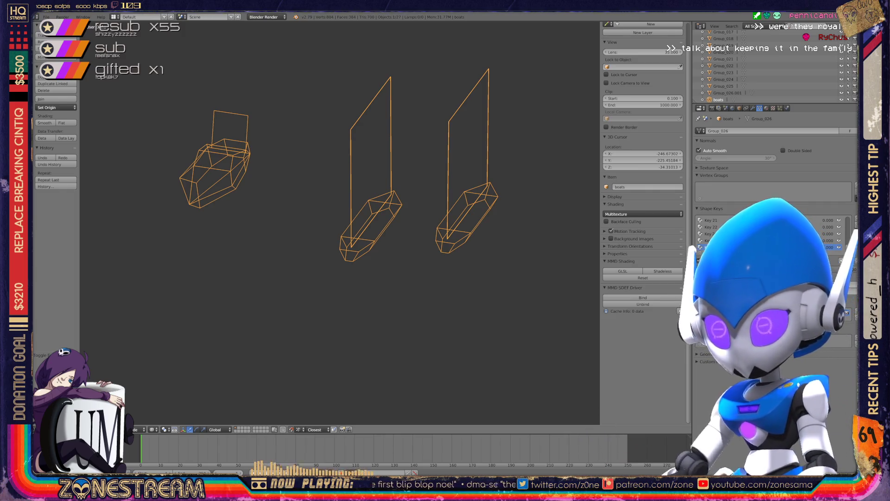
pyautogui.scroll(-4, 339, 222)
pyautogui.press('Tab')
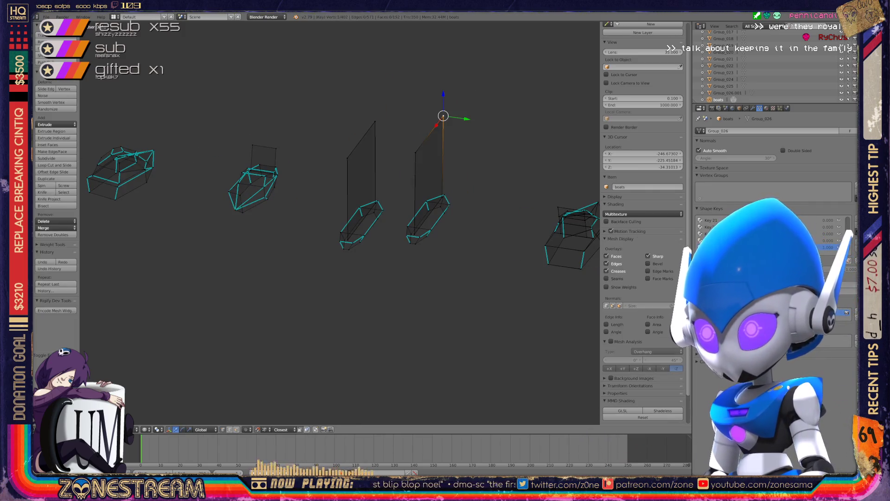
# Step: Reposition the seat's first corner vertex and the top vertex of that edge
pyautogui.press('Tab')
pyautogui.moveTo(340, 223); pyautogui.dragTo(183, 223, button='middle')
pyautogui.press('Tab')
pyautogui.scroll(6, 340, 222)
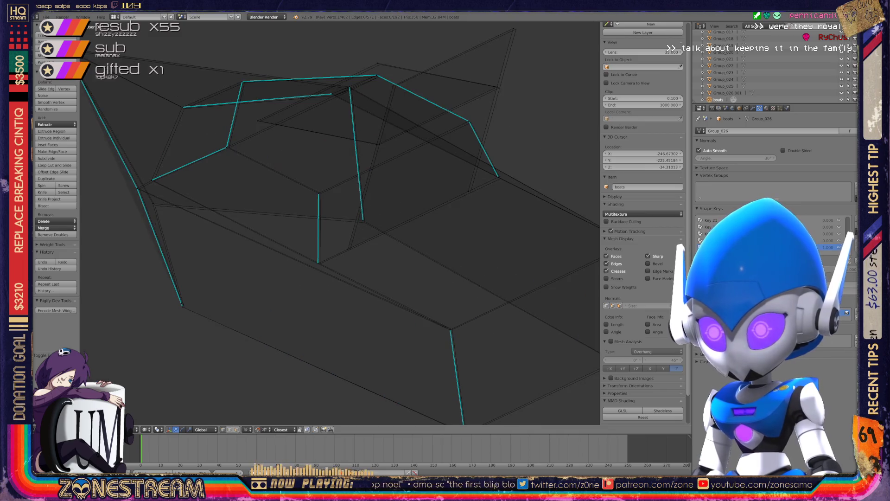
pyautogui.scroll(8, 340, 223)
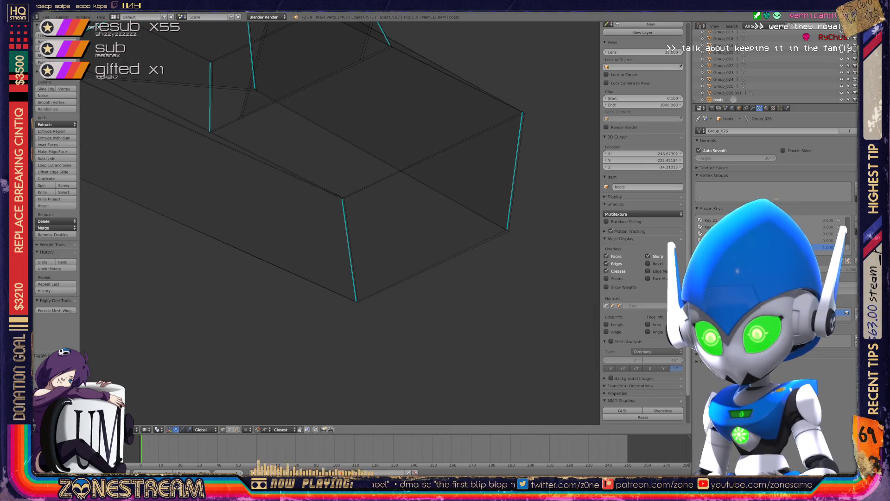
pyautogui.scroll(2, 340, 223)
pyautogui.rightClick(272, 254)
pyautogui.press('g')
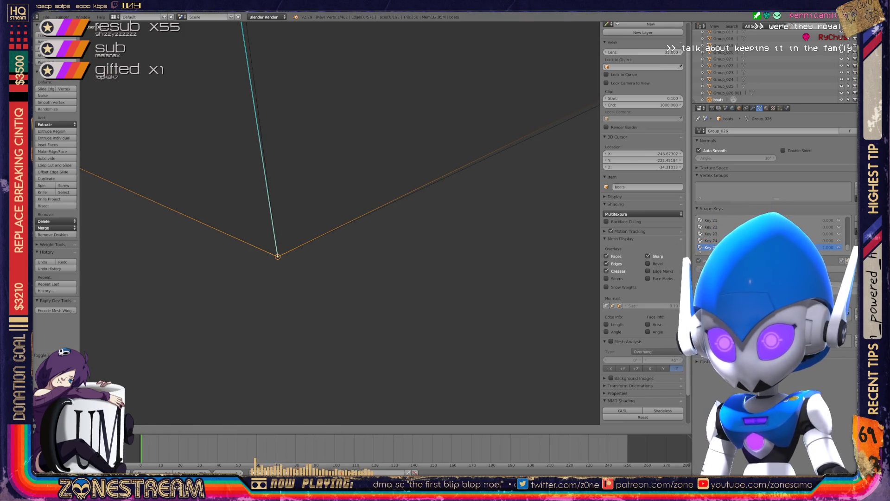
pyautogui.keyDown('shift'); pyautogui.moveTo(278, 232); pyautogui.dragTo(281, 396, button='middle'); pyautogui.keyUp('shift')
pyautogui.rightClick(232, 111)
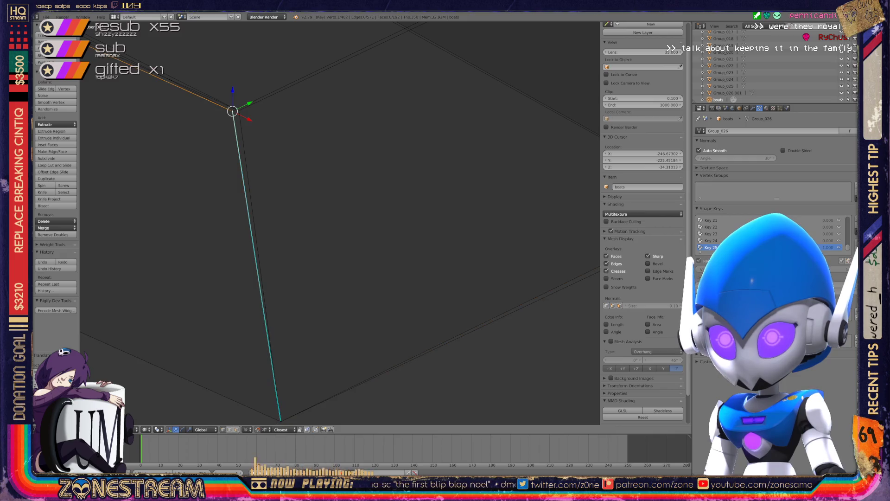
pyautogui.press('g')
pyautogui.moveTo(325, 232)
pyautogui.mouseDown(button='middle')
pyautogui.moveTo(383, 297)
pyautogui.moveTo(249, 349)
pyautogui.mouseUp(button='middle')
# Step: Move another corner vertex, its upper vertex, and the lower corner vertex
pyautogui.rightClick(359, 265)
pyautogui.rightClick(361, 268)
pyautogui.press('g')
pyautogui.rightClick(376, 124)
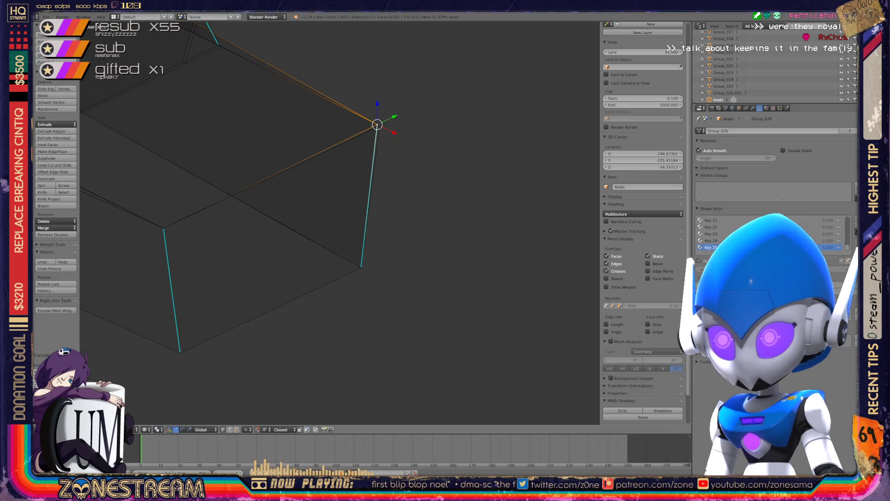
pyautogui.press('g')
pyautogui.moveTo(380, 126); pyautogui.dragTo(324, 167, button='middle')
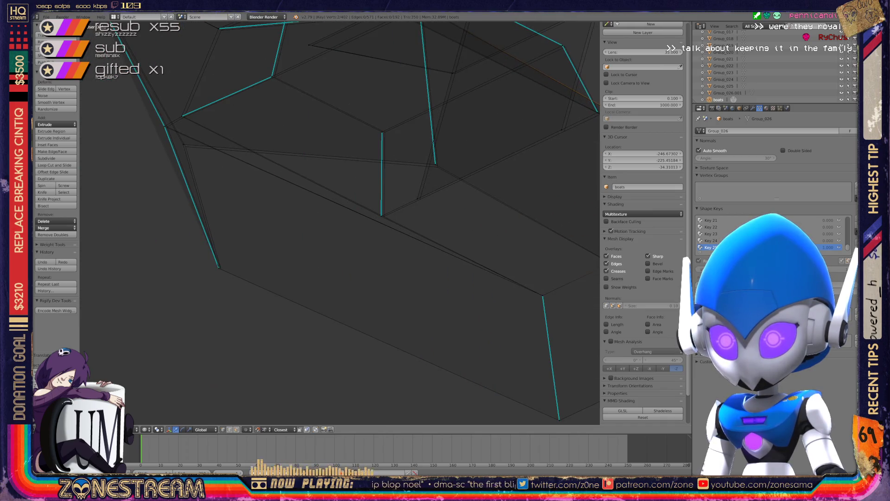
pyautogui.rightClick(219, 268)
pyautogui.press('g')
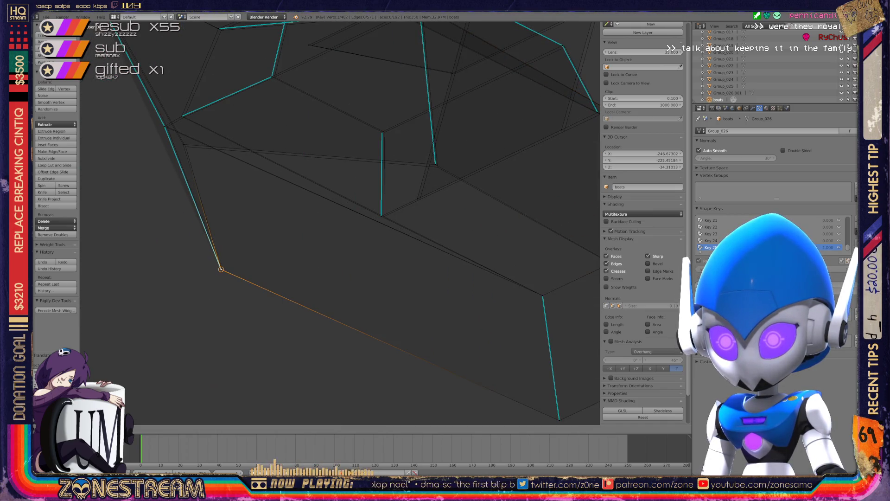
pyautogui.moveTo(325, 186)
pyautogui.mouseDown(button='middle')
pyautogui.moveTo(279, 218)
pyautogui.moveTo(316, 236)
pyautogui.mouseUp(button='middle')
# Step: Nudge two vertices along the seat edge into place
pyautogui.rightClick(198, 225)
pyautogui.press('g')
pyautogui.rightClick(287, 176)
pyautogui.press('g')
pyautogui.click(292, 176)
# Step: Merge the doubled corner vertices into a single point with Alt+M
pyautogui.rightClick(305, 156)
pyautogui.keyDown('shift'); pyautogui.rightClick(309, 157); pyautogui.keyUp('shift')
pyautogui.moveTo(401, 288)
pyautogui.mouseDown(button='middle')
pyautogui.moveTo(423, 332)
pyautogui.moveTo(433, 268)
pyautogui.mouseUp(button='middle')
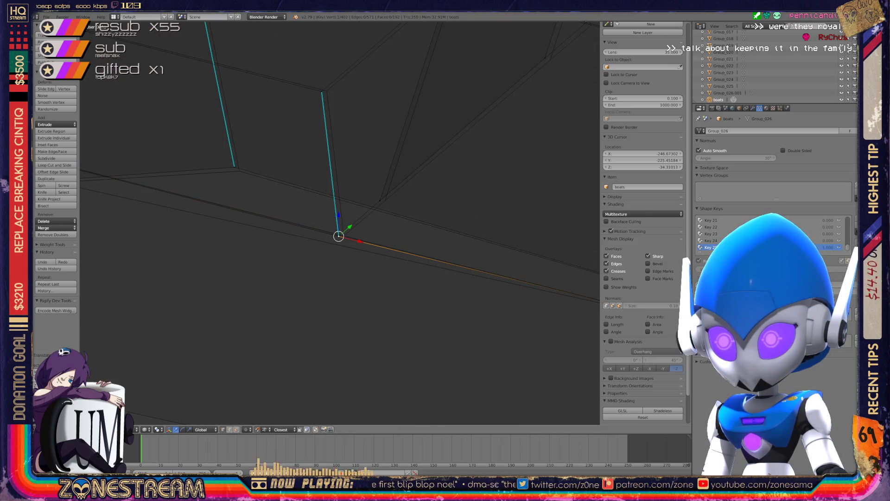
pyautogui.keyDown('shift'); pyautogui.rightClick(339, 236); pyautogui.keyUp('shift')
pyautogui.hotkey('alt', 'm')
pyautogui.press('Return')
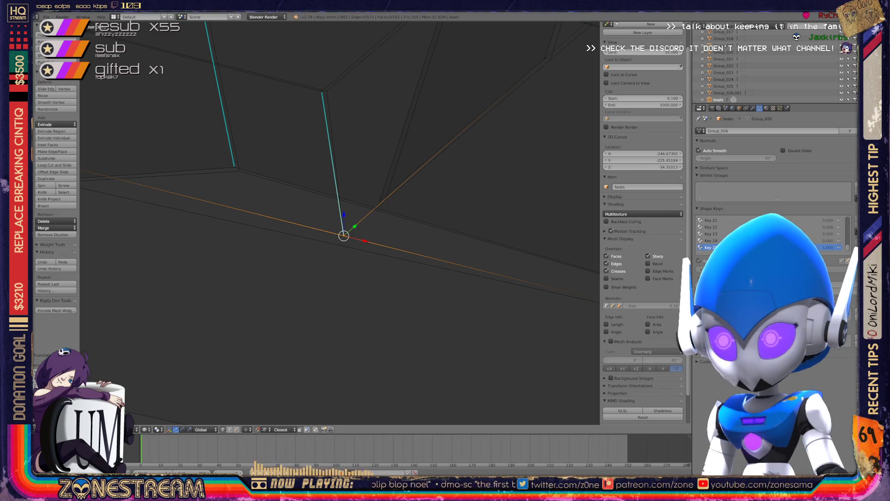
# Step: Select the pair of top vertices on the next edge and frame them
pyautogui.rightClick(379, 200)
pyautogui.rightClick(385, 199)
pyautogui.rightClick(321, 91)
pyautogui.keyDown('shift'); pyautogui.rightClick(326, 92); pyautogui.keyUp('shift')
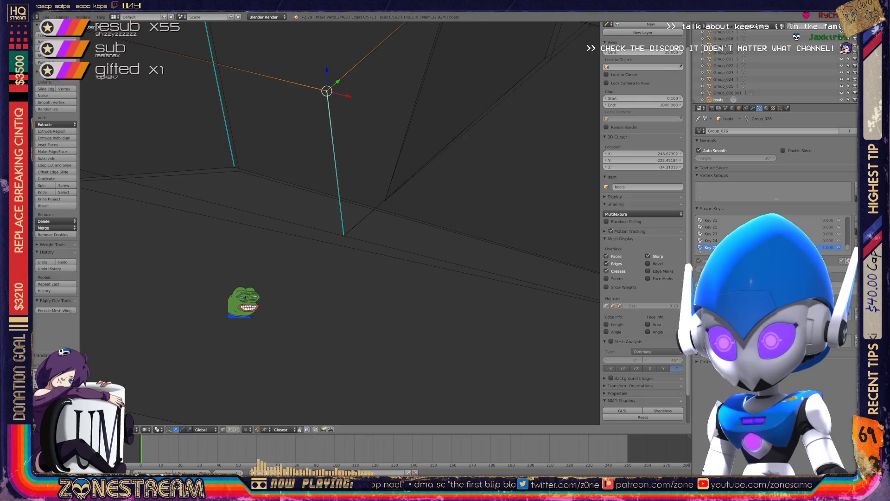
pyautogui.scroll(-4, 340, 223)
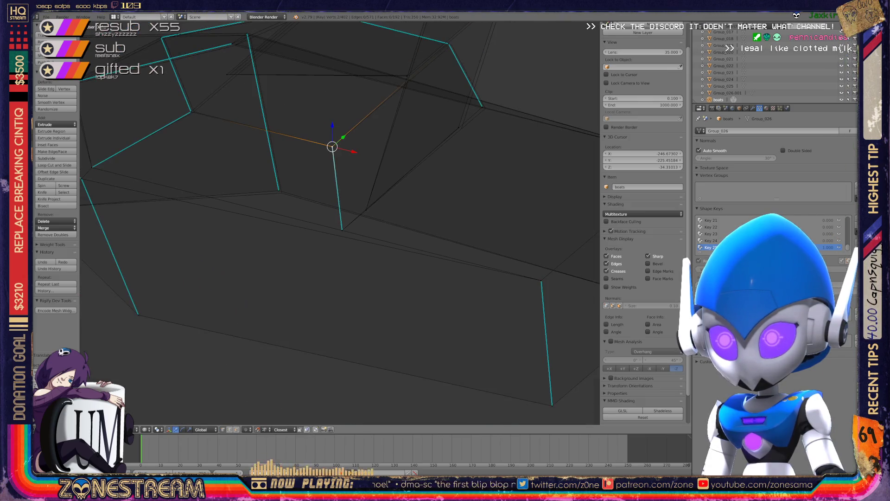
pyautogui.moveTo(340, 223)
pyautogui.mouseDown(button='middle')
pyautogui.moveTo(325, 218)
pyautogui.moveTo(353, 213)
pyautogui.moveTo(315, 223)
pyautogui.moveTo(329, 218)
pyautogui.moveTo(315, 213)
pyautogui.moveTo(334, 200)
pyautogui.moveTo(324, 197)
pyautogui.moveTo(320, 204)
pyautogui.moveTo(458, 269)
pyautogui.moveTo(468, 288)
pyautogui.mouseUp(button='middle')
pyautogui.scroll(5, 315, 223)
pyautogui.scroll(-3, 327, 204)
pyautogui.keyDown('shift'); pyautogui.moveTo(324, 199); pyautogui.dragTo(356, 286, button='middle'); pyautogui.keyUp('shift')
# Step: Slide the top vertex right toward the seat's inner corner and adjust another vertex
pyautogui.press('g')
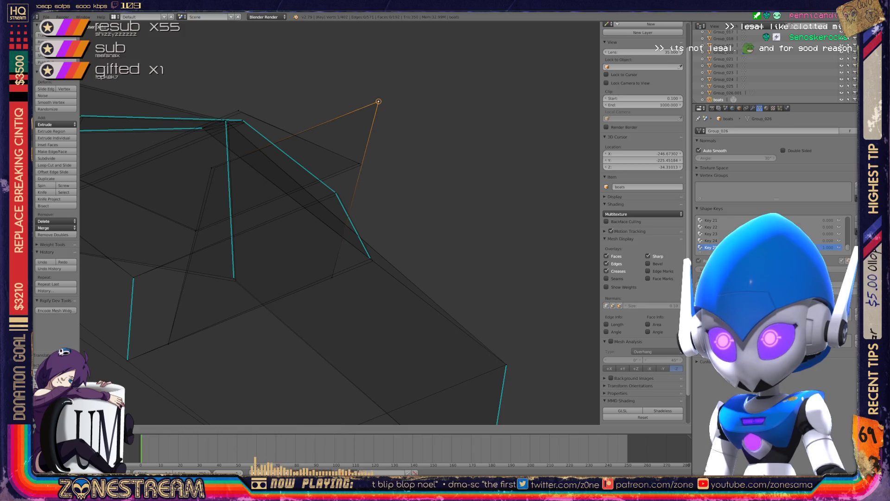
pyautogui.press('g')
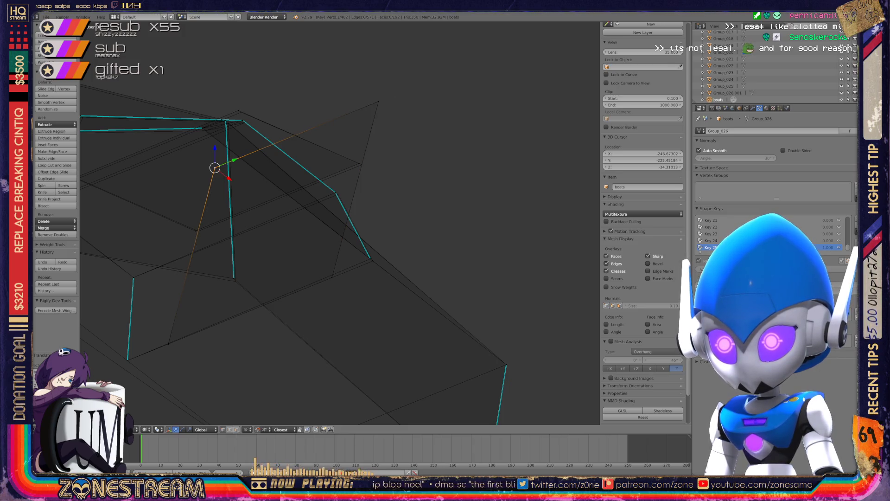
pyautogui.press('g')
pyautogui.click(362, 164)
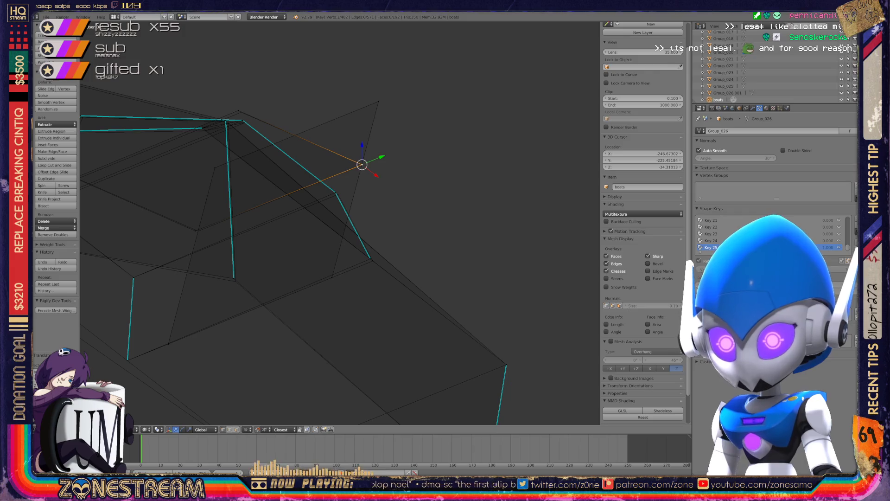
pyautogui.rightClick(198, 231)
pyautogui.press('g')
pyautogui.click(197, 230)
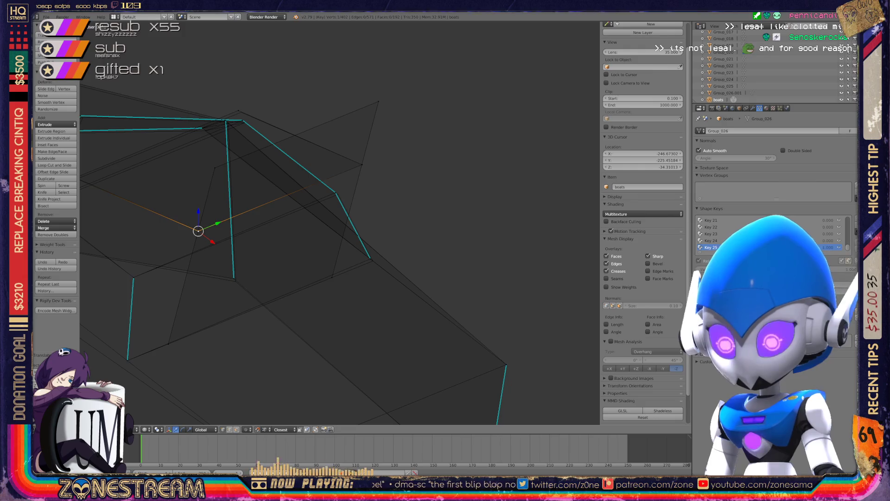
# Step: Snap a selected upper-edge vertex onto the neighbouring corner, then pick the edge's lower vertex
pyautogui.keyDown('shift'); pyautogui.moveTo(324, 232); pyautogui.dragTo(308, 135, button='middle'); pyautogui.keyUp('shift')
pyautogui.scroll(3, 340, 223)
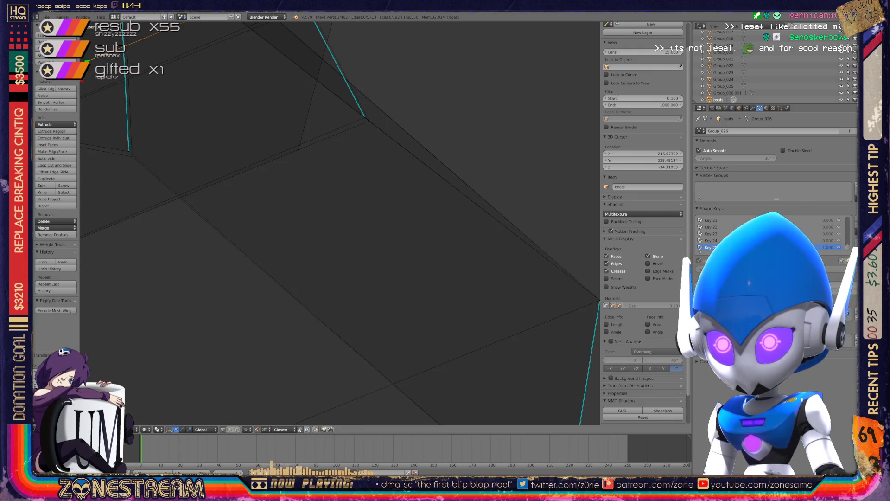
pyautogui.rightClick(365, 117)
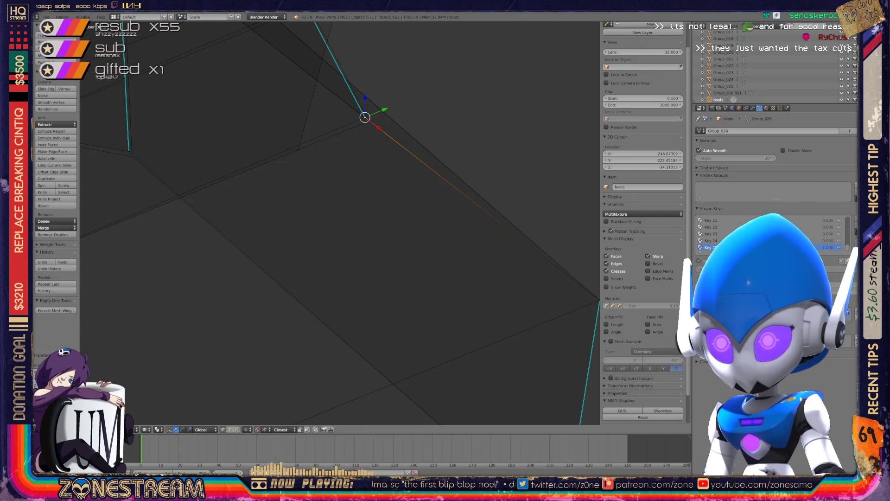
pyautogui.keyDown('shift'); pyautogui.rightClick(373, 123); pyautogui.keyUp('shift')
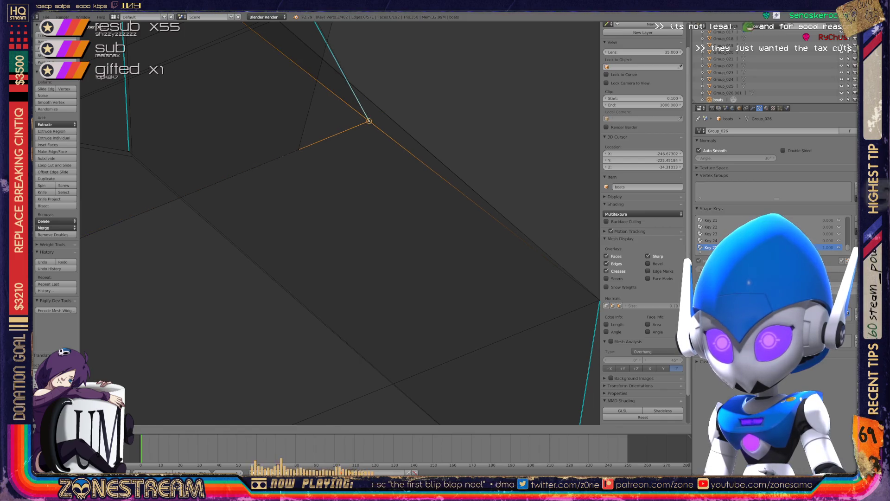
pyautogui.scroll(-3, 340, 222)
pyautogui.moveTo(340, 222)
pyautogui.mouseDown(button='middle')
pyautogui.moveTo(278, 215)
pyautogui.moveTo(286, 230)
pyautogui.mouseUp(button='middle')
pyautogui.scroll(5, 278, 216)
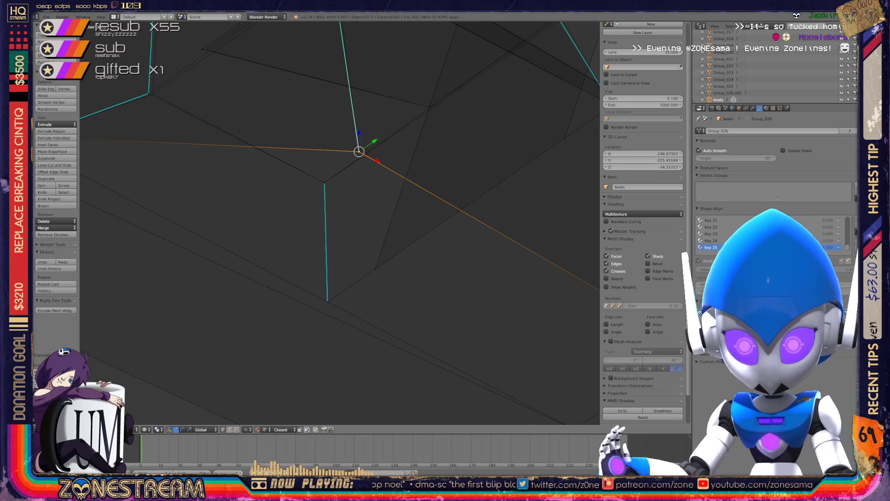
pyautogui.scroll(-3, 339, 222)
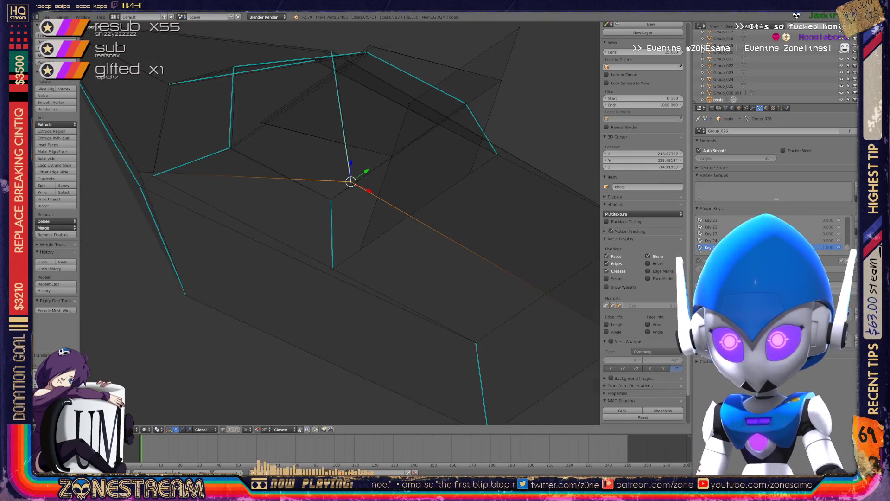
pyautogui.moveTo(340, 222)
pyautogui.mouseDown(button='middle')
pyautogui.moveTo(250, 206)
pyautogui.moveTo(241, 176)
pyautogui.mouseUp(button='middle')
pyautogui.scroll(3, 340, 222)
pyautogui.hotkey('ctrl', 'space')
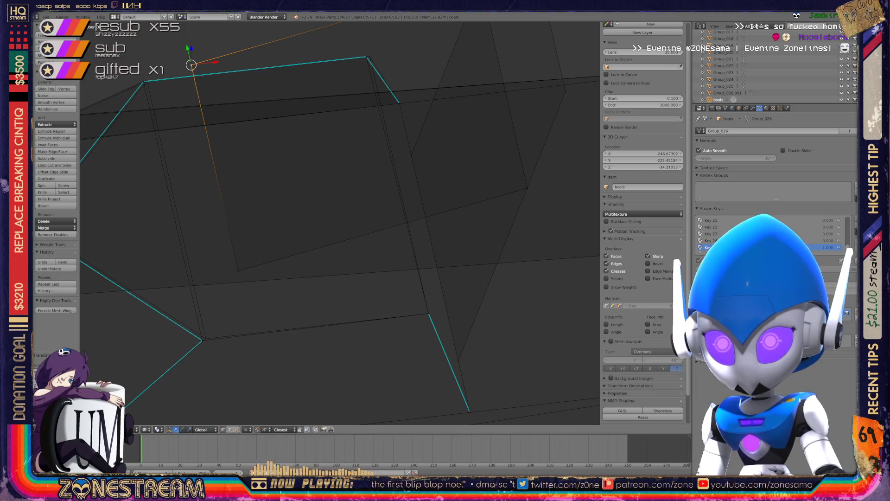
pyautogui.moveTo(190, 65); pyautogui.dragTo(147, 81)
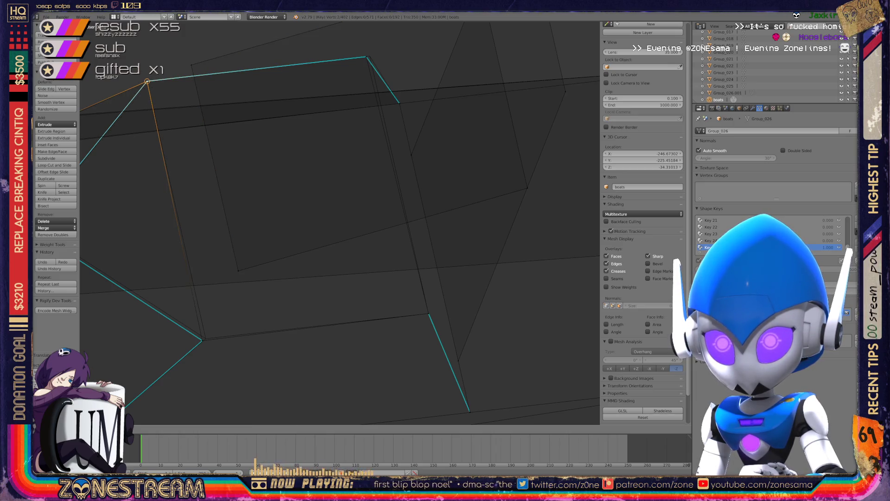
pyautogui.rightClick(204, 338)
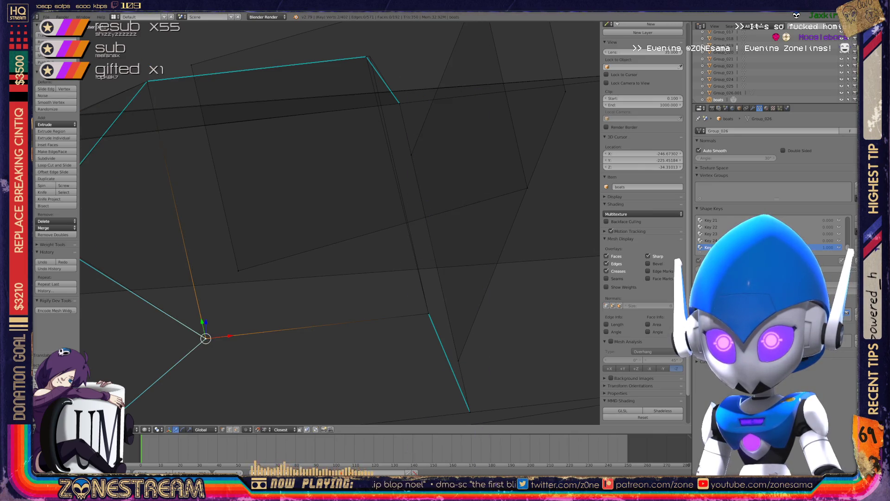
pyautogui.scroll(-5, 340, 222)
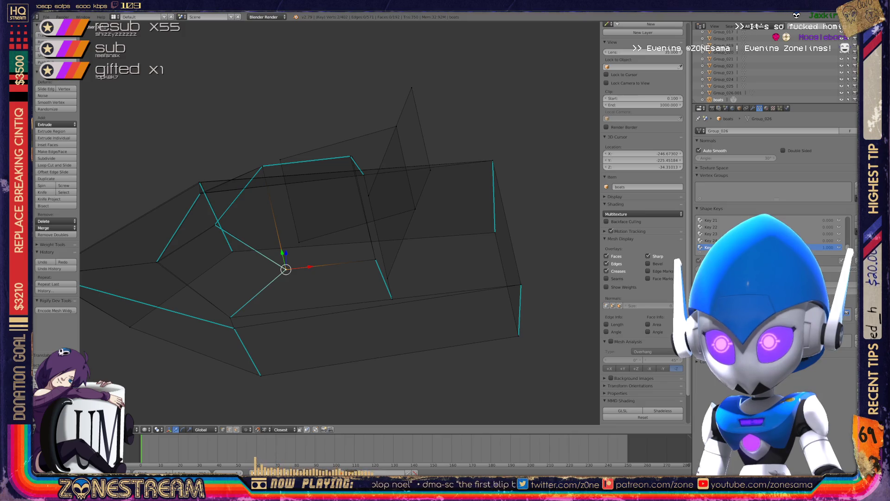
# Step: Orbit to the target vertex and select it on its own
pyautogui.scroll(5, 339, 222)
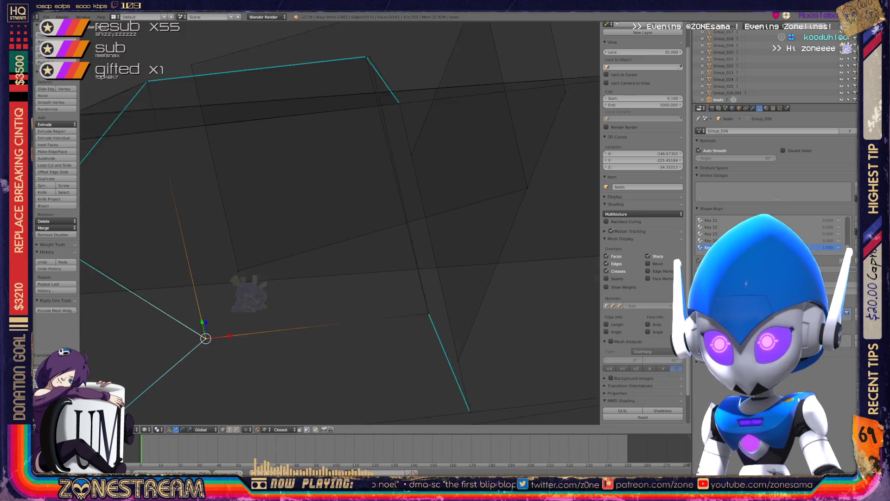
pyautogui.scroll(1, 338, 223)
pyautogui.moveTo(249, 300); pyautogui.dragTo(249, 251, button='middle')
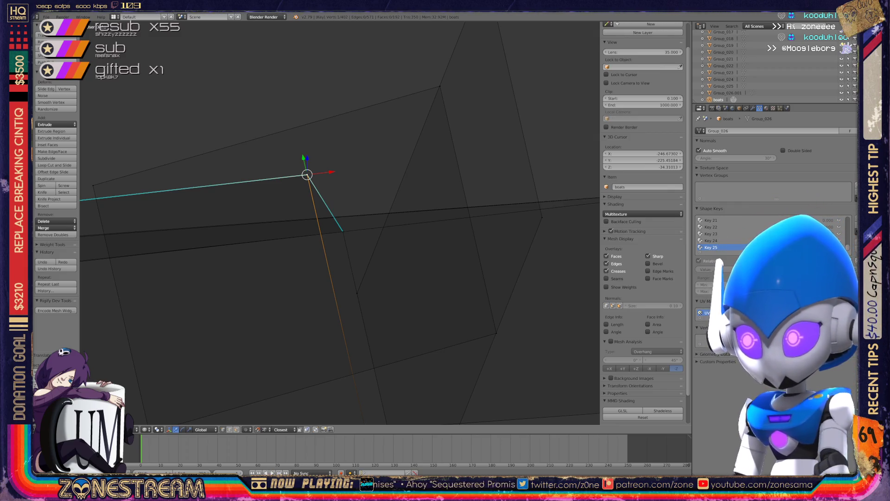
pyautogui.moveTo(339, 222)
pyautogui.mouseDown(button='middle')
pyautogui.moveTo(366, 216)
pyautogui.moveTo(334, 229)
pyautogui.moveTo(440, 156)
pyautogui.moveTo(595, 77)
pyautogui.mouseUp(button='middle')
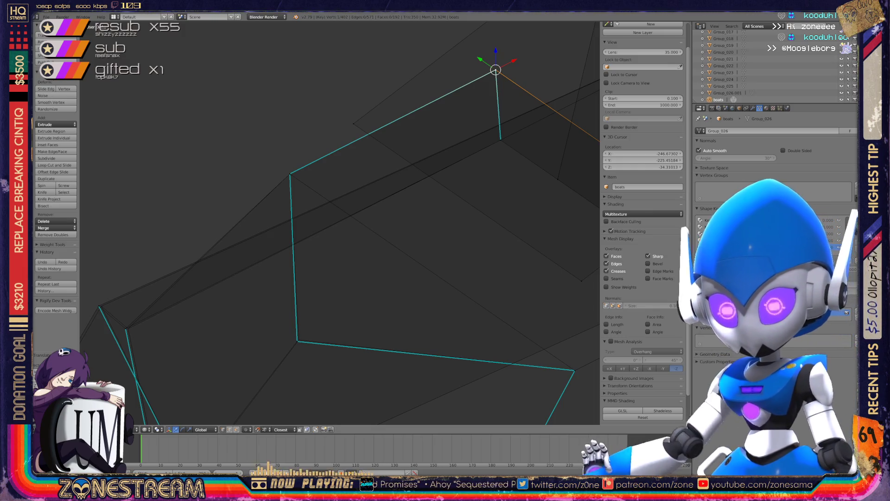
pyautogui.keyDown('shift'); pyautogui.moveTo(339, 222); pyautogui.dragTo(482, 134, button='middle'); pyautogui.keyUp('shift')
pyautogui.rightClick(241, 218)
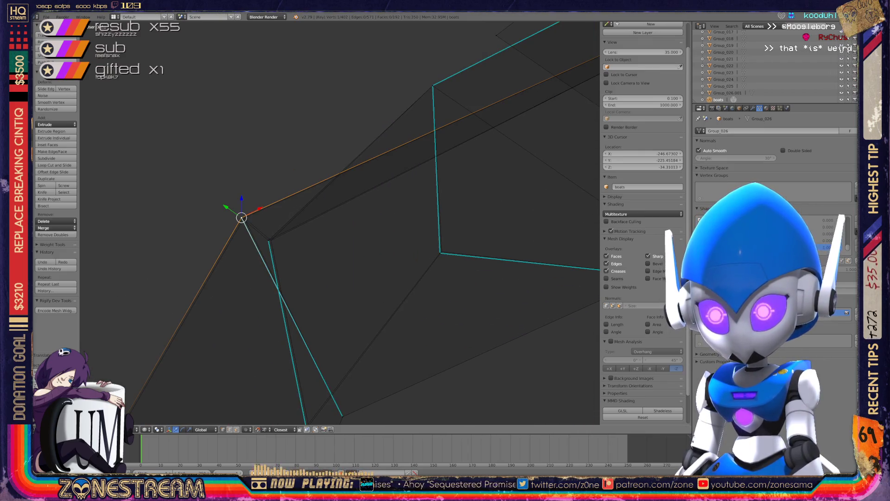
pyautogui.rightClick(241, 217)
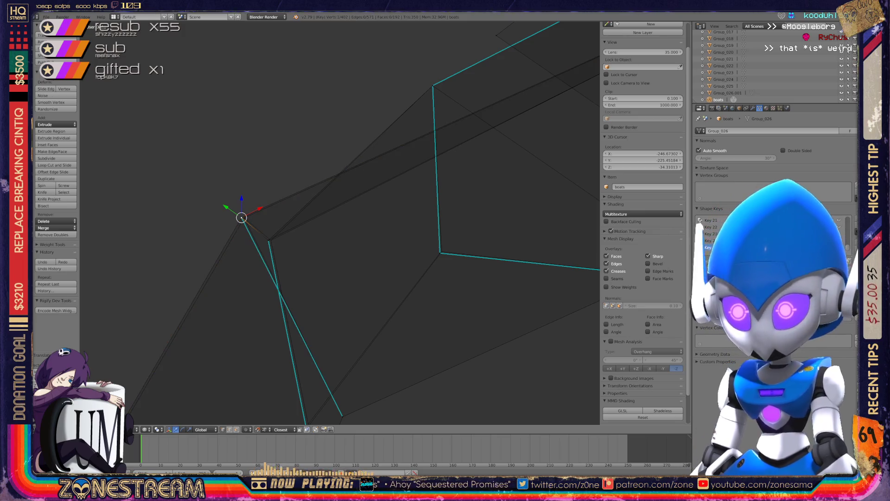
pyautogui.rightClick(242, 217)
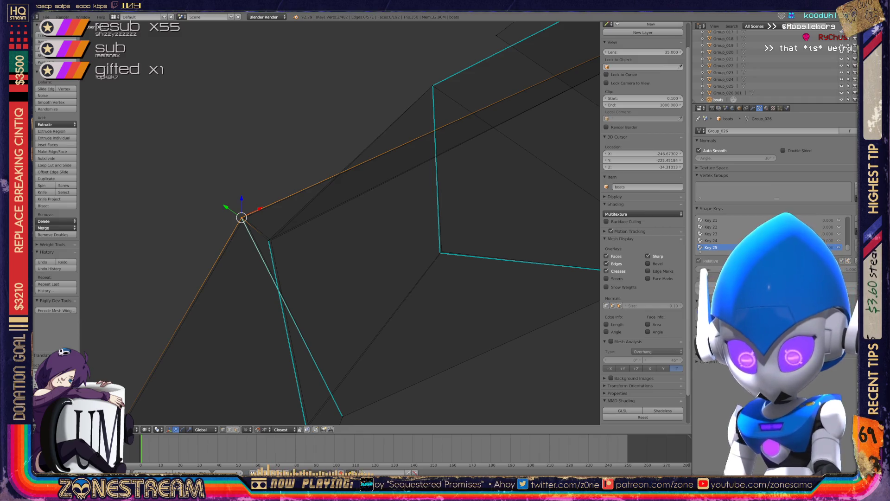
pyautogui.scroll(4, 340, 223)
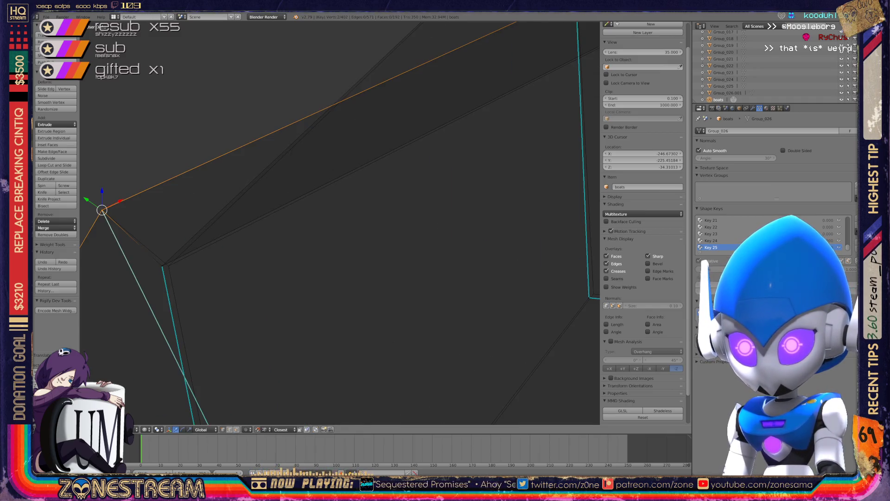
pyautogui.moveTo(340, 223)
pyautogui.mouseDown(button='middle')
pyautogui.moveTo(370, 204)
pyautogui.moveTo(390, 218)
pyautogui.mouseUp(button='middle')
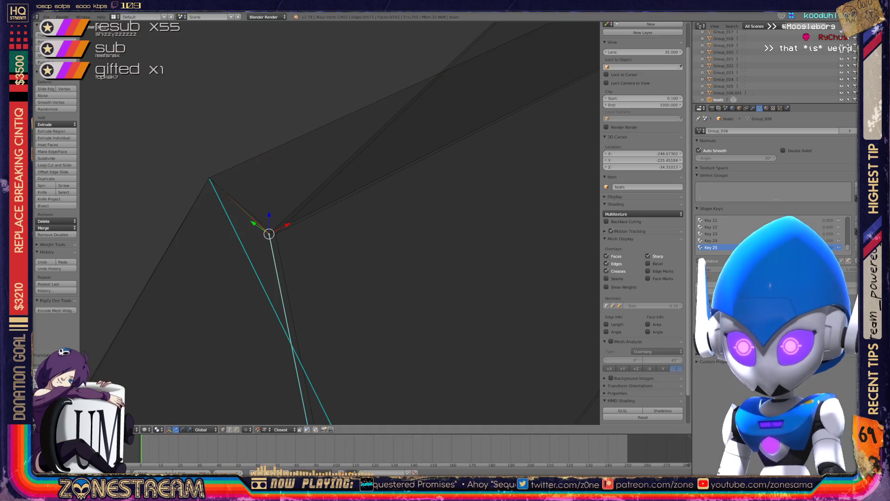
# Step: Nudge the selected vertex slightly to the right and add another vertex to the selection
pyautogui.press('g')
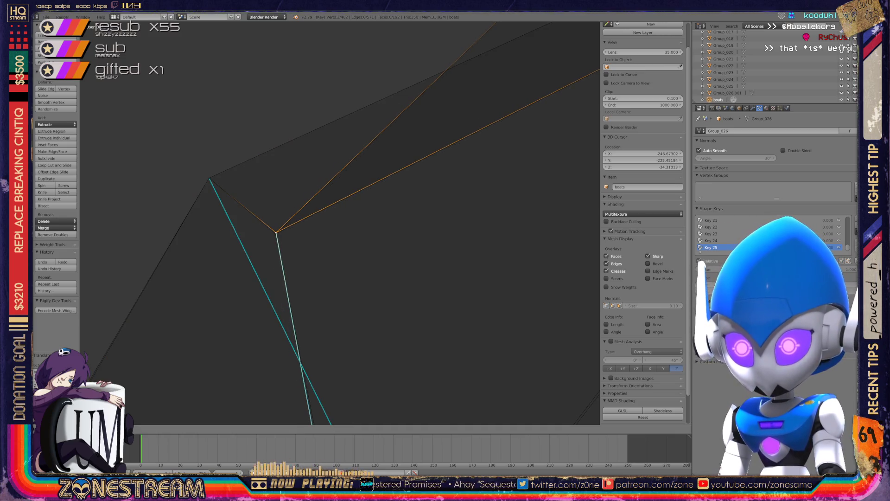
pyautogui.press('Return')
pyautogui.scroll(-3, 340, 223)
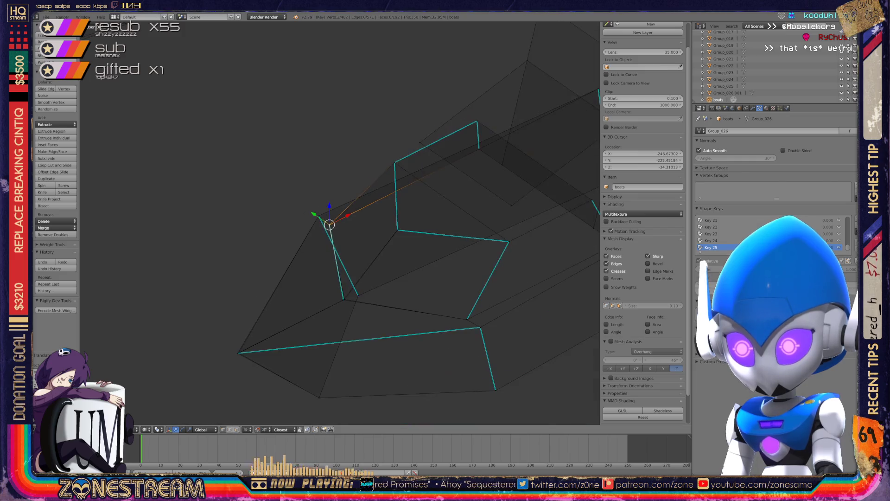
pyautogui.scroll(6, 340, 223)
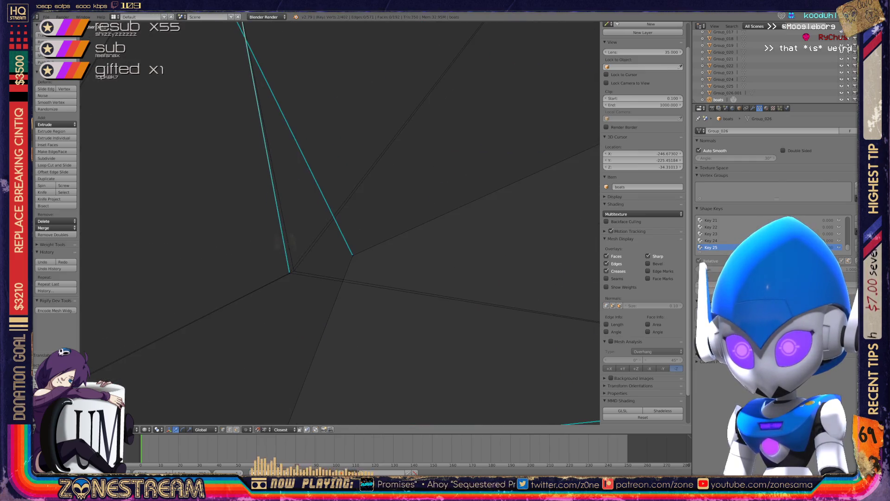
pyautogui.keyDown('shift'); pyautogui.rightClick(279, 281); pyautogui.keyUp('shift')
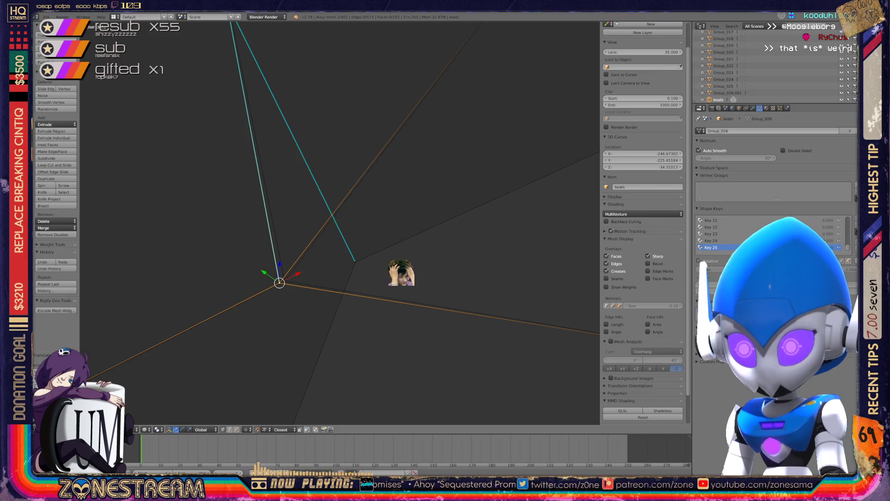
pyautogui.scroll(-4, 340, 223)
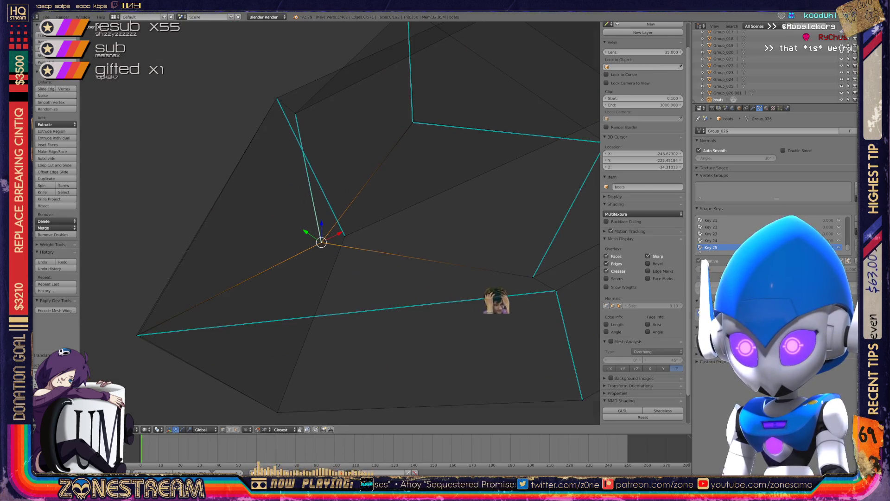
pyautogui.keyDown('shift'); pyautogui.moveTo(339, 223); pyautogui.dragTo(505, 102, button='middle'); pyautogui.keyUp('shift')
pyautogui.scroll(3, 505, 102)
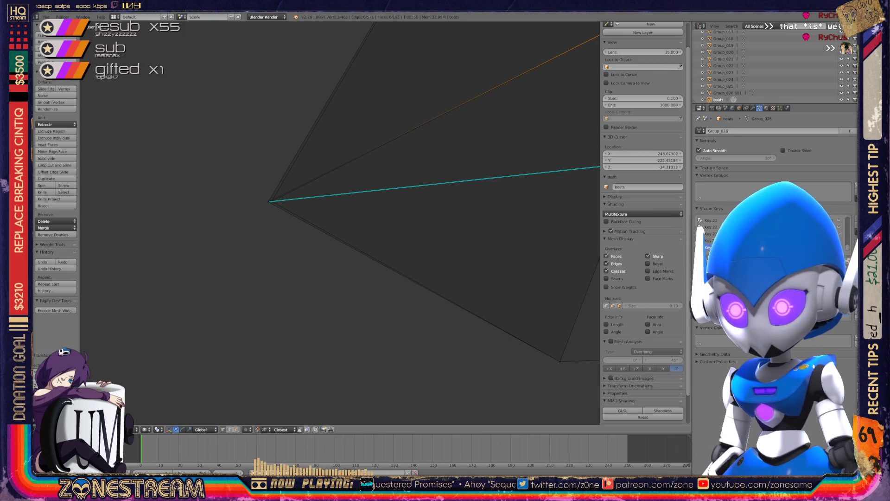
# Step: Select the edge-fan apex vertex, centre the view on it, and exit Edit Mode
pyautogui.rightClick(268, 201)
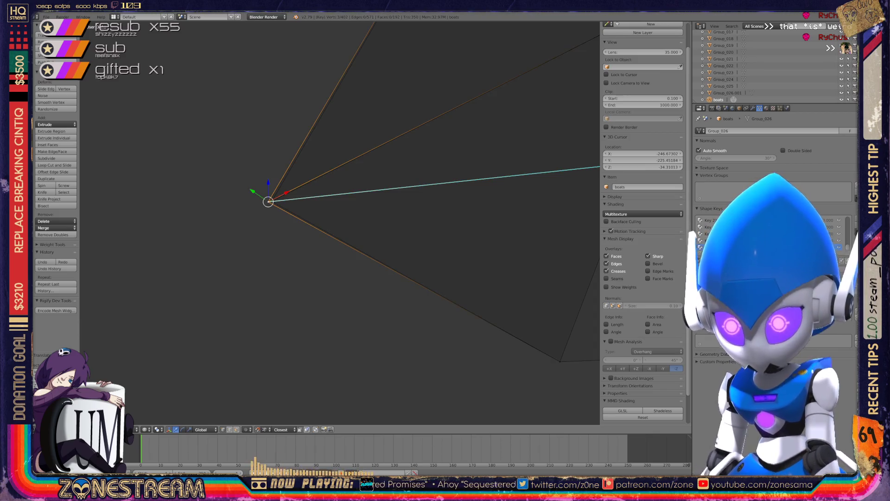
pyautogui.moveTo(324, 232)
pyautogui.keyDown('shift'); pyautogui.mouseDown(button='middle')
pyautogui.moveTo(195, 171)
pyautogui.moveTo(167, 170)
pyautogui.moveTo(51, 249)
pyautogui.moveTo(24, 228)
pyautogui.moveTo(219, 248)
pyautogui.moveTo(115, 285)
pyautogui.moveTo(46, 271)
pyautogui.moveTo(159, 327)
pyautogui.moveTo(224, 334)
pyautogui.moveTo(284, 321)
pyautogui.mouseUp(button='middle'); pyautogui.keyUp('shift')
pyautogui.scroll(-3, 339, 223)
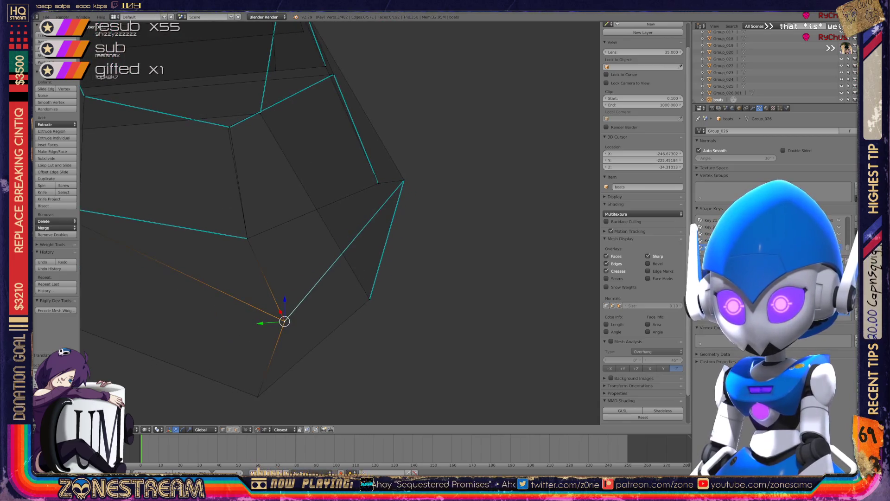
pyautogui.scroll(7, 422, 249)
pyautogui.hotkey('ctrl', 'z')
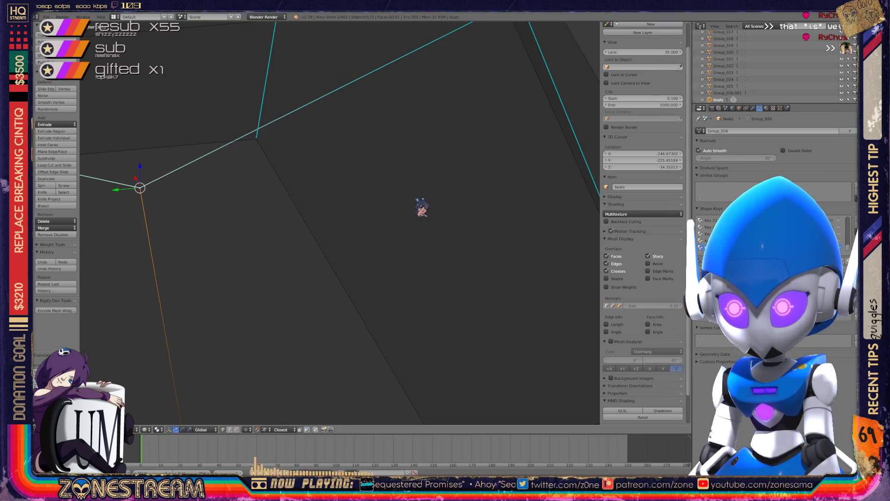
pyautogui.press('KP_Decimal')
pyautogui.moveTo(422, 157); pyautogui.dragTo(477, 147, button='middle')
pyautogui.press('Tab')
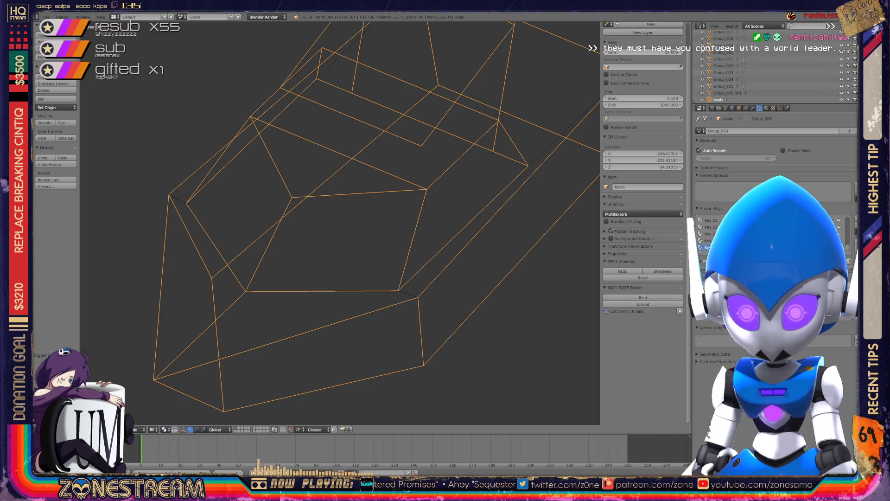
# Step: Re-enter Edit Mode and view the right-hand seat from above
pyautogui.press('Tab')
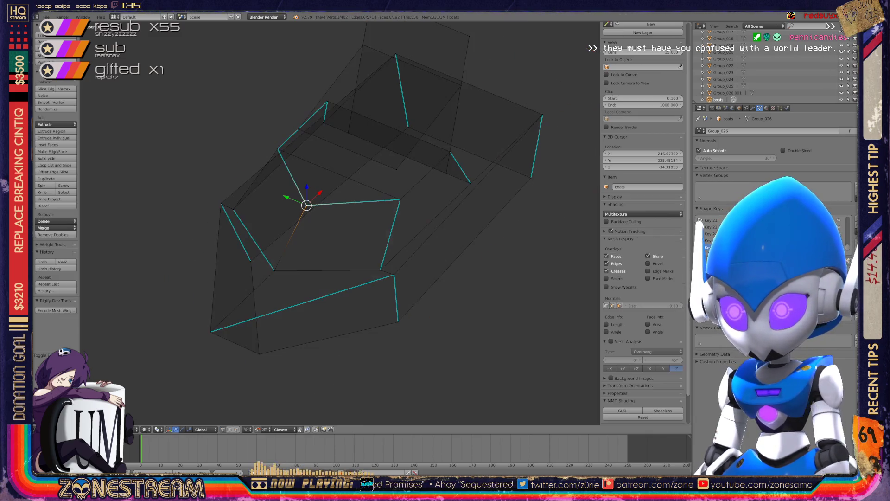
pyautogui.moveTo(343, 222)
pyautogui.mouseDown(button='middle')
pyautogui.moveTo(283, 208)
pyautogui.moveTo(311, 195)
pyautogui.moveTo(338, 209)
pyautogui.mouseUp(button='middle')
pyautogui.press('Tab')
pyautogui.scroll(-5, 364, 259)
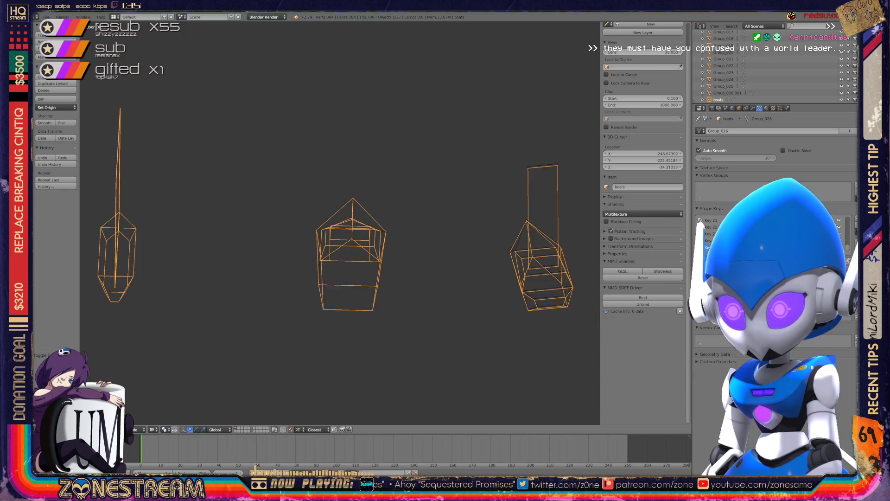
pyautogui.press('Tab')
pyautogui.scroll(5, 325, 222)
pyautogui.moveTo(324, 223); pyautogui.dragTo(325, 172, button='middle')
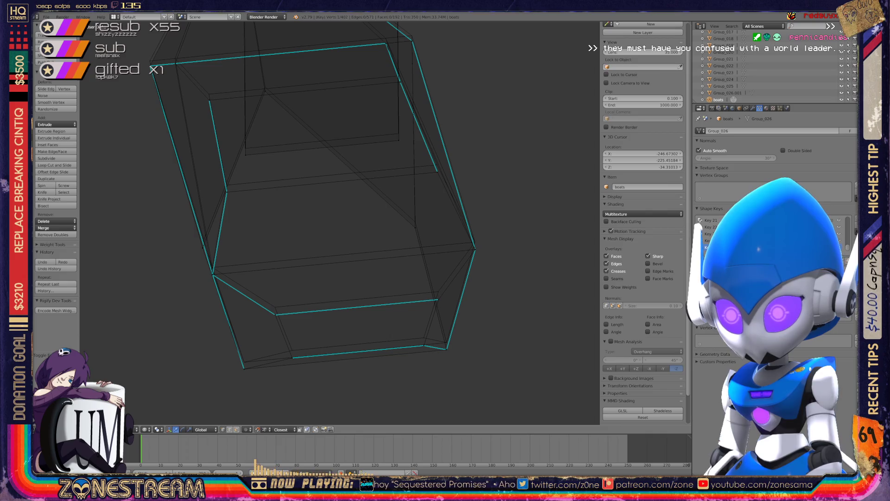
# Step: Raise the bottom-front and bottom-left vertices slightly along Z
pyautogui.rightClick(277, 314)
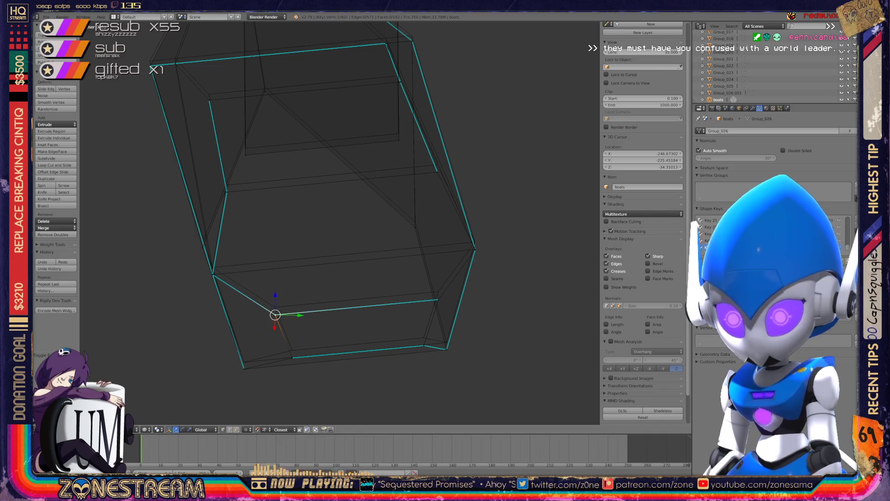
pyautogui.press('g')
pyautogui.click(275, 307)
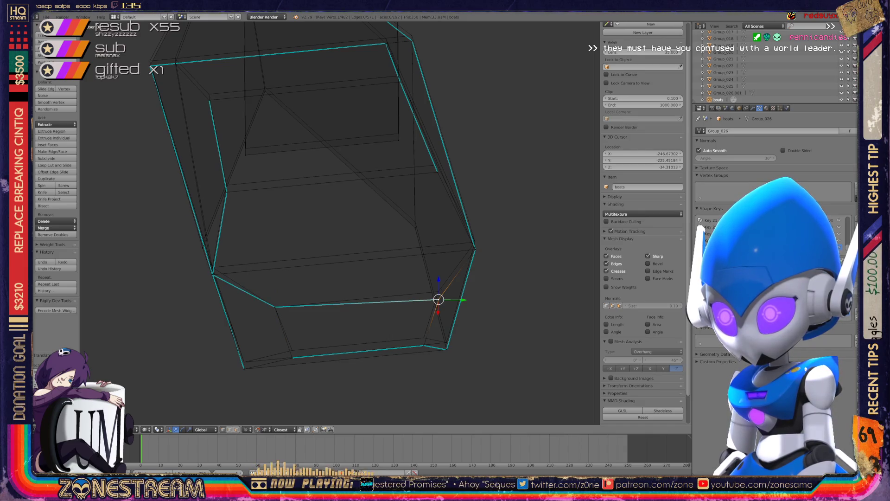
pyautogui.press('g')
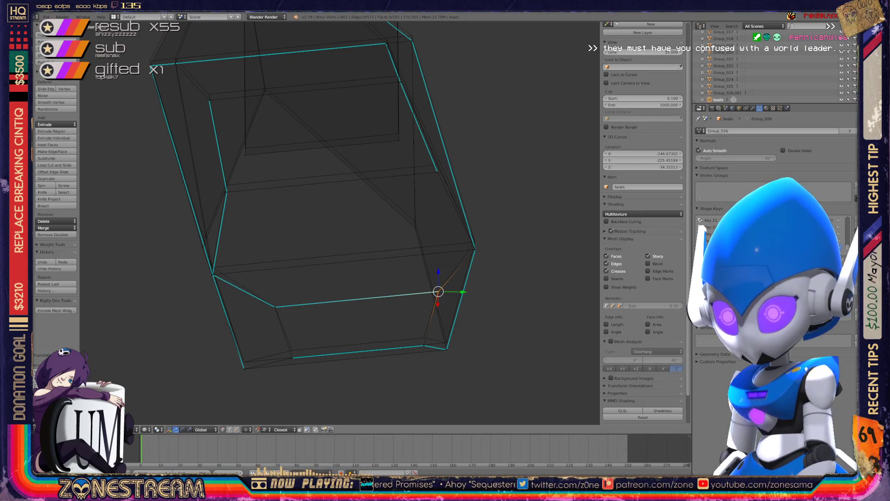
pyautogui.press('g')
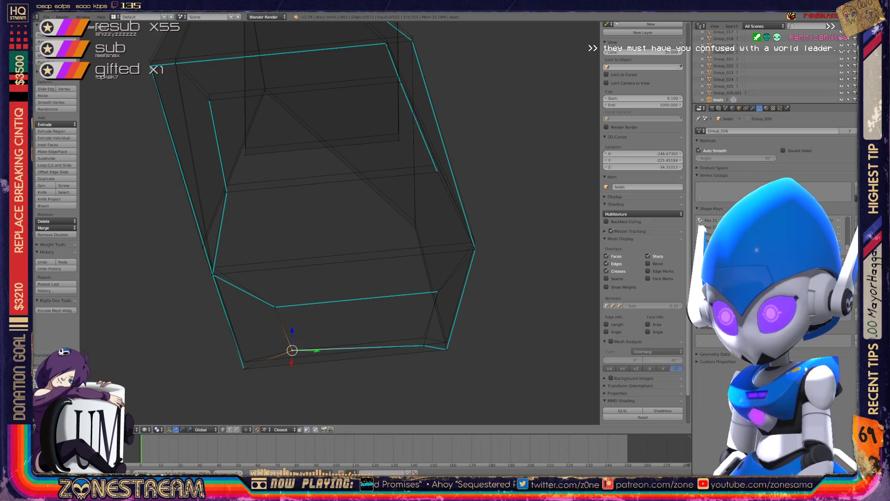
pyautogui.press('g')
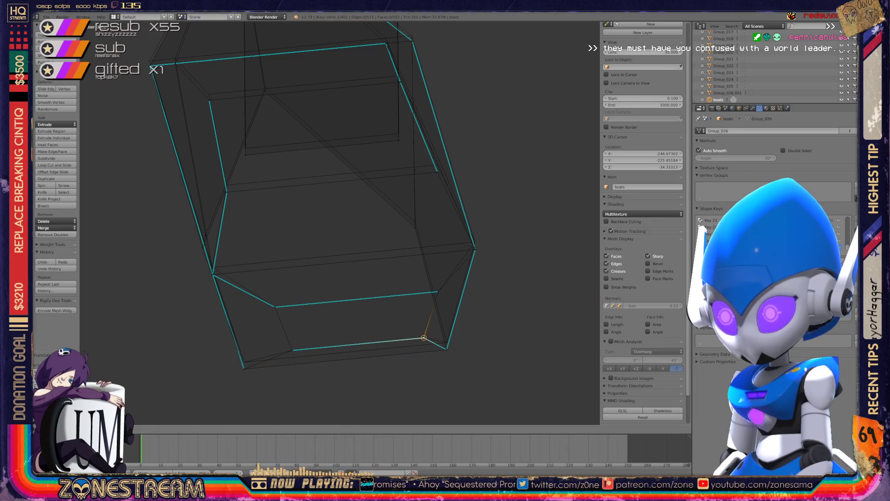
pyautogui.rightClick(244, 368)
pyautogui.press('g')
# Step: Move a vertex higher on the seat's side up and outward
pyautogui.moveTo(325, 231); pyautogui.dragTo(443, 195, button='middle')
pyautogui.press('a')
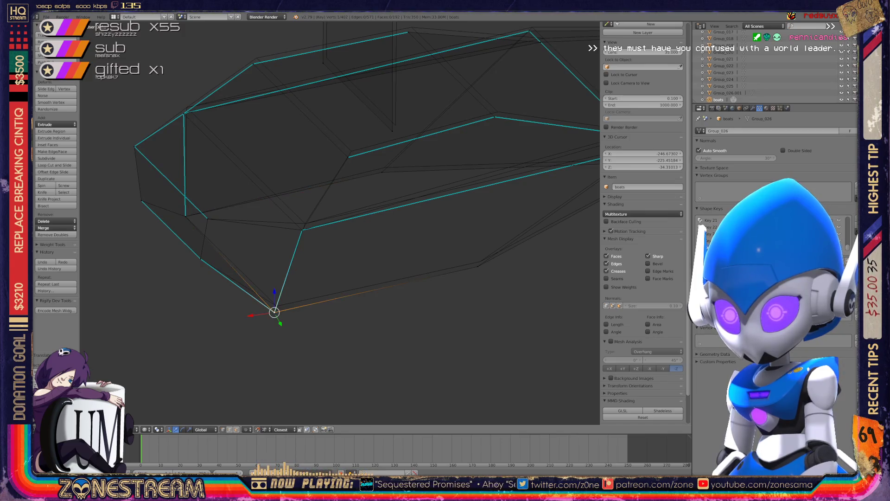
pyautogui.rightClick(301, 230)
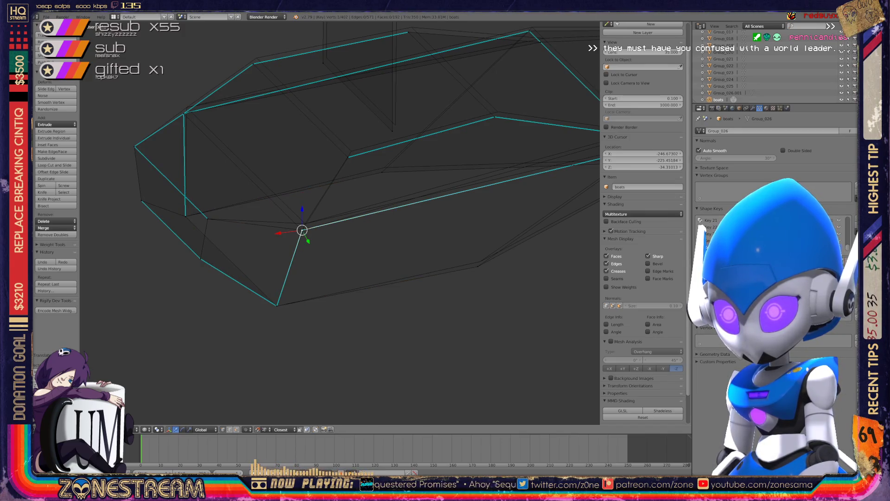
pyautogui.press('g')
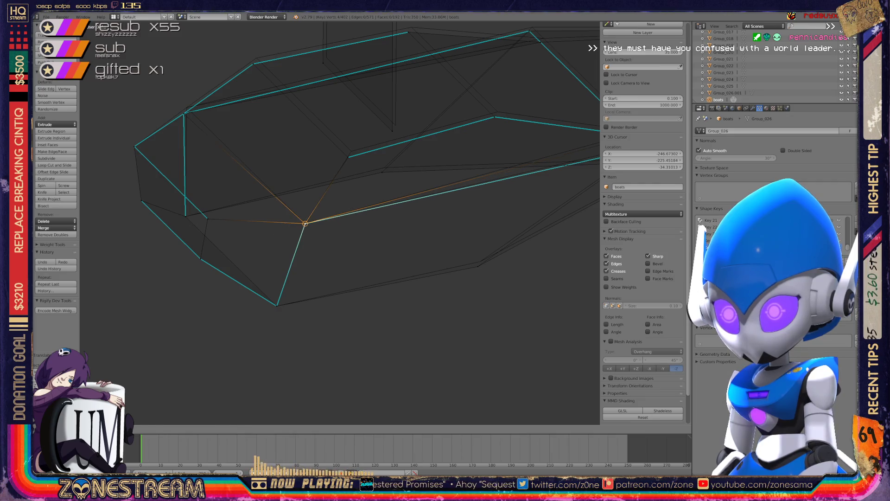
pyautogui.moveTo(533, 278); pyautogui.dragTo(571, 288, button='middle')
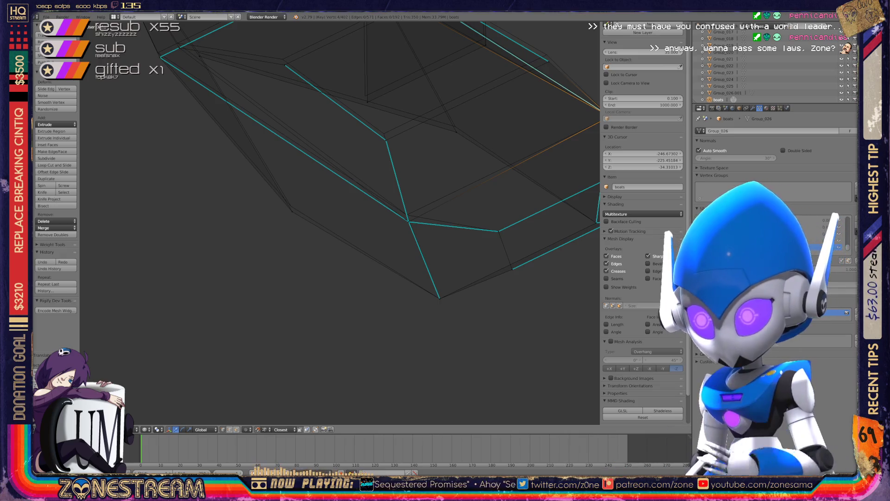
# Step: Move a seat-edge vertex upward and reframe the whole seat mesh
pyautogui.scroll(3, 341, 223)
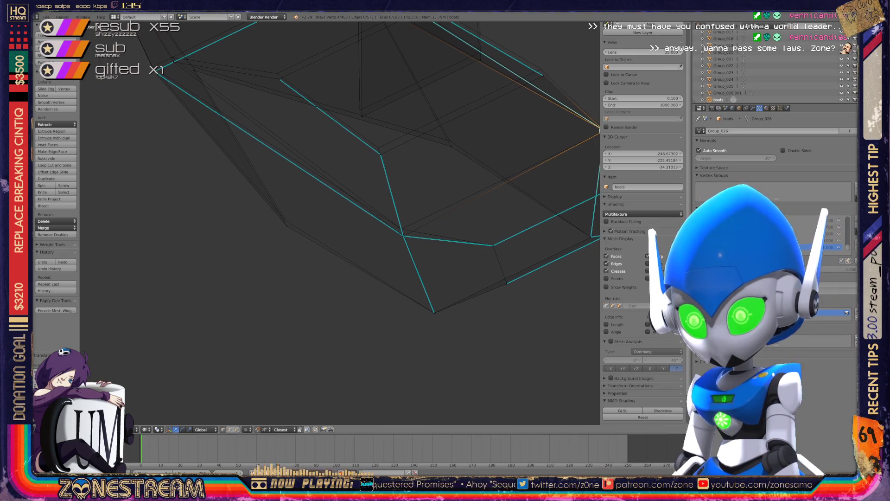
pyautogui.rightClick(424, 266)
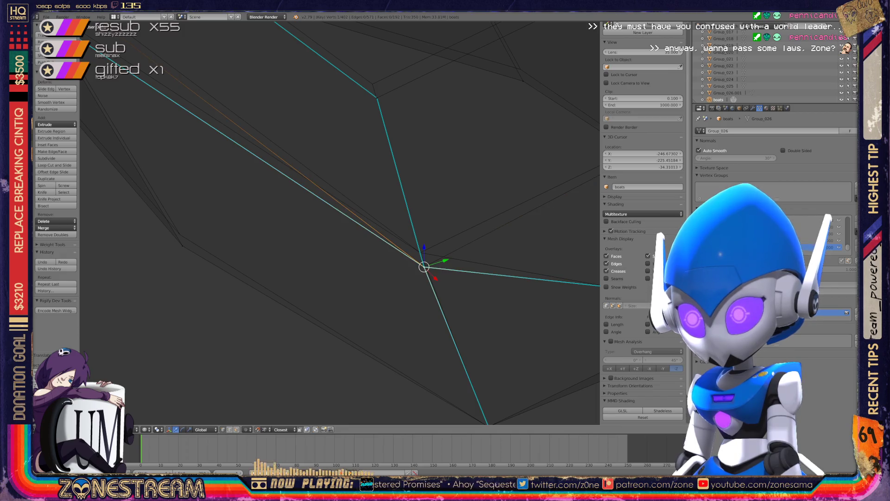
pyautogui.press('g')
pyautogui.keyDown('shift'); pyautogui.moveTo(420, 252); pyautogui.dragTo(499, 276, button='middle'); pyautogui.keyUp('shift')
pyautogui.rightClick(261, 269)
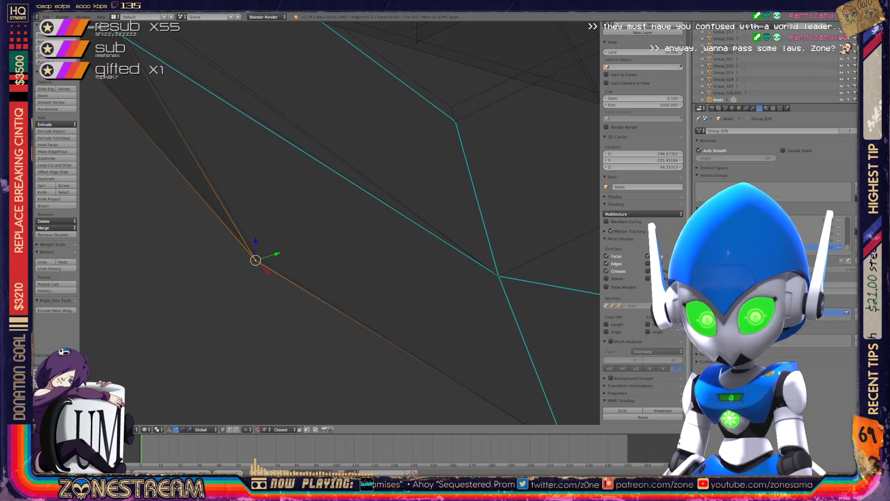
pyautogui.scroll(-3, 339, 223)
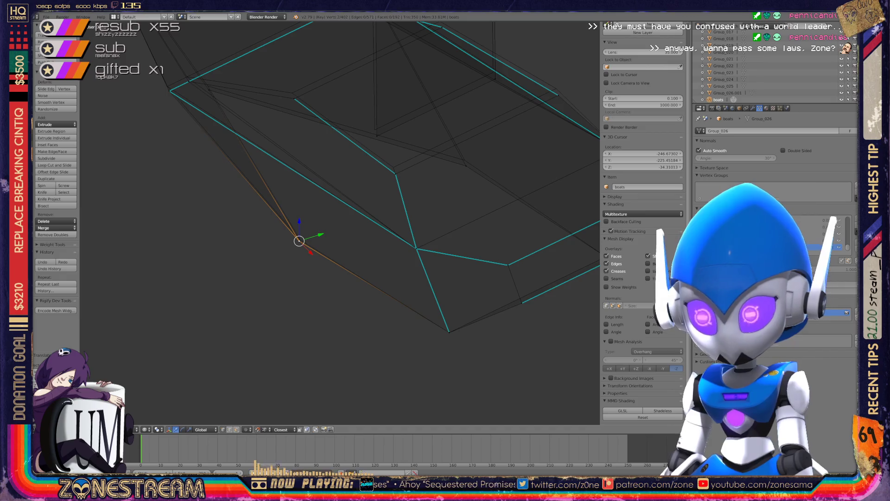
pyautogui.scroll(-1, 340, 222)
pyautogui.keyDown('shift'); pyautogui.moveTo(341, 223); pyautogui.dragTo(233, 230, button='middle'); pyautogui.keyUp('shift')
pyautogui.moveTo(340, 222); pyautogui.dragTo(401, 218, button='middle')
pyautogui.scroll(4, 397, 147)
# Step: Shift a vertex higher up the seat edge to a new position
pyautogui.rightClick(378, 268)
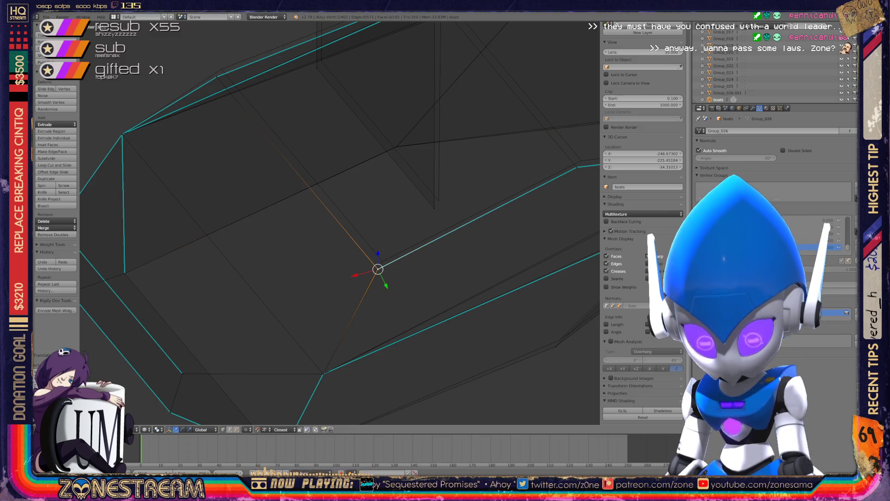
pyautogui.keyDown('shift'); pyautogui.moveTo(399, 218); pyautogui.dragTo(466, 330, button='middle'); pyautogui.keyUp('shift')
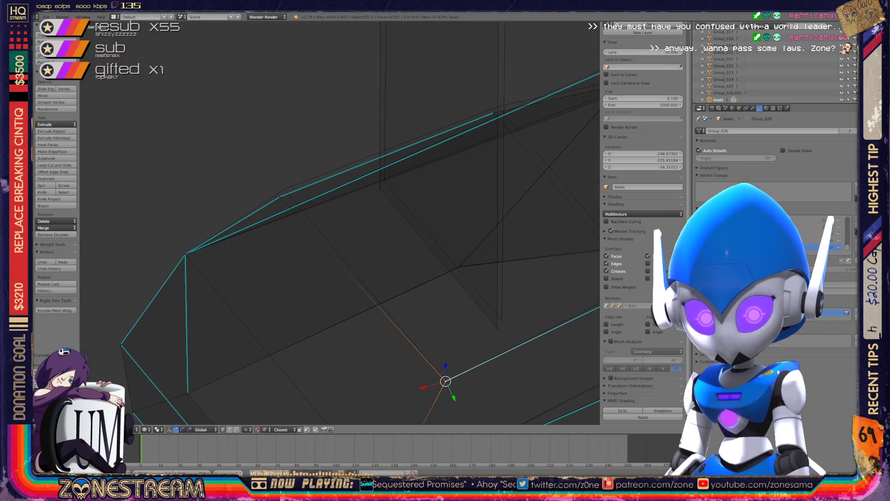
pyautogui.rightClick(279, 196)
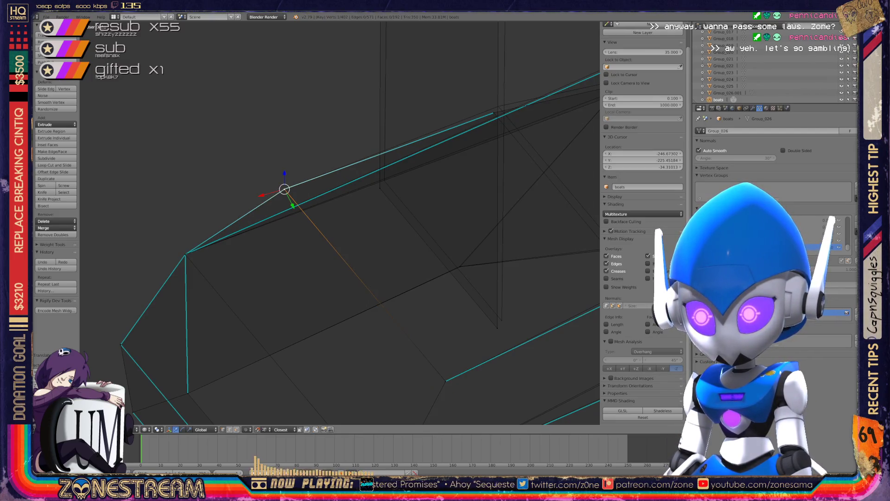
pyautogui.scroll(-4, 340, 222)
pyautogui.moveTo(340, 222)
pyautogui.mouseDown(button='middle')
pyautogui.moveTo(359, 204)
pyautogui.moveTo(368, 160)
pyautogui.moveTo(287, 180)
pyautogui.moveTo(229, 123)
pyautogui.mouseUp(button='middle')
pyautogui.scroll(3, 339, 222)
pyautogui.press('g')
pyautogui.press('Return')
# Step: Select the seat's corner vertex and frame the surrounding side edges
pyautogui.rightClick(382, 286)
pyautogui.moveTo(382, 286)
pyautogui.keyDown('shift'); pyautogui.mouseDown(button='middle')
pyautogui.moveTo(183, 199)
pyautogui.moveTo(187, 193)
pyautogui.moveTo(161, 360)
pyautogui.mouseUp(button='middle'); pyautogui.keyUp('shift')
pyautogui.scroll(-4, 189, 193)
pyautogui.scroll(6, 340, 223)
pyautogui.rightClick(321, 261)
pyautogui.moveTo(321, 261)
pyautogui.keyDown('shift'); pyautogui.mouseDown(button='middle')
pyautogui.moveTo(119, 183)
pyautogui.moveTo(125, 167)
pyautogui.mouseUp(button='middle'); pyautogui.keyUp('shift')
pyautogui.scroll(-6, 125, 167)
pyautogui.moveTo(289, 210)
pyautogui.keyDown('shift'); pyautogui.mouseDown(button='middle')
pyautogui.moveTo(239, 124)
pyautogui.moveTo(230, 43)
pyautogui.mouseUp(button='middle'); pyautogui.keyUp('shift')
pyautogui.scroll(3, 340, 223)
pyautogui.scroll(3, 236, 411)
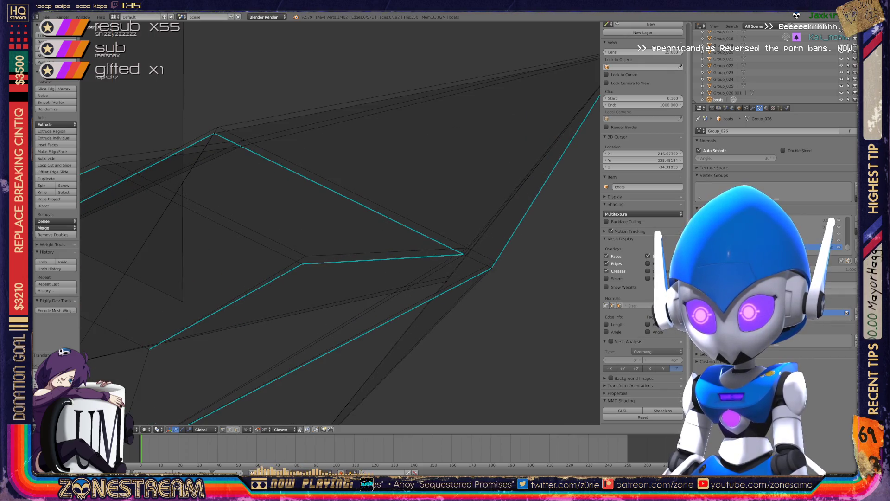
# Step: Nudge the tip vertices upward and snap one onto a neighbouring vertex
pyautogui.moveTo(214, 133); pyautogui.dragTo(244, 140)
pyautogui.rightClick(241, 146)
pyautogui.keyDown('shift'); pyautogui.moveTo(245, 139); pyautogui.dragTo(101, 98, button='middle'); pyautogui.keyUp('shift')
pyautogui.rightClick(303, 238)
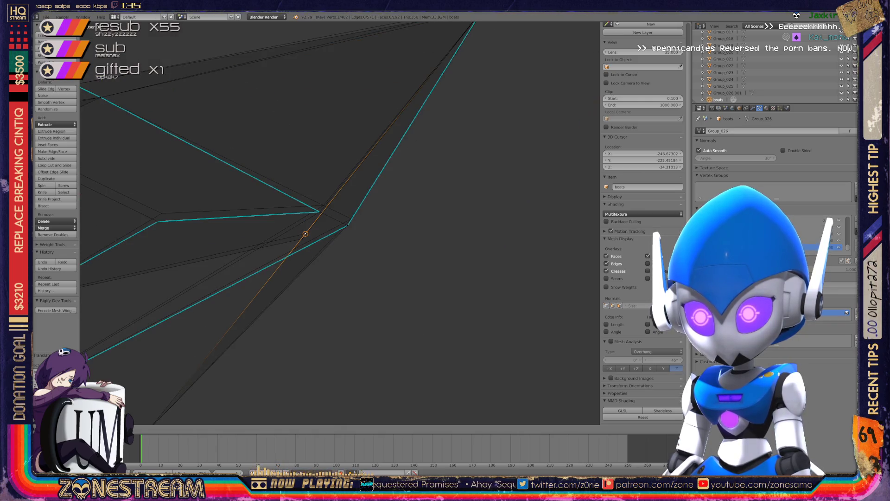
pyautogui.click(320, 212)
# Step: Move a tip vertex up and to the right, then reposition it again with snapping
pyautogui.moveTo(319, 212)
pyautogui.mouseDown(button='middle')
pyautogui.moveTo(367, 200)
pyautogui.moveTo(361, 210)
pyautogui.moveTo(413, 175)
pyautogui.moveTo(381, 163)
pyautogui.moveTo(364, 175)
pyautogui.mouseUp(button='middle')
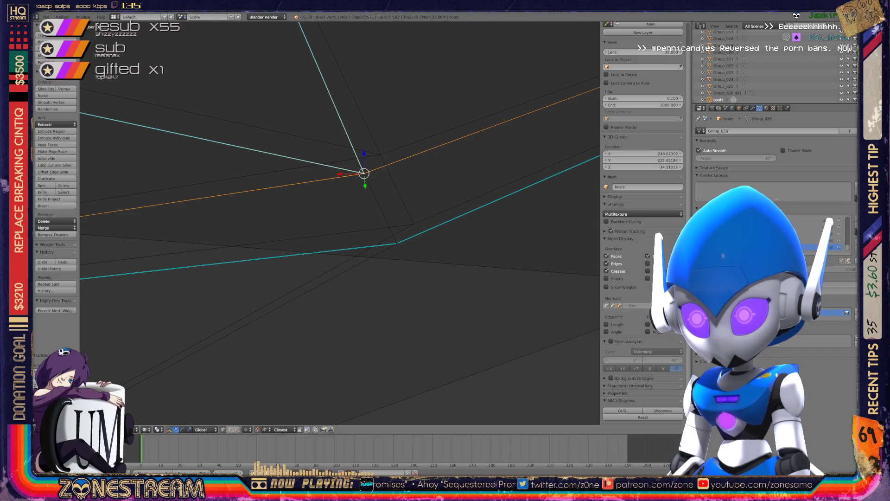
pyautogui.moveTo(364, 173)
pyautogui.mouseDown()
pyautogui.moveTo(380, 154)
pyautogui.moveTo(395, 244)
pyautogui.moveTo(413, 224)
pyautogui.mouseUp()
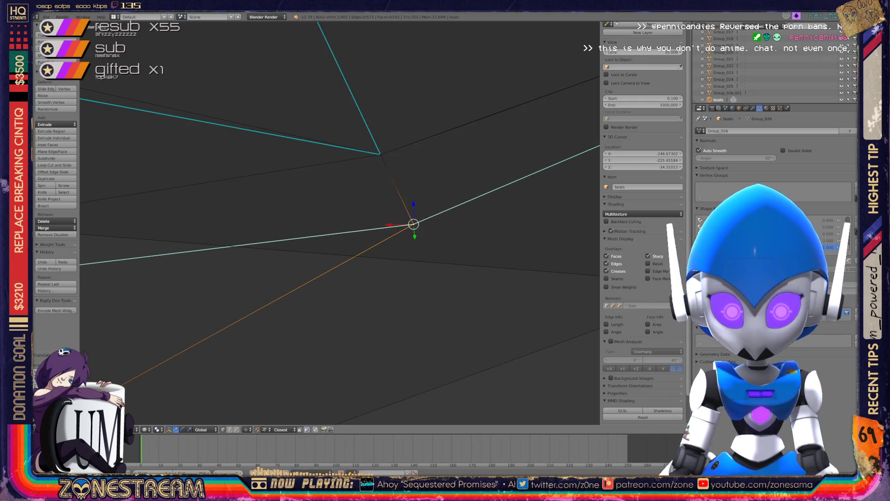
pyautogui.moveTo(414, 224); pyautogui.dragTo(325, 160, button='middle')
pyautogui.scroll(5, 340, 222)
pyautogui.press('g')
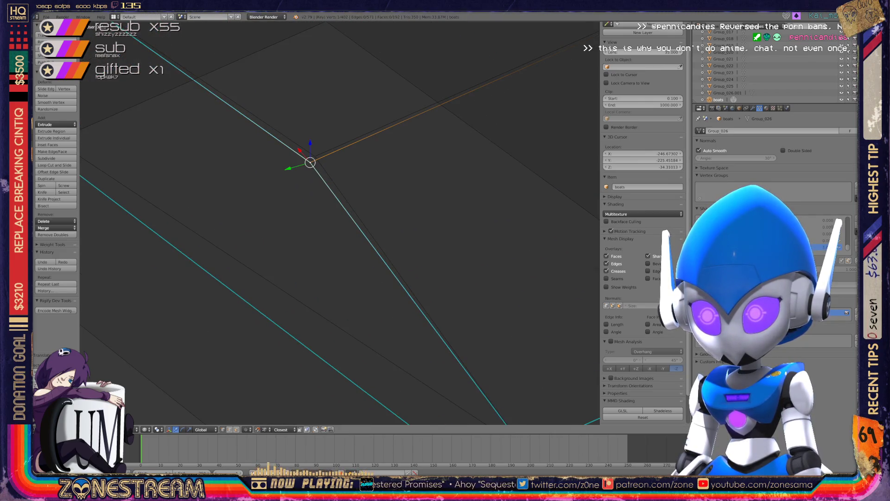
pyautogui.click(314, 156)
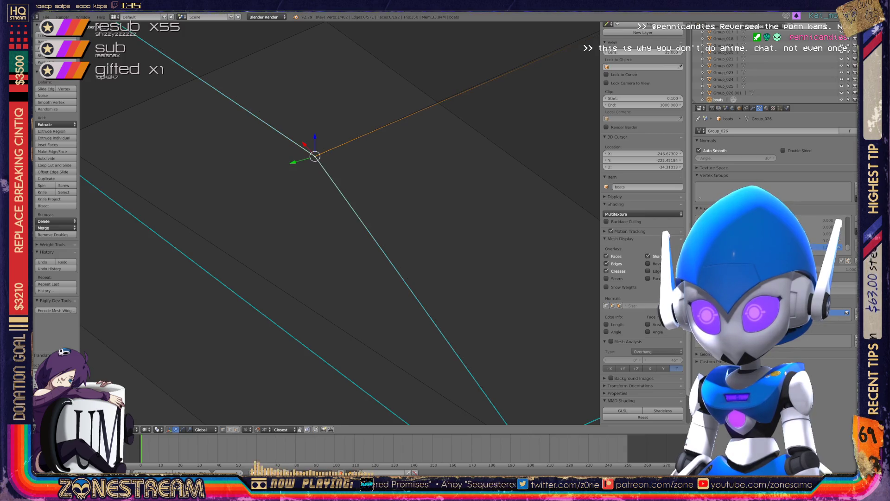
# Step: Grow the selection to the neighbouring tip vertices and shift them slightly
pyautogui.scroll(-5, 315, 157)
pyautogui.moveTo(315, 157); pyautogui.dragTo(297, 167, button='middle')
pyautogui.scroll(6, 296, 166)
pyautogui.moveTo(339, 223)
pyautogui.mouseDown(button='middle')
pyautogui.moveTo(352, 213)
pyautogui.moveTo(325, 232)
pyautogui.moveTo(362, 223)
pyautogui.moveTo(325, 206)
pyautogui.moveTo(305, 175)
pyautogui.moveTo(325, 185)
pyautogui.moveTo(315, 181)
pyautogui.mouseUp(button='middle')
pyautogui.scroll(-5, 342, 221)
pyautogui.scroll(6, 305, 174)
pyautogui.press('ctrl+KP_Add')
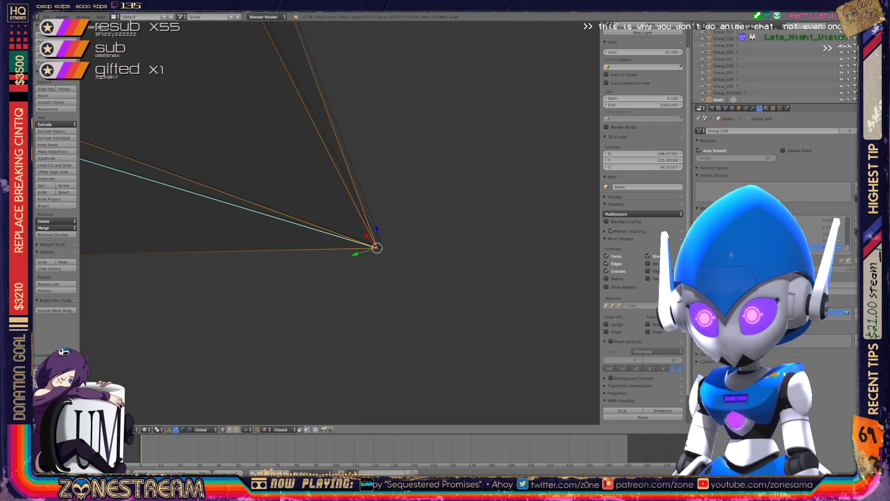
pyautogui.press('g')
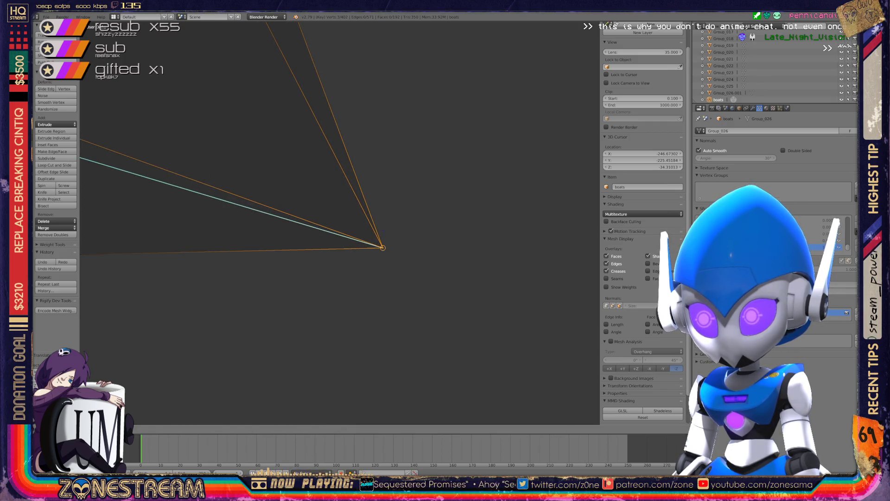
pyautogui.scroll(-3, 338, 223)
# Step: Check the whole Seats object in Object Mode, briefly re-entering Edit Mode before returning
pyautogui.press('Tab')
pyautogui.moveTo(338, 223)
pyautogui.mouseDown(button='middle')
pyautogui.moveTo(324, 204)
pyautogui.moveTo(320, 218)
pyautogui.moveTo(334, 232)
pyautogui.moveTo(352, 218)
pyautogui.mouseUp(button='middle')
pyautogui.press('Tab')
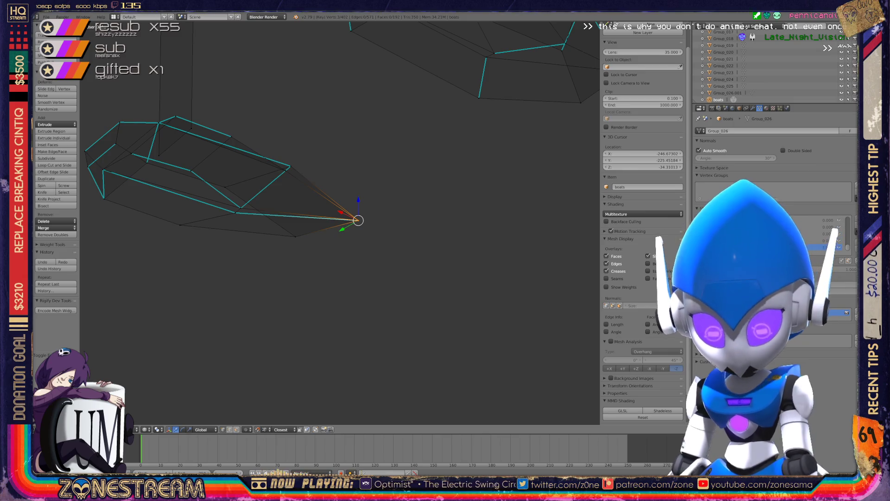
pyautogui.press('space')
pyautogui.press('Escape')
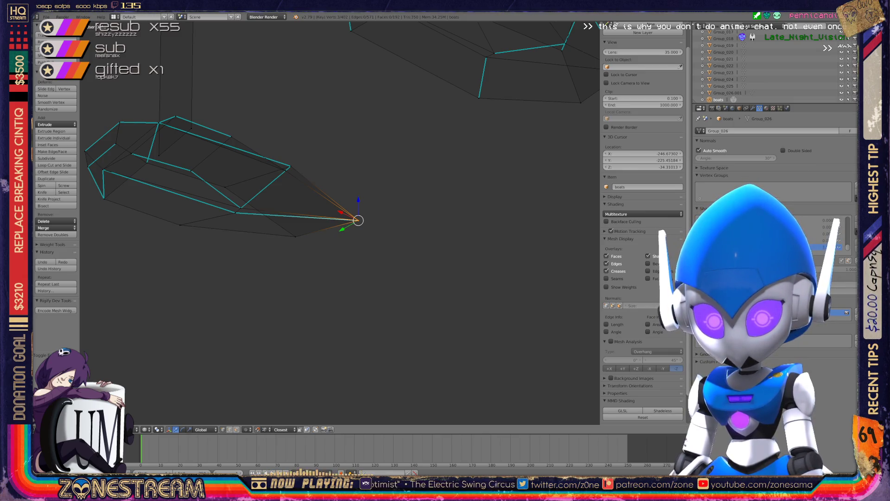
pyautogui.press('Tab')
pyautogui.scroll(-6, 340, 223)
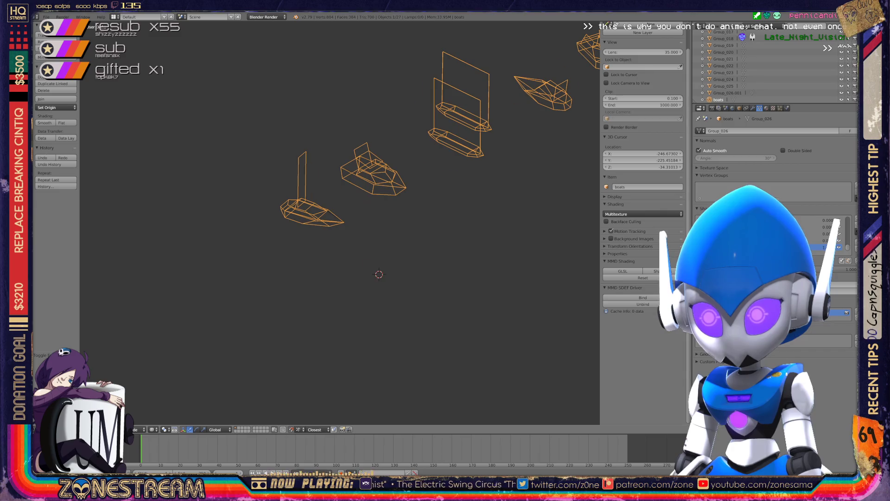
pyautogui.scroll(-1, 339, 223)
pyautogui.moveTo(340, 222); pyautogui.dragTo(285, 210, button='middle')
pyautogui.scroll(4, 340, 222)
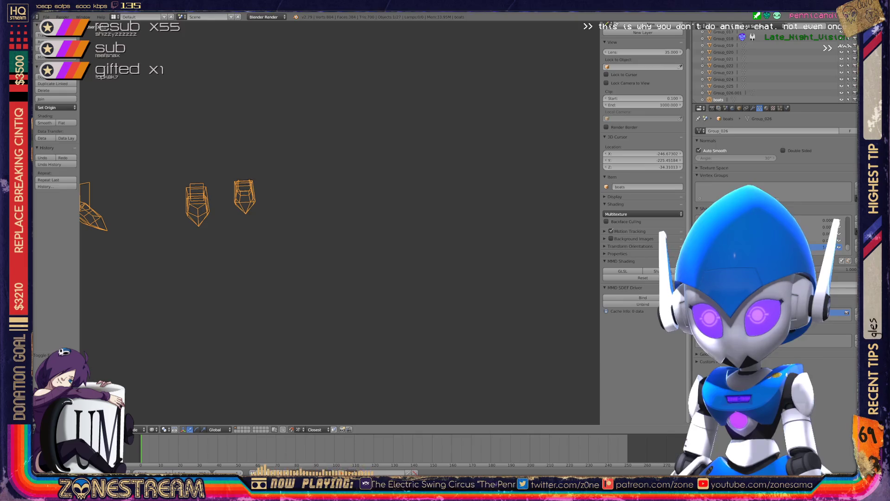
pyautogui.press('Tab')
pyautogui.scroll(3, 340, 222)
pyautogui.scroll(4, 340, 223)
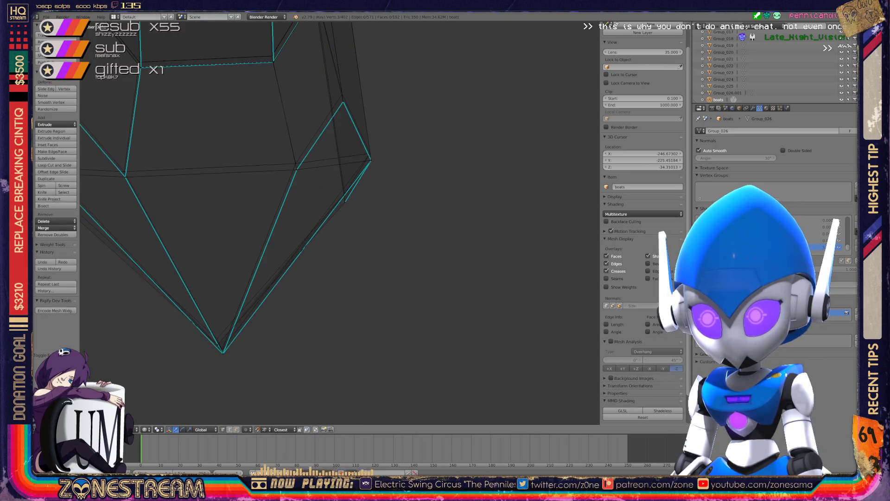
pyautogui.scroll(-10, 340, 222)
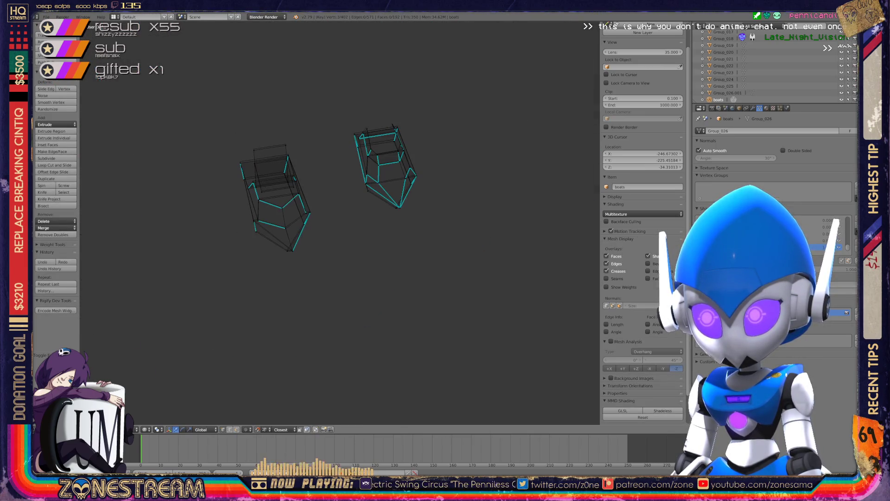
pyautogui.moveTo(340, 222); pyautogui.dragTo(301, 271, button='middle')
pyautogui.moveTo(227, 222)
pyautogui.keyDown('shift'); pyautogui.mouseDown(button='middle')
pyautogui.moveTo(320, 162)
pyautogui.moveTo(283, 171)
pyautogui.moveTo(301, 180)
pyautogui.mouseUp(button='middle'); pyautogui.keyUp('shift')
pyautogui.scroll(2, 302, 180)
pyautogui.scroll(1, 302, 181)
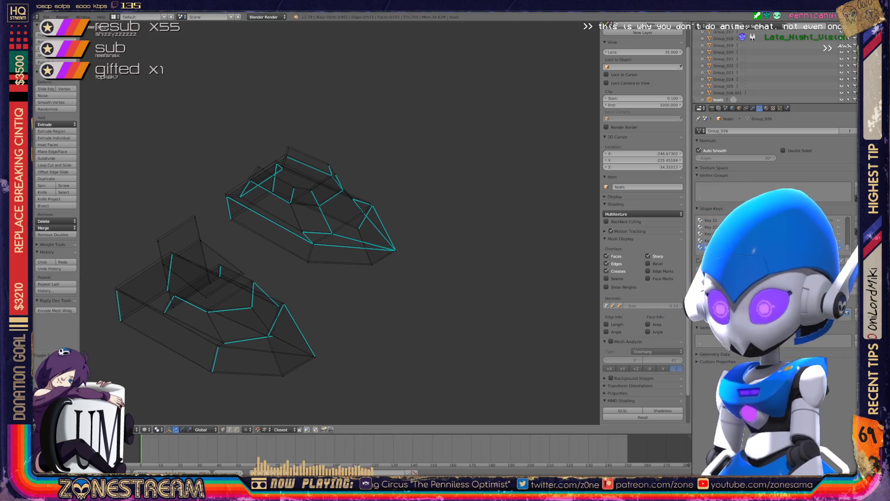
pyautogui.scroll(4, 302, 181)
pyautogui.scroll(3, 155, 246)
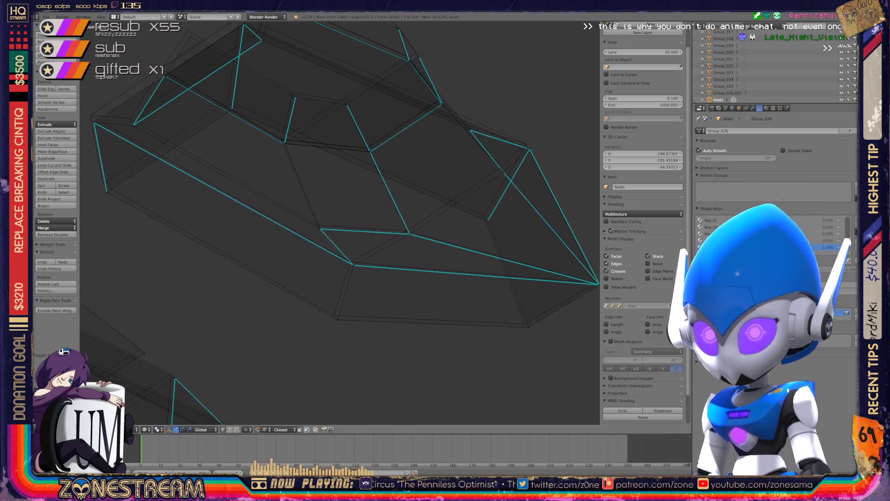
pyautogui.keyDown('shift'); pyautogui.moveTo(306, 185); pyautogui.dragTo(302, 185, button='middle'); pyautogui.keyUp('shift')
# Step: Snap the seat's bottom-left vertex up onto the vertex above it
pyautogui.rightClick(581, 294)
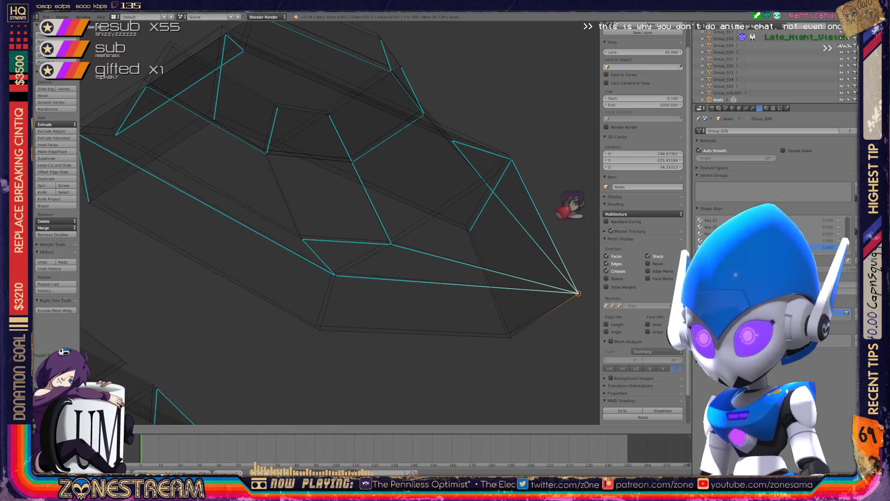
pyautogui.keyDown('shift'); pyautogui.rightClick(510, 338); pyautogui.keyUp('shift')
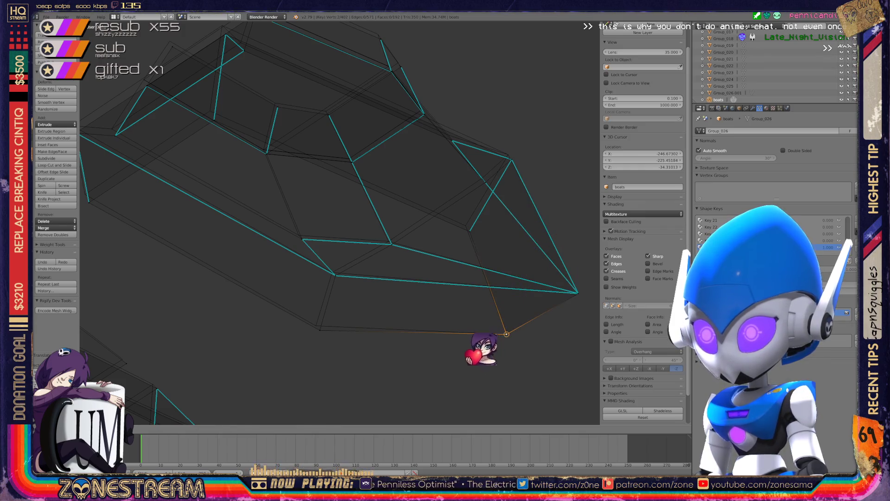
pyautogui.rightClick(320, 330)
pyautogui.press('g')
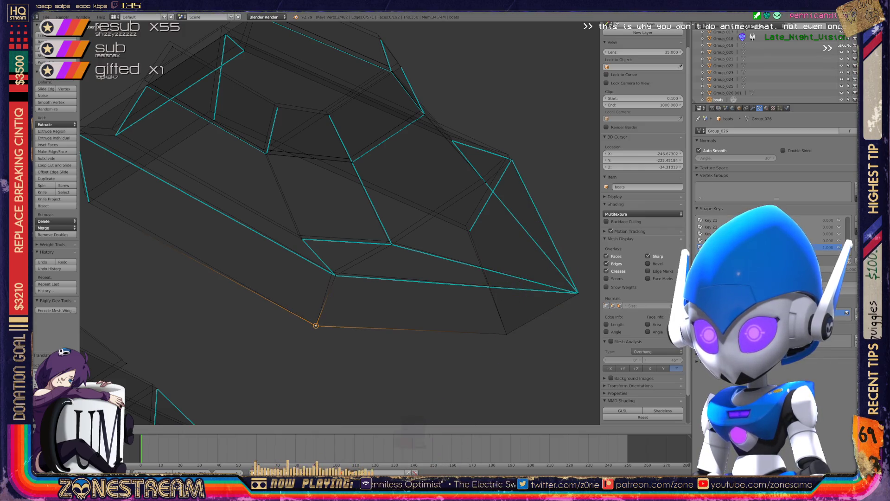
pyautogui.press('g')
pyautogui.click(335, 275)
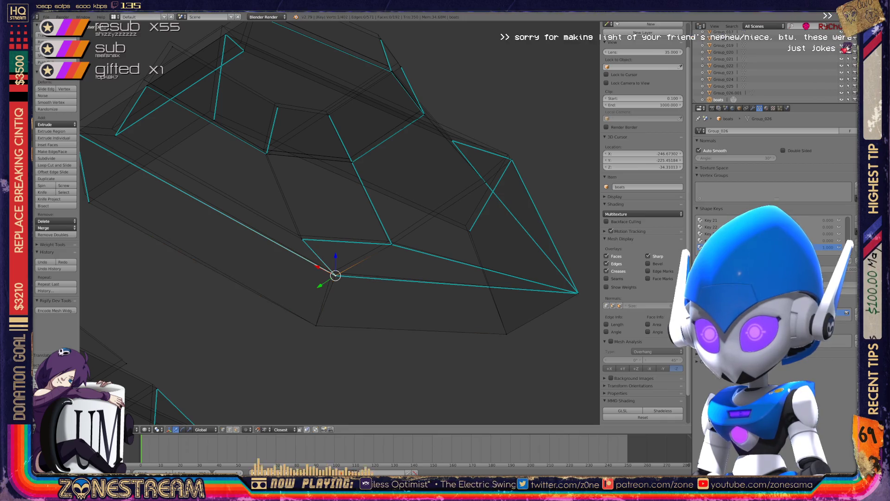
pyautogui.press('g')
# Step: Nudge the next two vertices along the seat's upper edge into place
pyautogui.rightClick(391, 244)
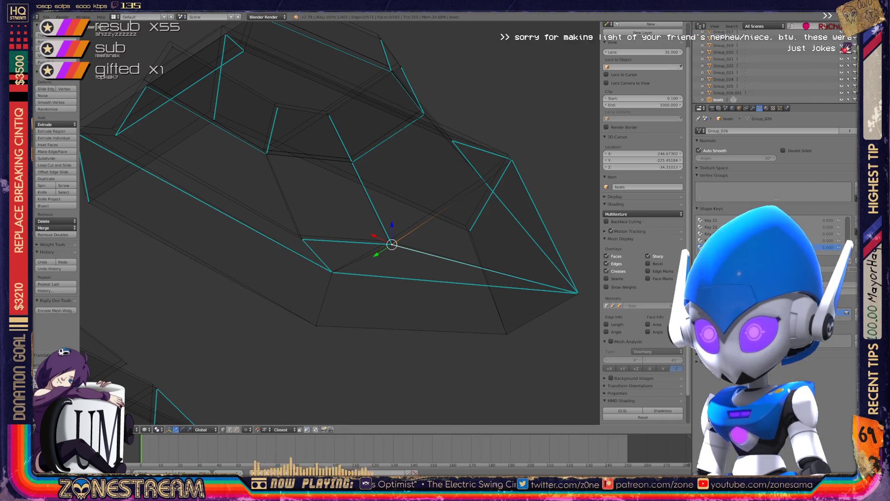
pyautogui.press('g')
pyautogui.click(389, 240)
pyautogui.rightClick(466, 226)
pyautogui.press('g')
pyautogui.click(466, 225)
# Step: Shift the upper-right vertex slightly up-left, leaving the vertex below it unchanged
pyautogui.rightClick(511, 159)
pyautogui.press('g')
pyautogui.rightClick(485, 182)
pyautogui.press('g')
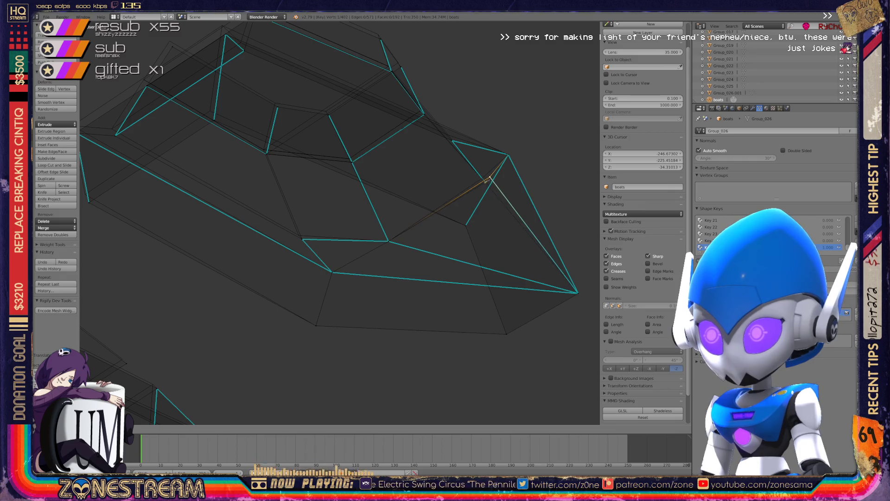
pyautogui.press('Escape')
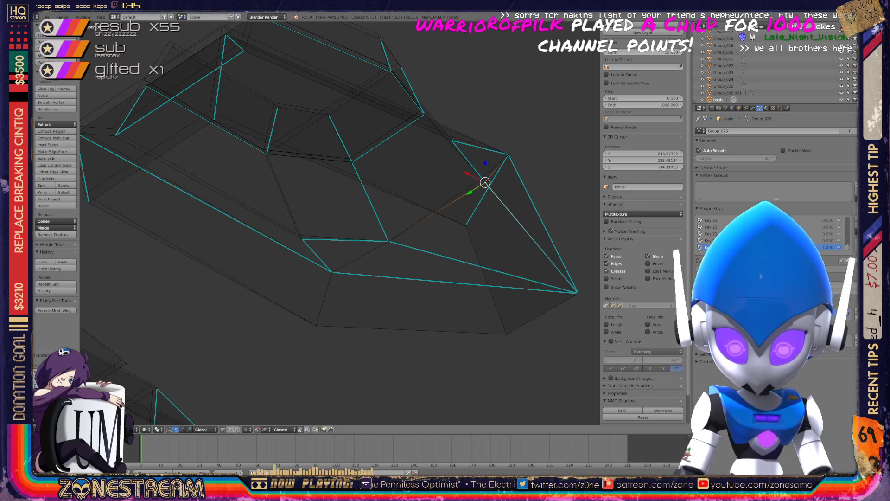
pyautogui.rightClick(485, 182)
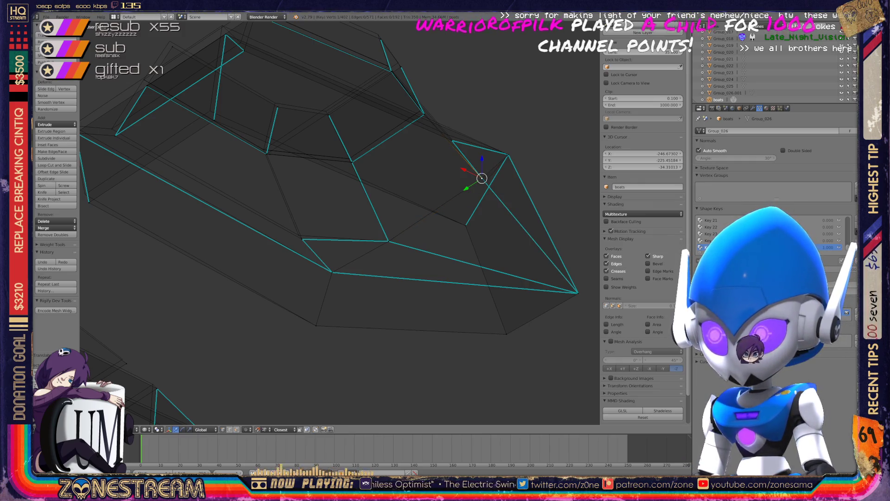
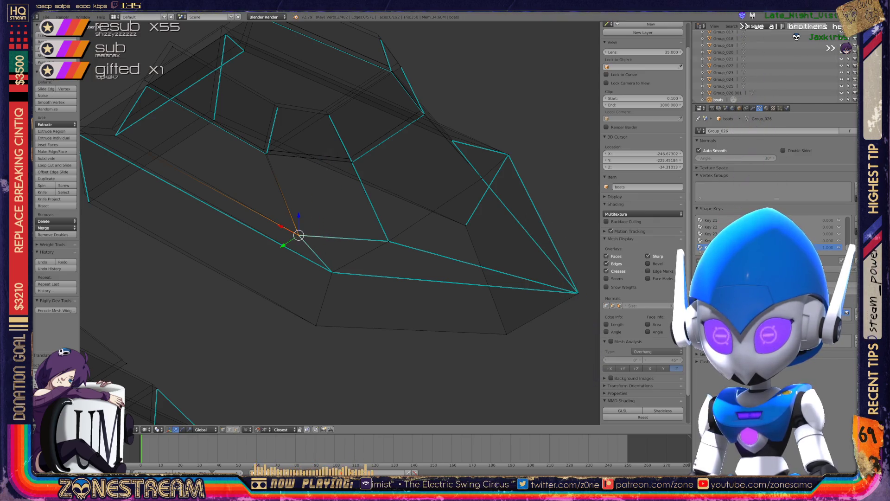
# Step: Move the selected corner vertex onto its neighbouring corner
pyautogui.moveTo(324, 232); pyautogui.dragTo(272, 227, button='middle')
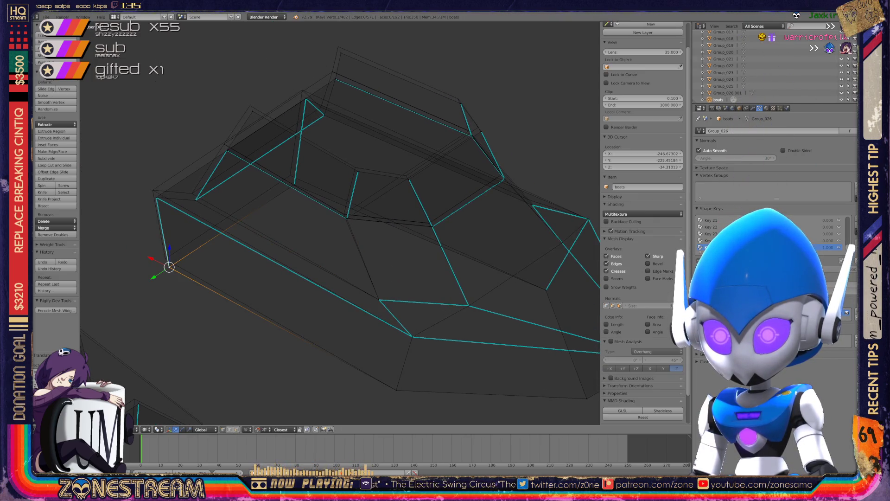
pyautogui.press('g')
pyautogui.moveTo(165, 258); pyautogui.dragTo(153, 190)
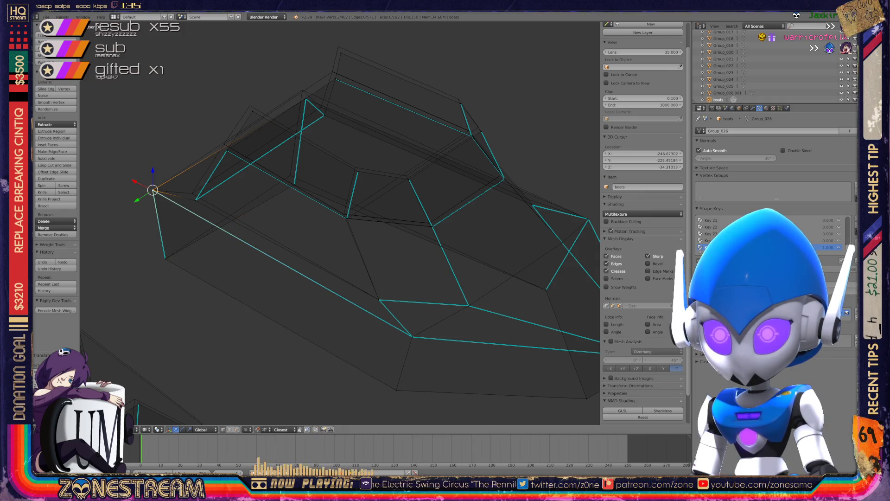
# Step: Select the next vertex and nudge it slightly up and to the left
pyautogui.rightClick(250, 106)
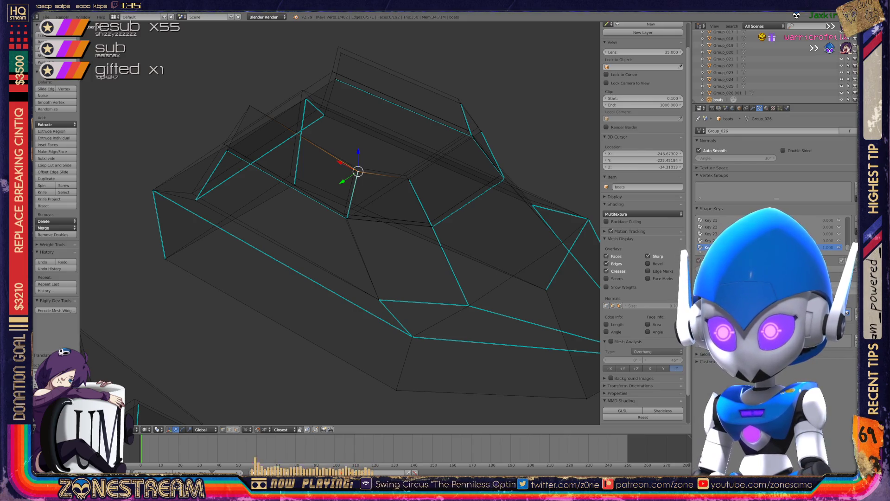
pyautogui.moveTo(358, 171); pyautogui.dragTo(355, 167)
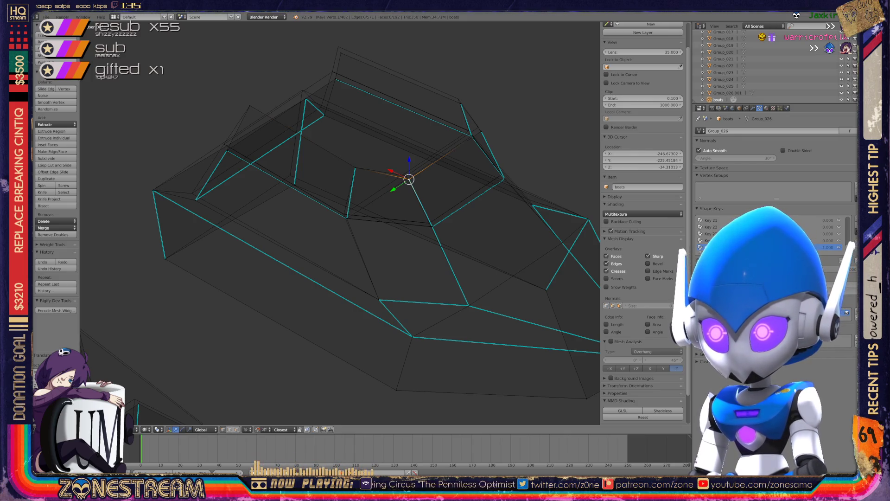
pyautogui.moveTo(408, 179); pyautogui.dragTo(406, 176)
pyautogui.moveTo(406, 175)
pyautogui.mouseDown(button='middle')
pyautogui.moveTo(325, 222)
pyautogui.moveTo(338, 218)
pyautogui.moveTo(329, 209)
pyautogui.moveTo(334, 218)
pyautogui.mouseUp(button='middle')
pyautogui.scroll(8, 297, 223)
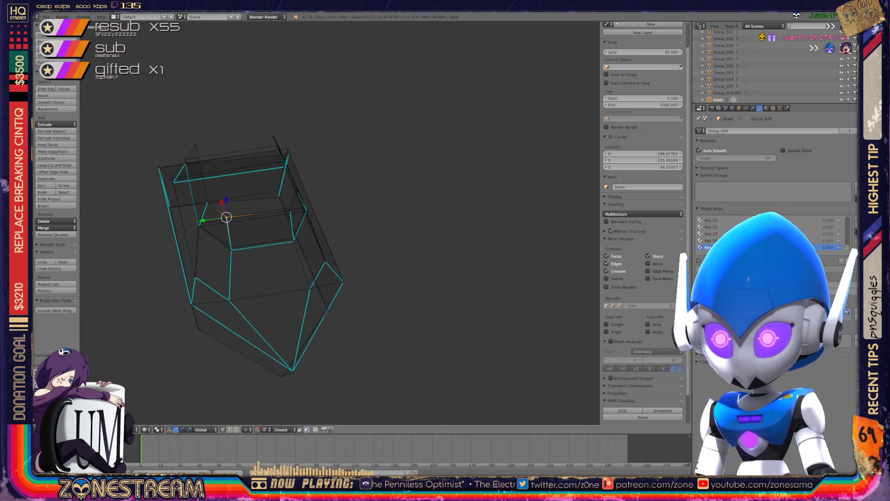
# Step: Place the 3D cursor on the box corner and select the vertex higher up the side edge
pyautogui.click(415, 249)
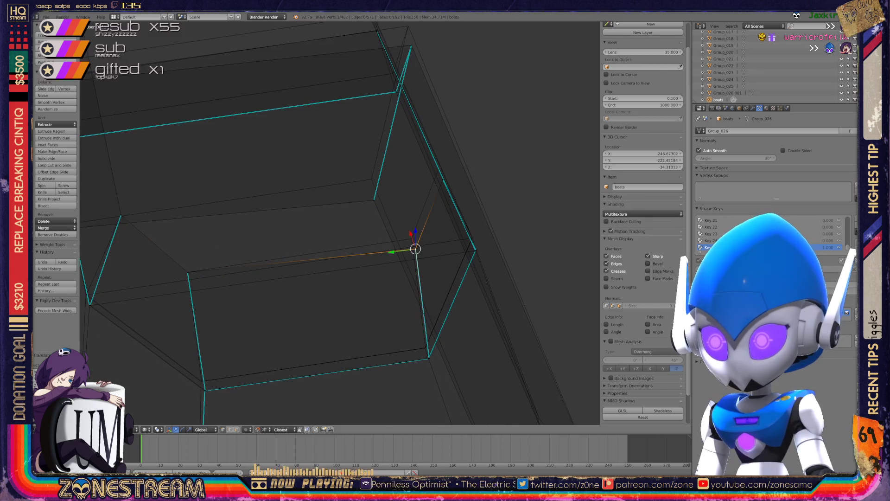
pyautogui.click(411, 238)
pyautogui.rightClick(440, 174)
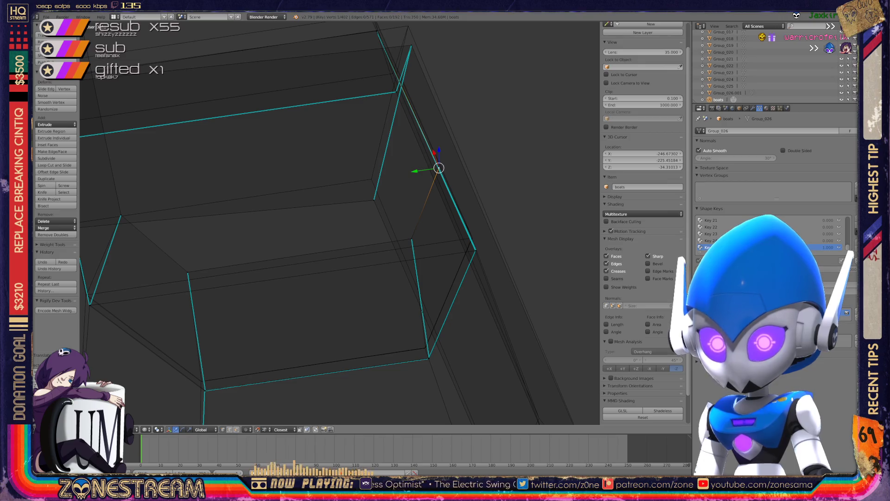
pyautogui.scroll(-3, 340, 224)
pyautogui.scroll(-5, 339, 224)
pyautogui.keyDown('shift'); pyautogui.moveTo(231, 209); pyautogui.dragTo(412, 208, button='middle'); pyautogui.keyUp('shift')
pyautogui.scroll(5, 340, 223)
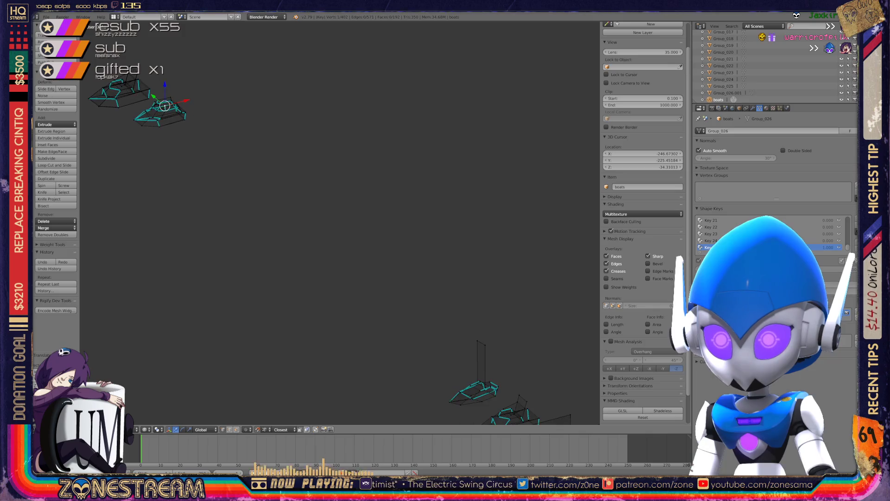
# Step: Raise the selected vertex on the second boat slightly, framing the boat's front
pyautogui.keyDown('shift'); pyautogui.moveTo(279, 186); pyautogui.dragTo(306, 203, button='middle'); pyautogui.keyUp('shift')
pyautogui.scroll(8, 339, 223)
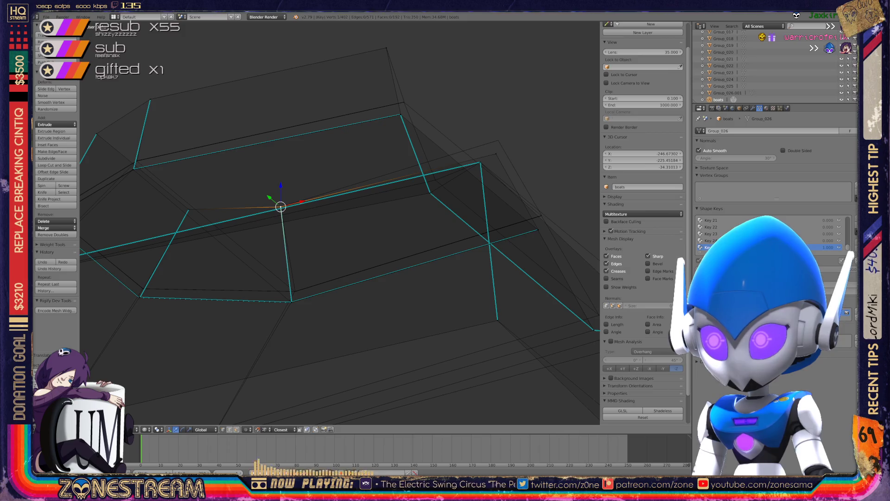
pyautogui.moveTo(495, 153); pyautogui.dragTo(498, 140)
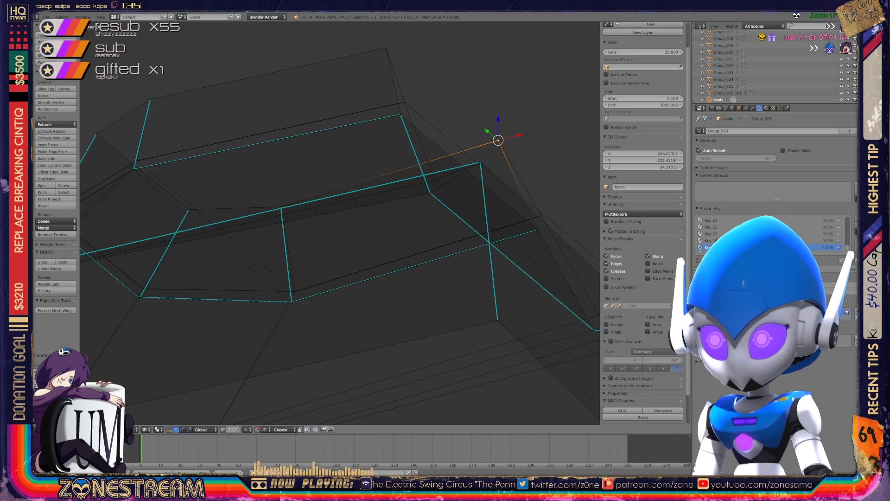
pyautogui.scroll(-3, 339, 222)
pyautogui.keyDown('shift'); pyautogui.moveTo(340, 223); pyautogui.dragTo(465, 133, button='middle'); pyautogui.keyUp('shift')
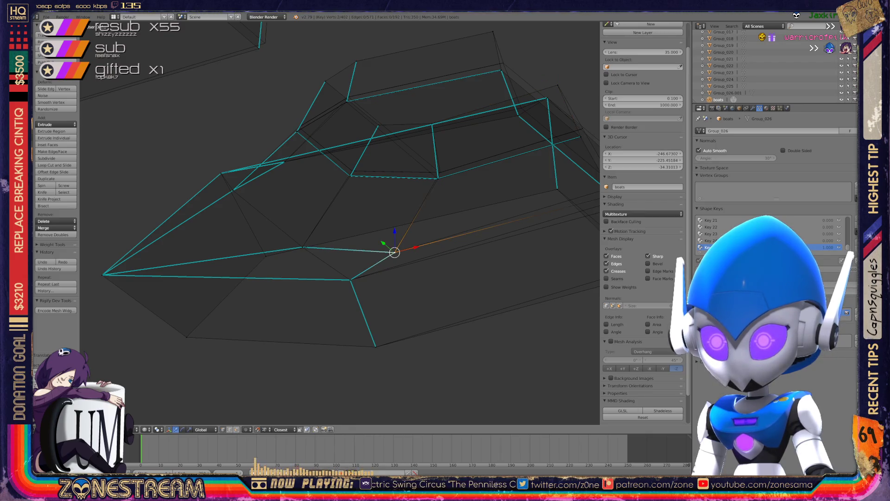
pyautogui.keyDown('shift'); pyautogui.moveTo(340, 222); pyautogui.dragTo(188, 233, button='middle'); pyautogui.keyUp('shift')
# Step: Lift the corner vertex at the end of the side a little
pyautogui.press('g')
pyautogui.rightClick(500, 213)
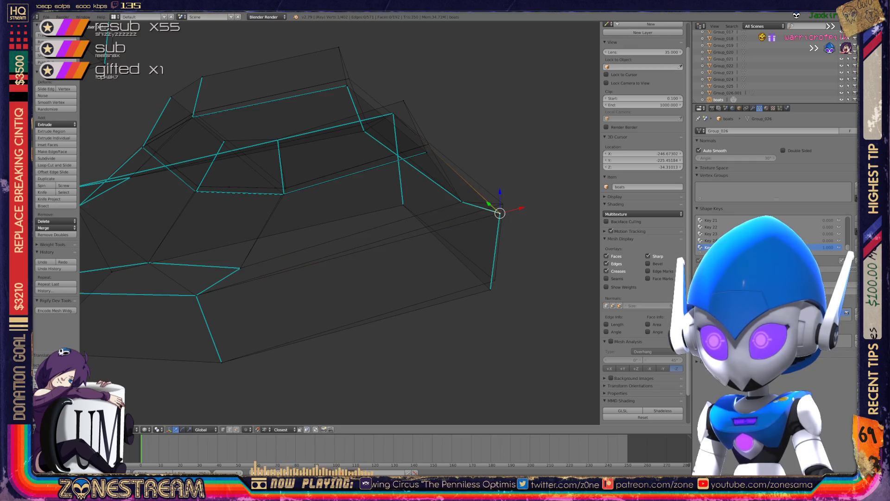
pyautogui.press('g')
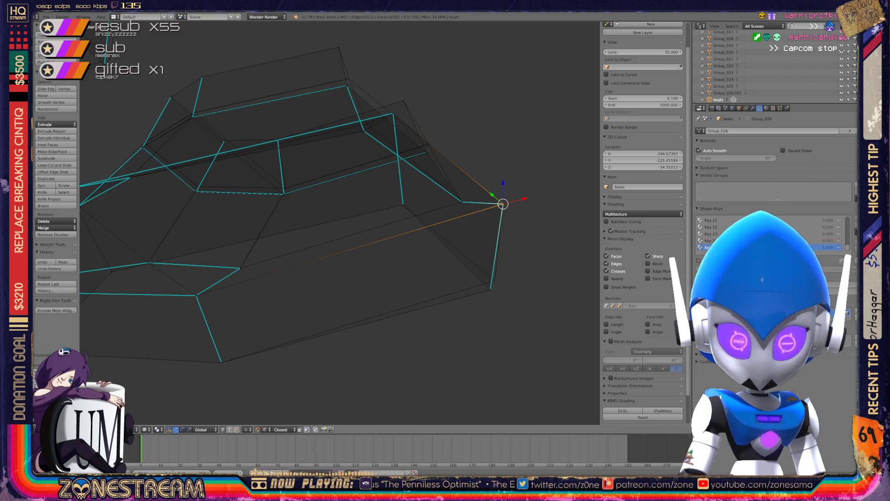
# Step: Move the lower side vertex up and to the right below the corner
pyautogui.rightClick(490, 288)
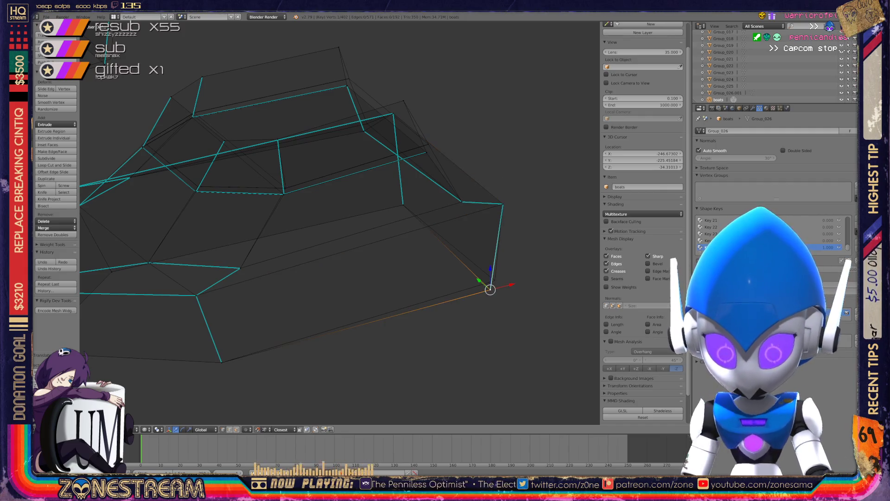
pyautogui.press('g')
pyautogui.click(494, 280)
pyautogui.moveTo(494, 280)
pyautogui.mouseDown(button='middle')
pyautogui.moveTo(440, 267)
pyautogui.moveTo(459, 269)
pyautogui.moveTo(462, 288)
pyautogui.mouseUp(button='middle')
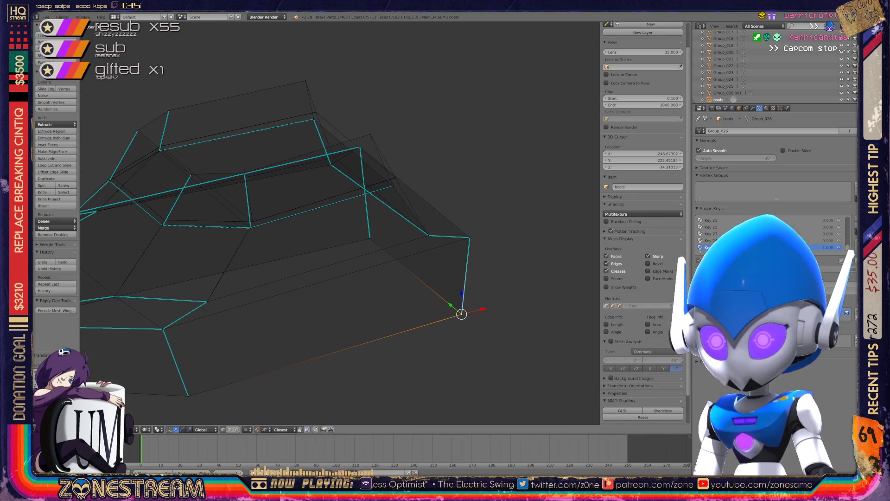
pyautogui.scroll(8, 340, 223)
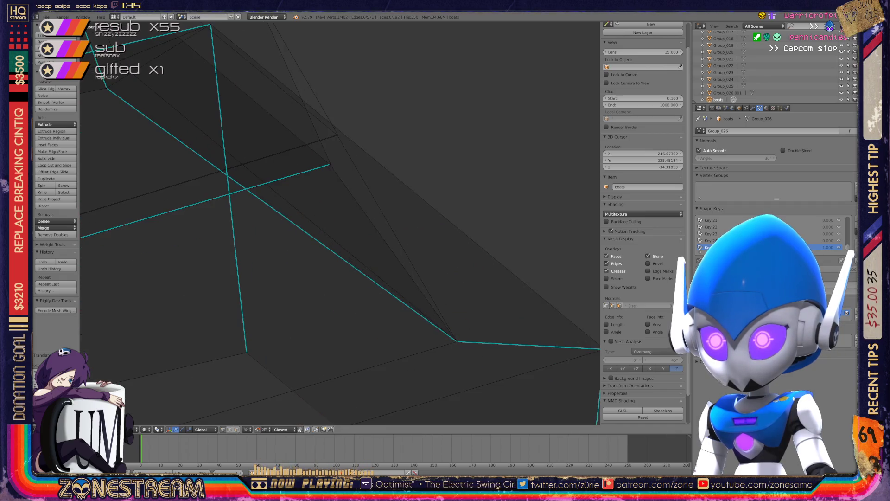
# Step: Move the vertex at the edge's end up to a higher point on the mesh
pyautogui.scroll(7, 340, 223)
pyautogui.rightClick(265, 268)
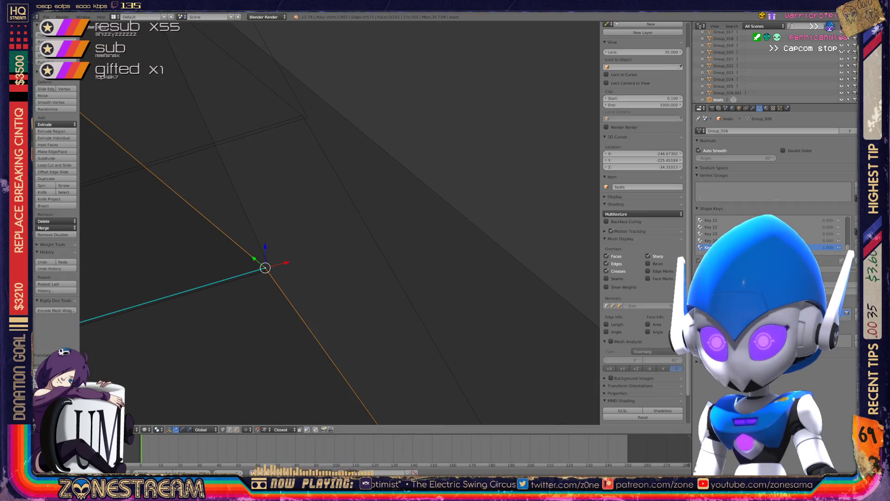
pyautogui.press('g')
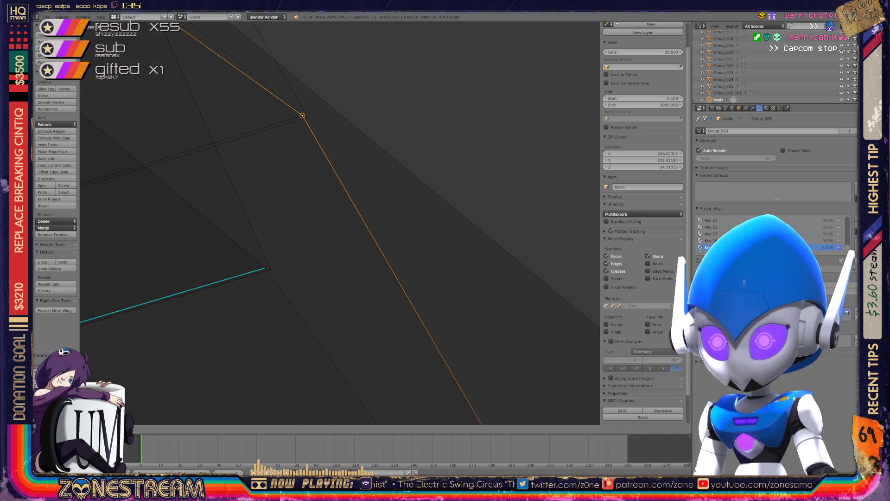
pyautogui.click(303, 115)
pyautogui.moveTo(265, 268)
pyautogui.mouseDown(button='right')
pyautogui.moveTo(278, 179)
pyautogui.moveTo(302, 115)
pyautogui.mouseUp(button='right')
pyautogui.rightClick(302, 116)
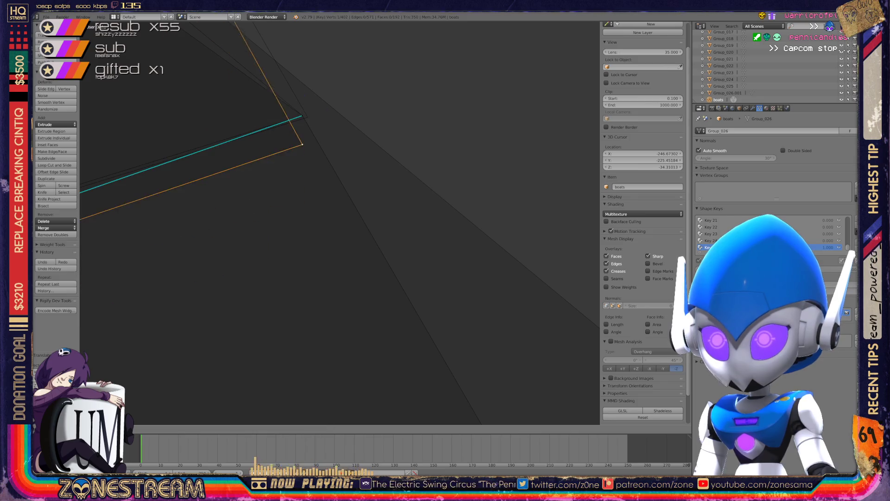
pyautogui.scroll(-4, 302, 115)
pyautogui.scroll(-3, 340, 223)
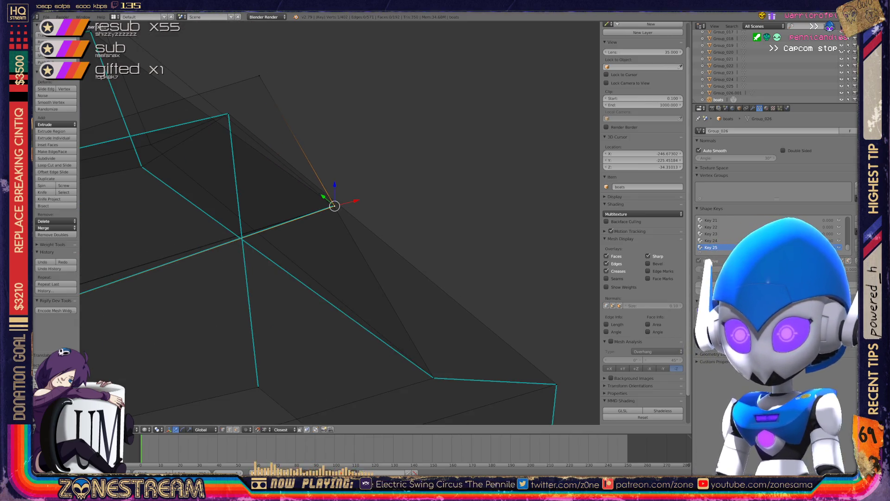
pyautogui.scroll(5, 339, 223)
pyautogui.moveTo(199, 236)
pyautogui.keyDown('shift'); pyautogui.mouseDown(button='middle')
pyautogui.moveTo(113, 238)
pyautogui.moveTo(328, 209)
pyautogui.moveTo(314, 195)
pyautogui.moveTo(311, 295)
pyautogui.mouseUp(button='middle'); pyautogui.keyUp('shift')
# Step: Drop the corner vertex and its lower neighbour onto the upper corner
pyautogui.rightClick(308, 294)
pyautogui.press('g')
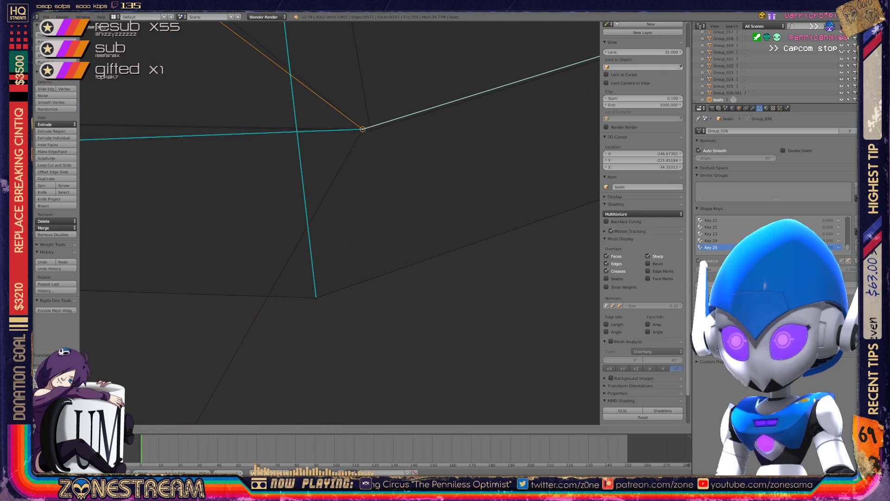
pyautogui.click(362, 128)
pyautogui.rightClick(316, 297)
pyautogui.press('g')
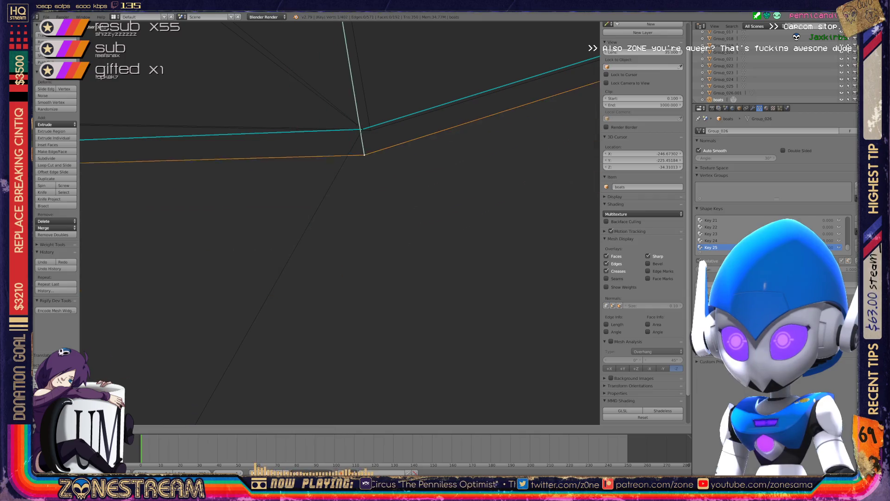
pyautogui.click(369, 130)
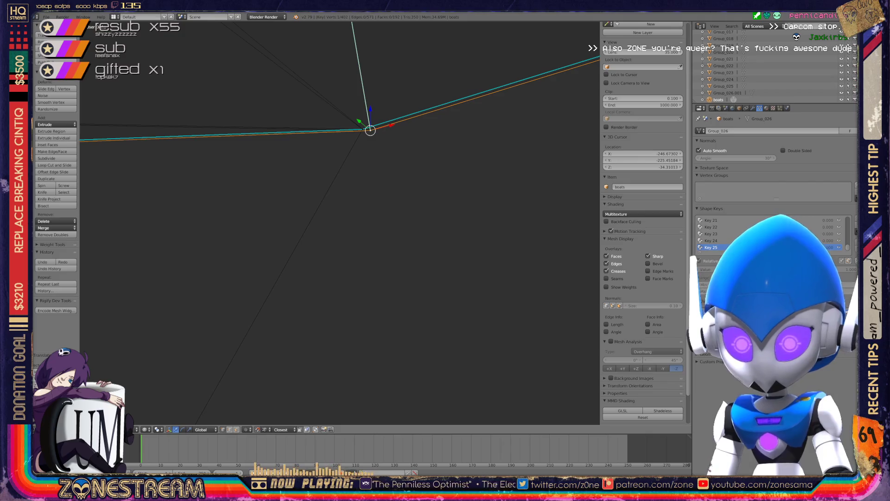
pyautogui.scroll(-5, 340, 222)
pyautogui.scroll(-3, 341, 217)
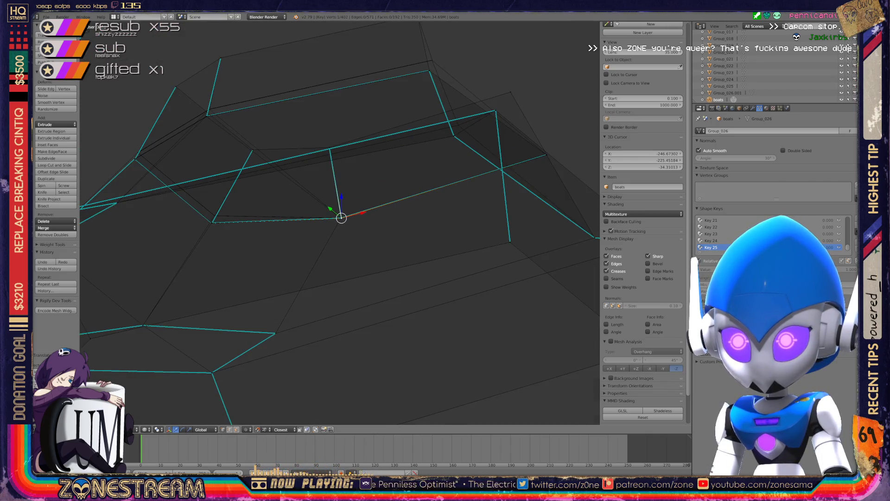
pyautogui.moveTo(341, 217)
pyautogui.mouseDown(button='middle')
pyautogui.moveTo(555, 238)
pyautogui.moveTo(176, 173)
pyautogui.mouseUp(button='middle')
pyautogui.moveTo(347, 283)
pyautogui.mouseDown(button='middle')
pyautogui.moveTo(360, 324)
pyautogui.moveTo(355, 311)
pyautogui.mouseUp(button='middle')
# Step: Snap the corner vertex onto the vertex above, then select the bottom vertex
pyautogui.rightClick(359, 325)
pyautogui.moveTo(355, 312); pyautogui.dragTo(382, 186, button='right')
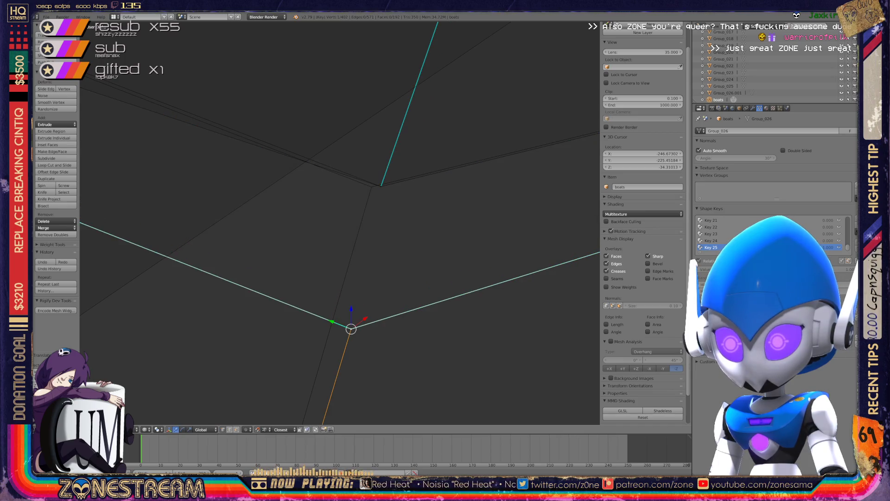
pyautogui.rightClick(351, 328)
pyautogui.moveTo(351, 328); pyautogui.dragTo(324, 301, button='middle')
pyautogui.scroll(-8, 340, 222)
pyautogui.moveTo(340, 222)
pyautogui.mouseDown(button='middle')
pyautogui.moveTo(389, 213)
pyautogui.moveTo(361, 204)
pyautogui.moveTo(331, 206)
pyautogui.moveTo(343, 199)
pyautogui.moveTo(392, 240)
pyautogui.moveTo(347, 305)
pyautogui.moveTo(442, 247)
pyautogui.moveTo(452, 289)
pyautogui.mouseUp(button='middle')
pyautogui.scroll(5, 331, 207)
pyautogui.scroll(3, 343, 199)
pyautogui.scroll(5, 357, 208)
# Step: Move both outer corner vertices onto the inner corner
pyautogui.rightClick(372, 311)
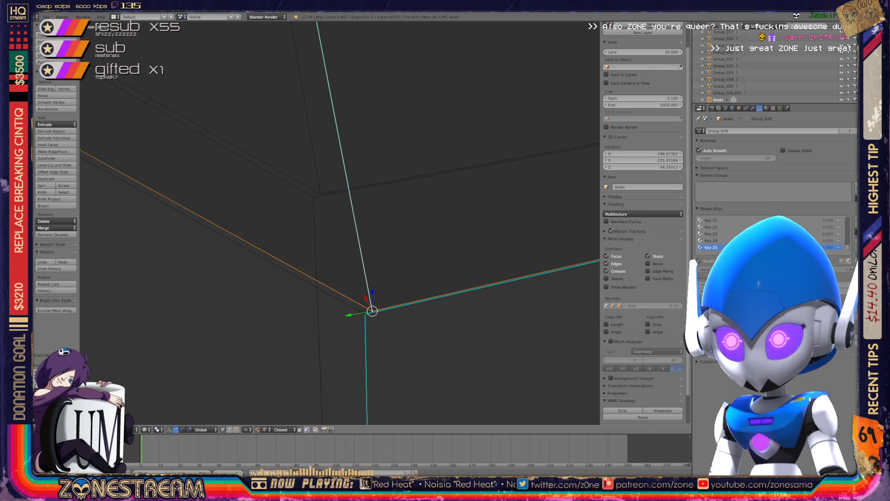
pyautogui.press('g')
pyautogui.click(319, 193)
pyautogui.rightClick(365, 313)
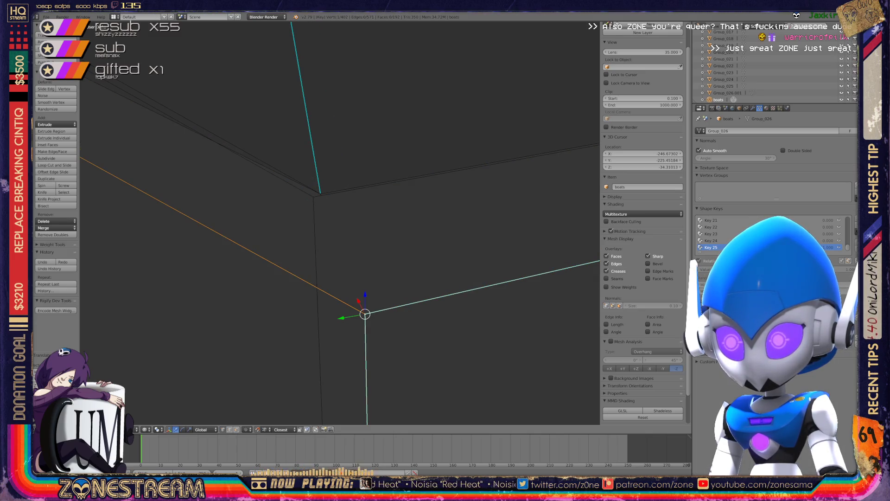
pyautogui.press('g')
pyautogui.click(315, 194)
pyautogui.moveTo(315, 195)
pyautogui.mouseDown(button='middle')
pyautogui.moveTo(336, 218)
pyautogui.moveTo(366, 227)
pyautogui.moveTo(334, 218)
pyautogui.moveTo(352, 232)
pyautogui.mouseUp(button='middle')
pyautogui.scroll(-3, 336, 219)
pyautogui.scroll(5, 366, 227)
pyautogui.scroll(1, 339, 223)
# Step: Try pulling the V-shaped corner vertex up-left, undo it, and add another vertex
pyautogui.rightClick(311, 276)
pyautogui.moveTo(311, 277); pyautogui.dragTo(250, 116, button='right')
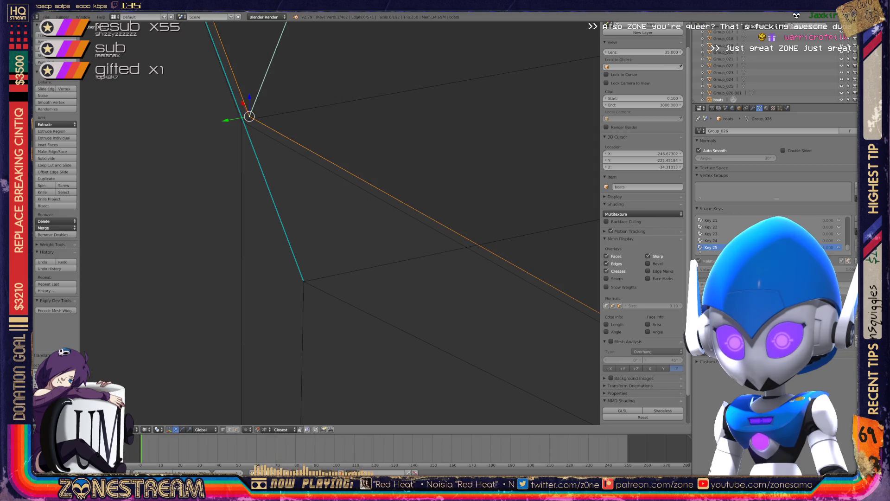
pyautogui.hotkey('ctrl', 'z')
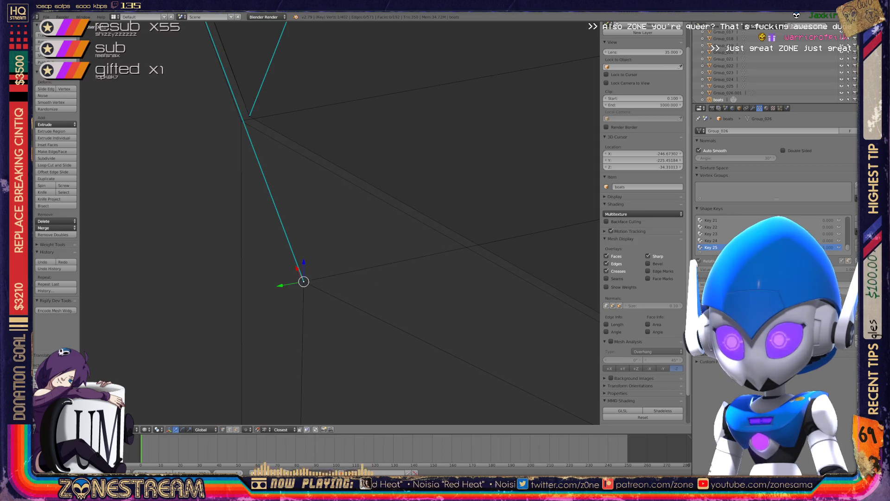
pyautogui.keyDown('shift'); pyautogui.rightClick(304, 281); pyautogui.keyUp('shift')
pyautogui.moveTo(325, 232)
pyautogui.mouseDown(button='middle')
pyautogui.moveTo(352, 259)
pyautogui.moveTo(334, 241)
pyautogui.moveTo(429, 172)
pyautogui.mouseUp(button='middle')
pyautogui.scroll(5, 341, 223)
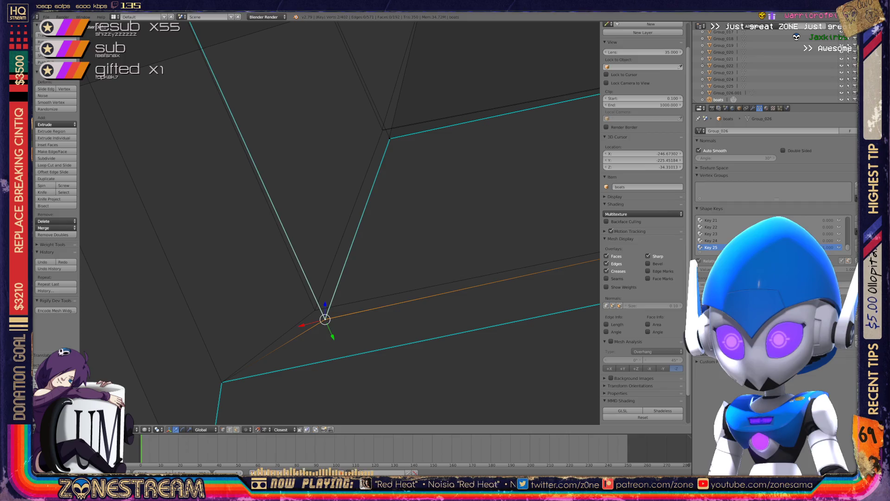
pyautogui.scroll(1, 390, 148)
pyautogui.scroll(4, 389, 149)
pyautogui.moveTo(390, 185)
pyautogui.keyDown('shift'); pyautogui.mouseDown(button='middle')
pyautogui.moveTo(334, 280)
pyautogui.moveTo(317, 263)
pyautogui.mouseUp(button='middle'); pyautogui.keyUp('shift')
# Step: Test-move a single vertex and undo, frame it, then return to Object Mode
pyautogui.rightClick(317, 196)
pyautogui.press('g')
pyautogui.press('Return')
pyautogui.hotkey('ctrl', 'z')
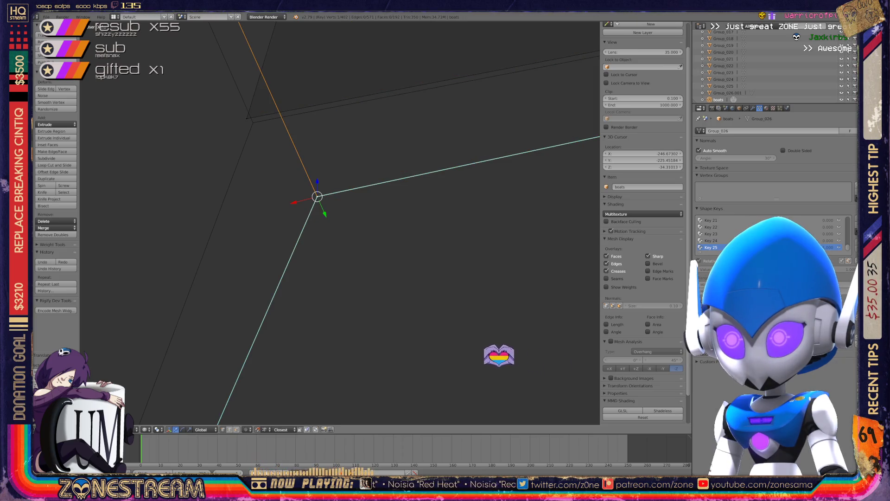
pyautogui.keyDown('shift'); pyautogui.moveTo(324, 269); pyautogui.dragTo(259, 193, button='middle'); pyautogui.keyUp('shift')
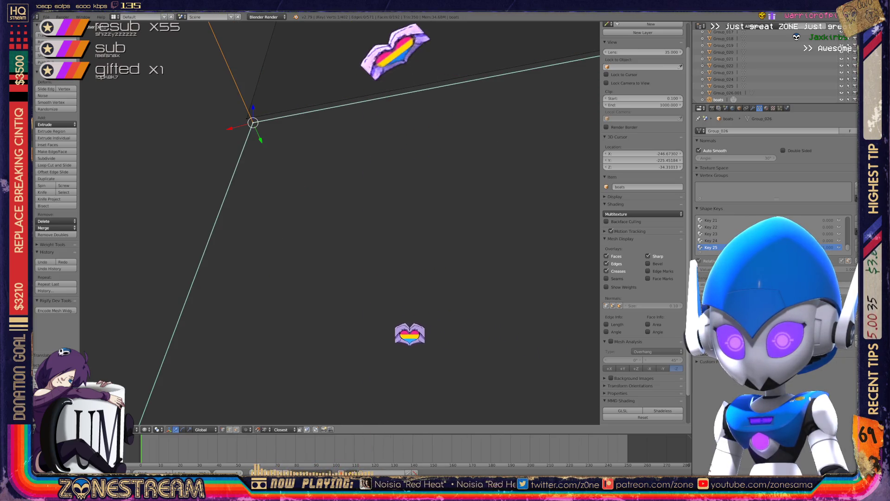
pyautogui.press('KP_Decimal')
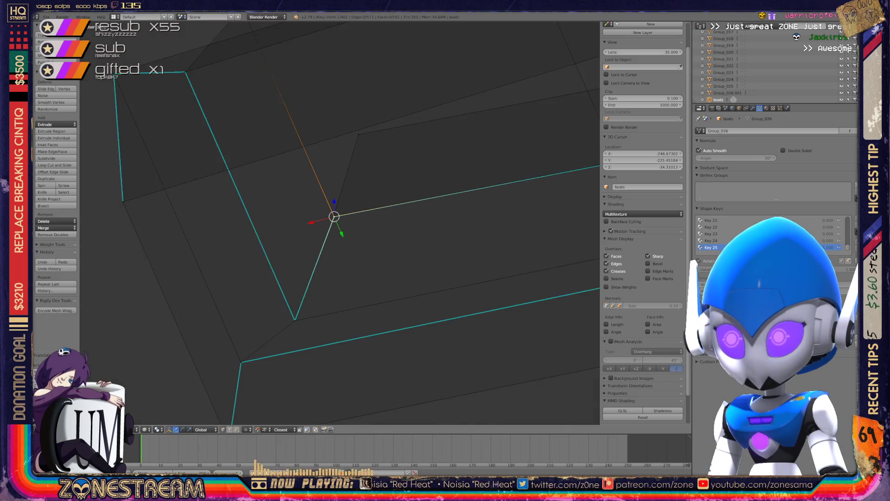
pyautogui.scroll(-5, 340, 222)
pyautogui.press('Tab')
pyautogui.scroll(3, 340, 223)
pyautogui.moveTo(340, 222)
pyautogui.mouseDown(button='middle')
pyautogui.moveTo(315, 194)
pyautogui.moveTo(334, 231)
pyautogui.moveTo(362, 257)
pyautogui.mouseUp(button='middle')
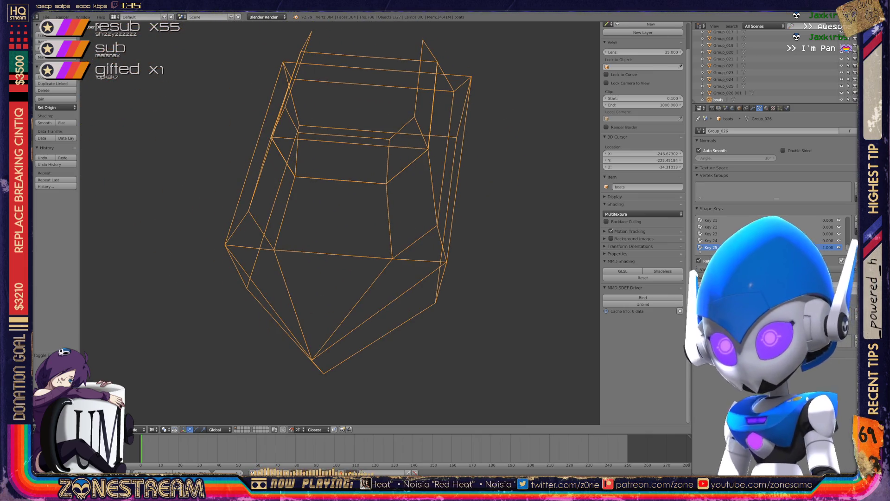
# Step: Inspect the boot mesh in Edit Mode, then return to Object Mode
pyautogui.press('Tab')
pyautogui.moveTo(343, 208); pyautogui.dragTo(278, 193, button='middle')
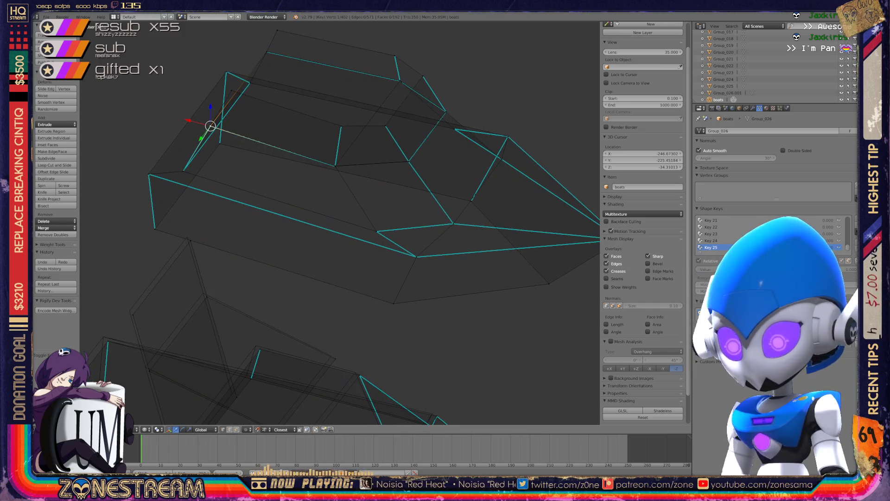
pyautogui.scroll(4, 339, 223)
pyautogui.moveTo(340, 223); pyautogui.dragTo(299, 211, button='middle')
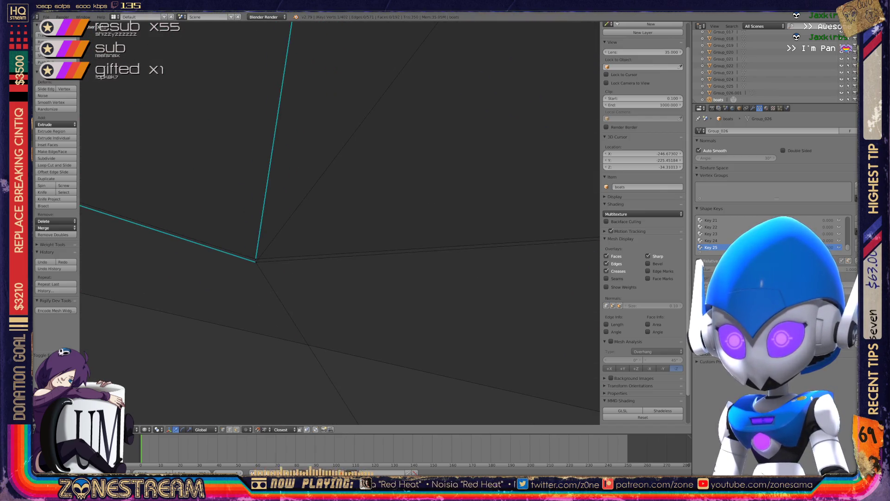
pyautogui.scroll(-6, 232, 192)
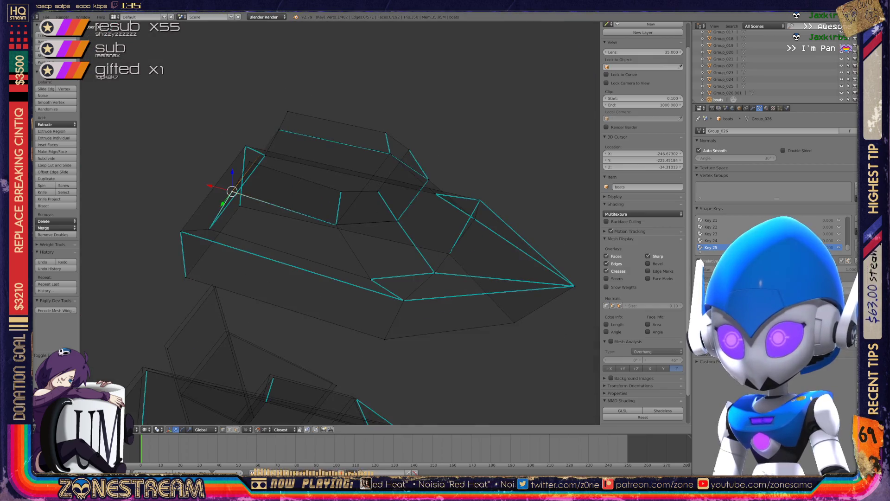
pyautogui.press('Tab')
# Step: Save over boats.blend and zoom out to show both boots
pyautogui.hotkey('ctrl', 's')
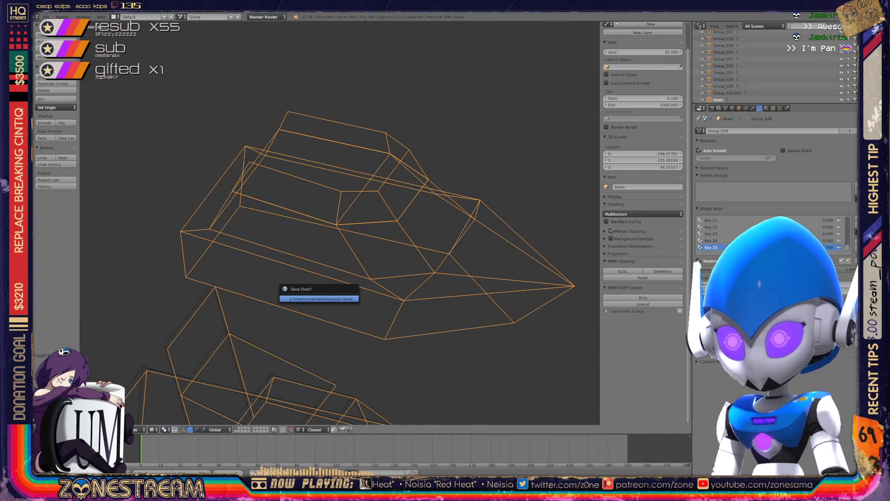
pyautogui.press('Return')
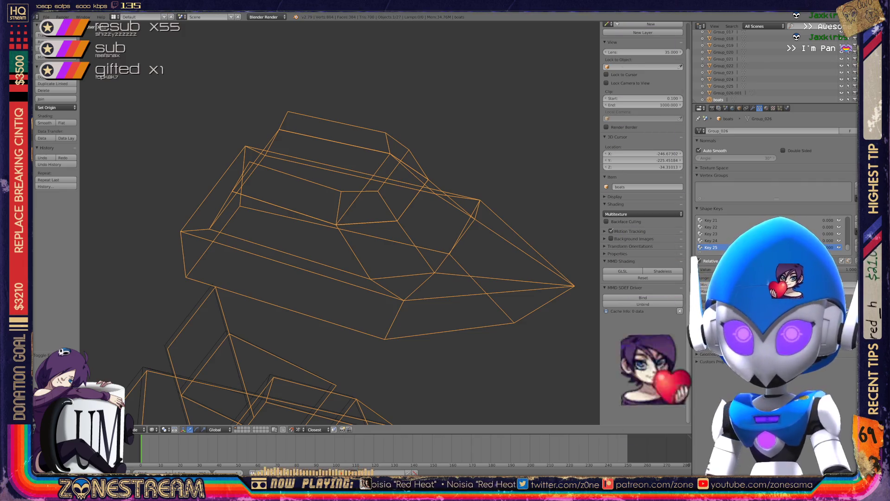
pyautogui.scroll(-5, 338, 222)
pyautogui.moveTo(338, 222); pyautogui.dragTo(283, 215, button='middle')
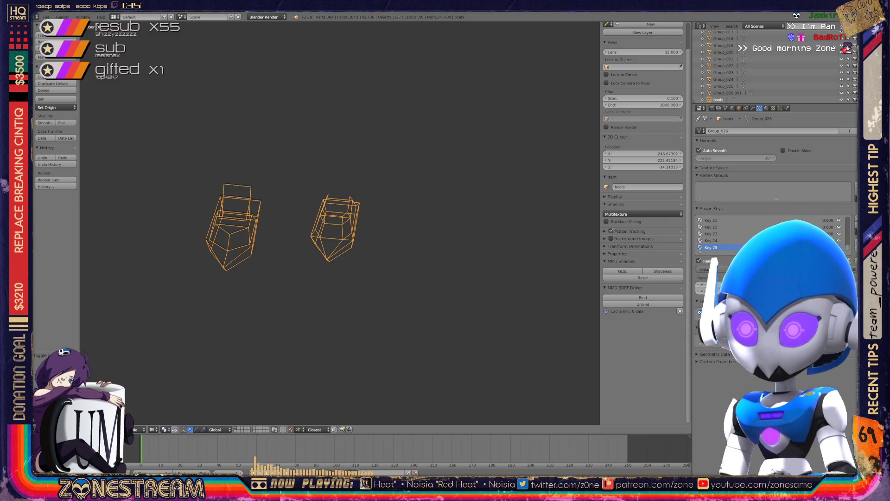
# Step: Bring the second boot into view and enter Edit Mode on it
pyautogui.moveTo(338, 222); pyautogui.dragTo(302, 209, button='middle')
pyautogui.scroll(5, 417, 288)
pyautogui.keyDown('shift'); pyautogui.moveTo(417, 279); pyautogui.dragTo(302, 231, button='middle'); pyautogui.keyUp('shift')
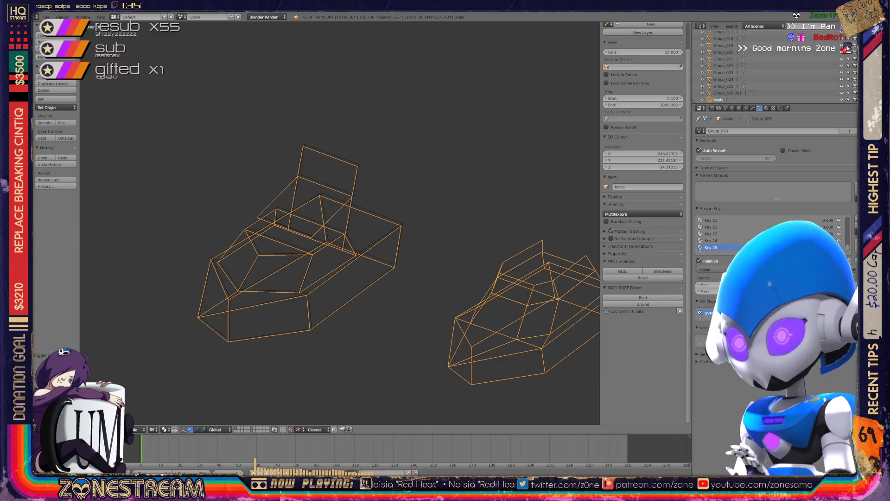
pyautogui.press('Tab')
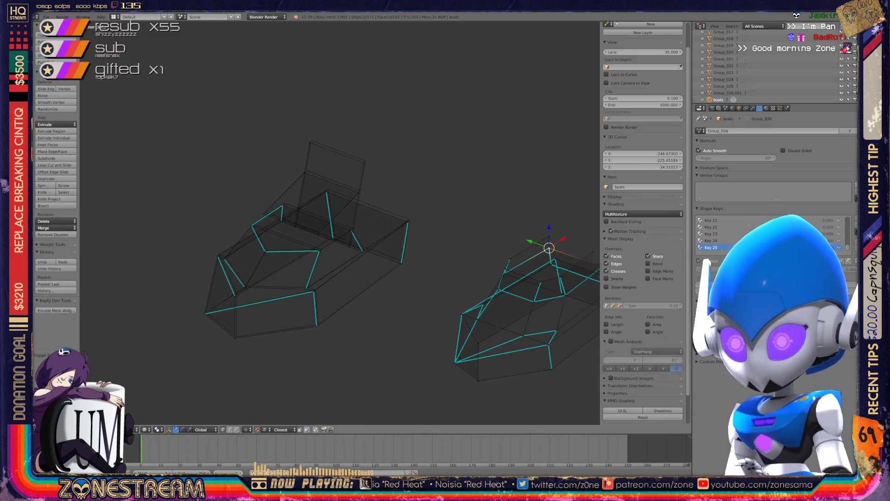
pyautogui.scroll(6, 340, 223)
pyautogui.keyDown('shift'); pyautogui.moveTo(340, 223); pyautogui.dragTo(393, 104, button='middle'); pyautogui.keyUp('shift')
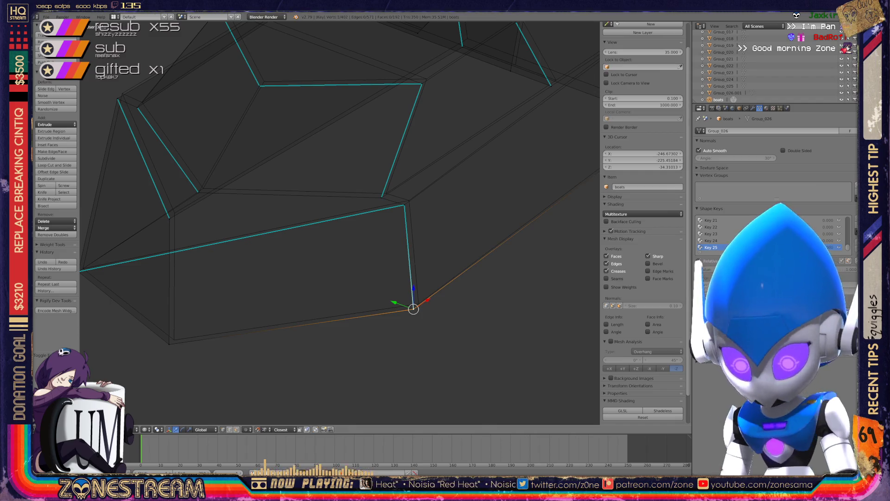
pyautogui.press('g')
# Step: Nudge the bottom corner vertex and the corner vertex above it into new positions
pyautogui.rightClick(168, 344)
pyautogui.press('g')
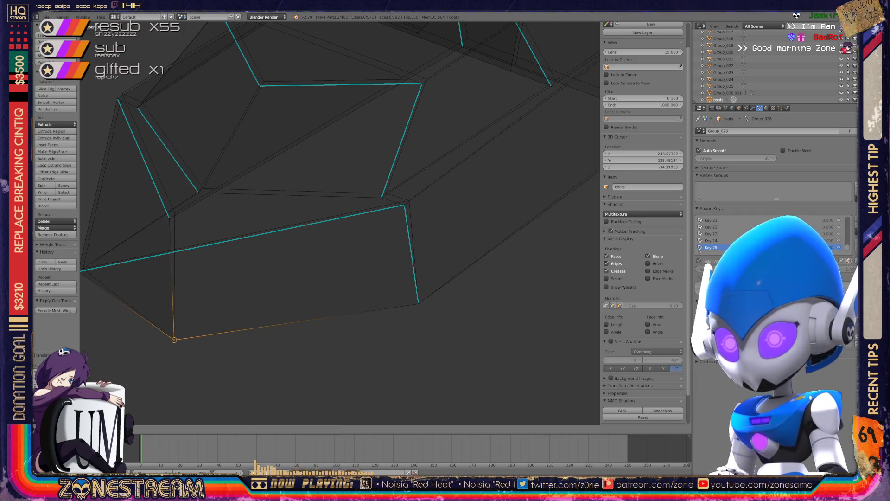
pyautogui.click(173, 340)
pyautogui.keyDown('shift'); pyautogui.moveTo(173, 340); pyautogui.dragTo(254, 376, button='middle'); pyautogui.keyUp('shift')
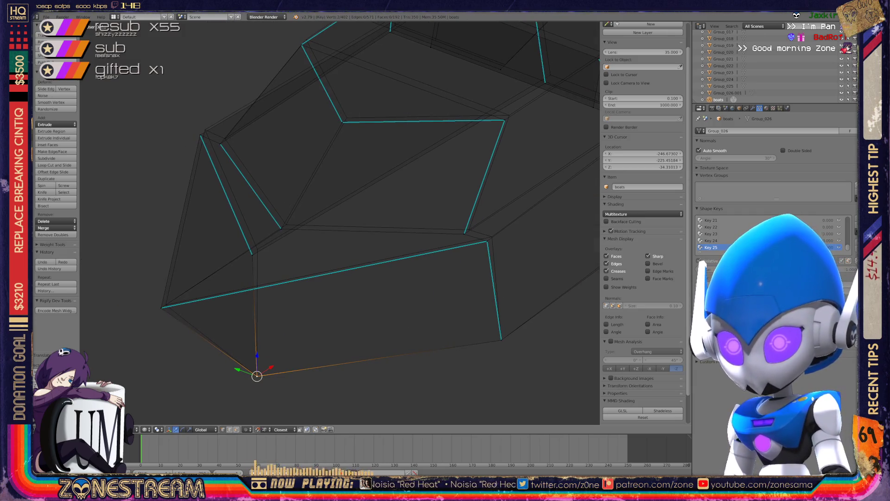
pyautogui.rightClick(159, 306)
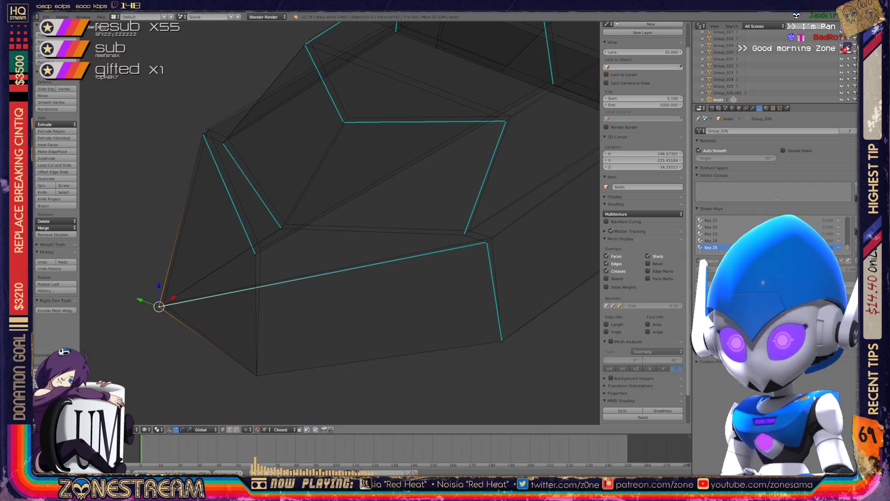
pyautogui.press('g')
pyautogui.click(164, 304)
# Step: Shift the middle vertex, the upper-left corner vertex and the right vertex slightly
pyautogui.rightClick(255, 254)
pyautogui.rightClick(255, 254)
pyautogui.press('g')
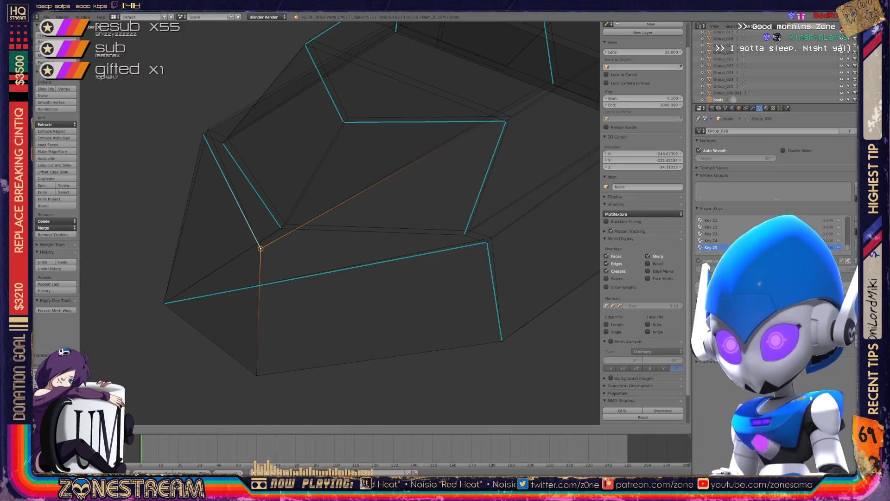
pyautogui.click(261, 248)
pyautogui.rightClick(203, 134)
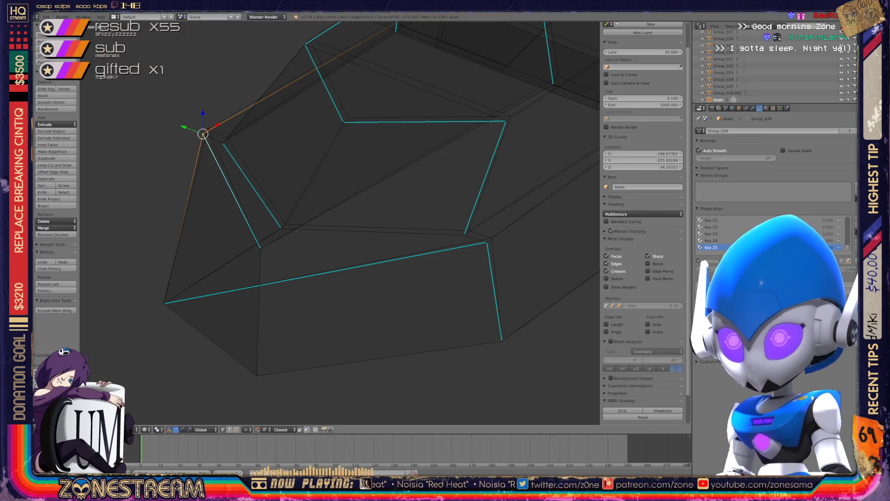
pyautogui.press('g')
pyautogui.click(207, 131)
pyautogui.rightClick(486, 241)
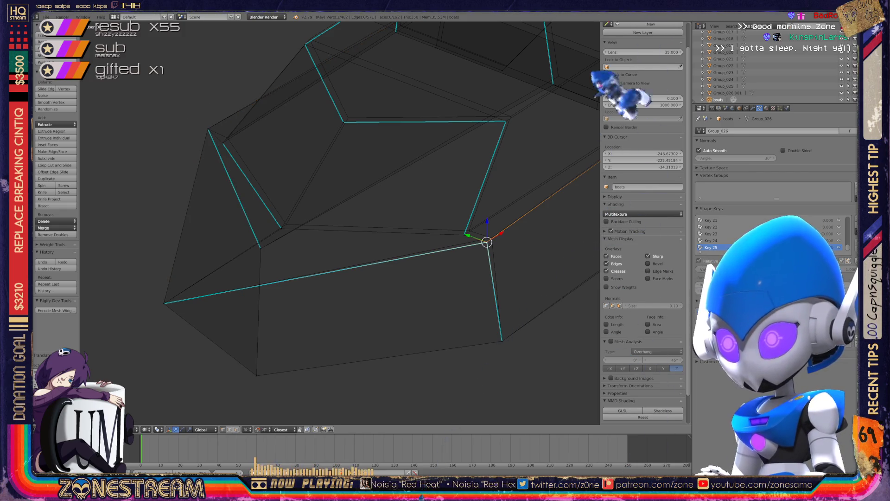
pyautogui.press('g')
pyautogui.click(491, 237)
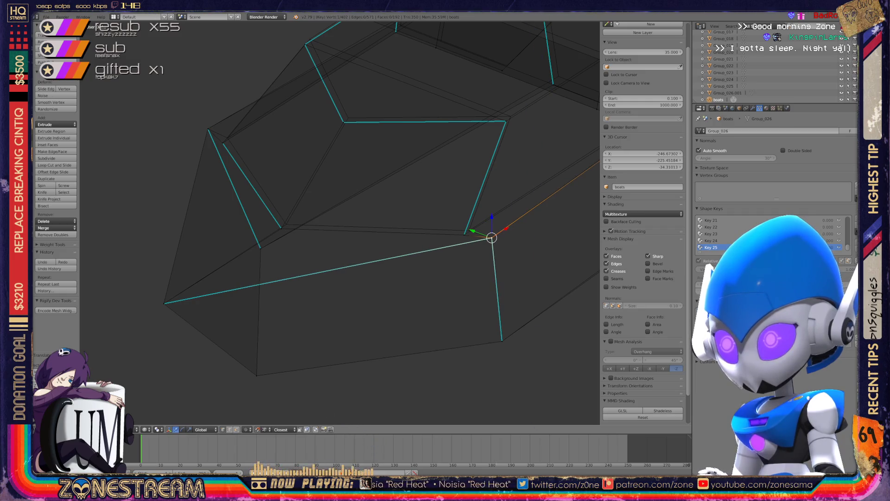
# Step: Select a second vertex and snap the two vertices together onto one point
pyautogui.scroll(-3, 340, 223)
pyautogui.moveTo(341, 222); pyautogui.dragTo(306, 213, button='middle')
pyautogui.scroll(8, 340, 223)
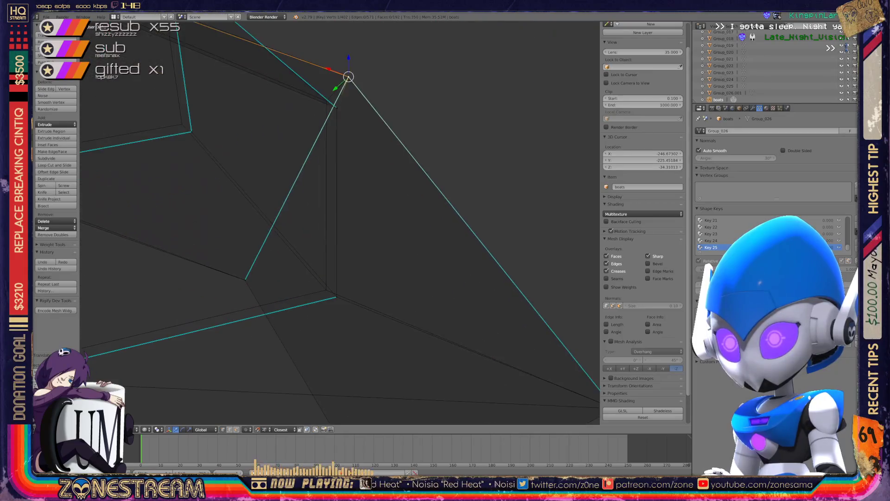
pyautogui.press('g')
pyautogui.moveTo(325, 223); pyautogui.dragTo(324, 157, button='middle')
pyautogui.keyDown('shift'); pyautogui.rightClick(330, 190); pyautogui.keyUp('shift')
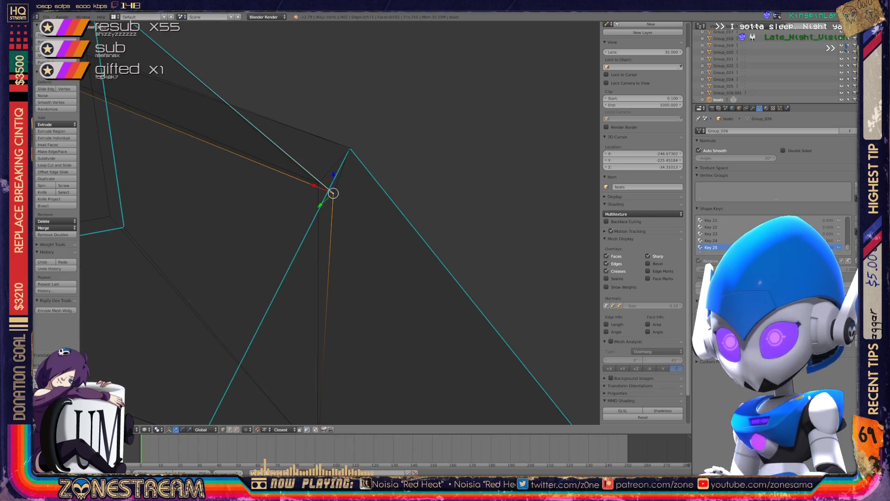
pyautogui.press('g')
pyautogui.scroll(-4, 325, 208)
pyautogui.moveTo(324, 208); pyautogui.dragTo(380, 190, button='middle')
pyautogui.scroll(6, 380, 190)
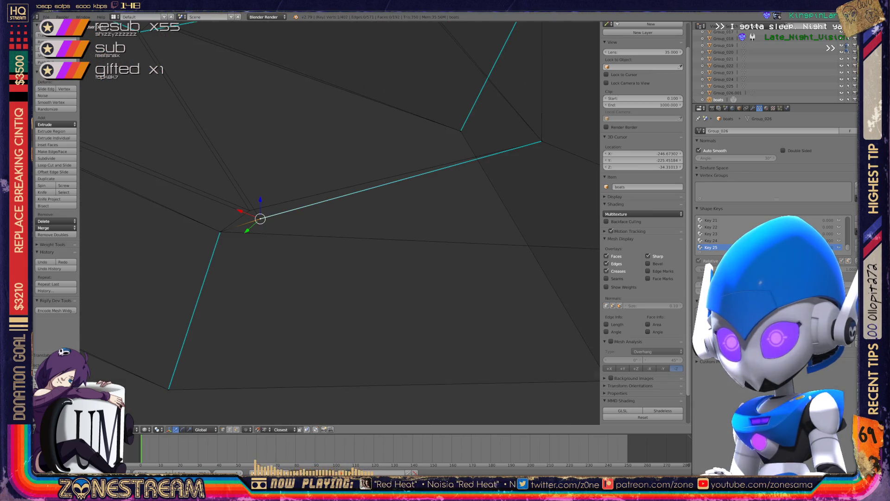
pyautogui.press('g')
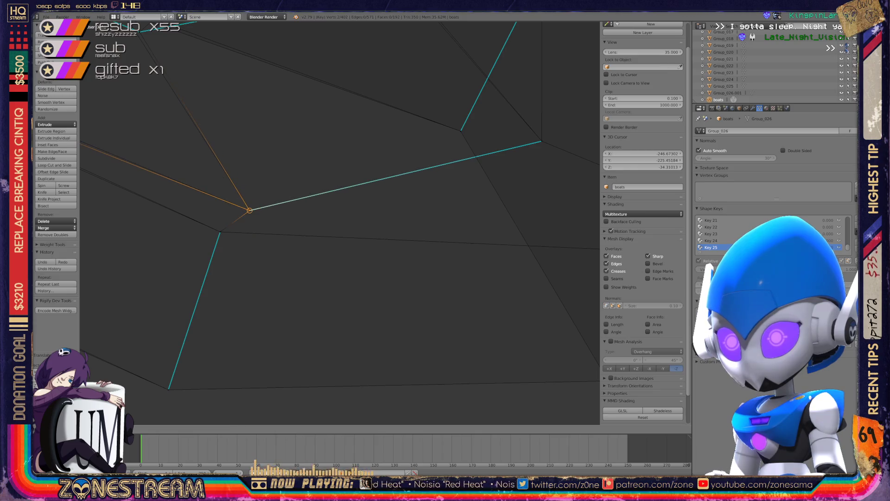
pyautogui.scroll(-5, 339, 222)
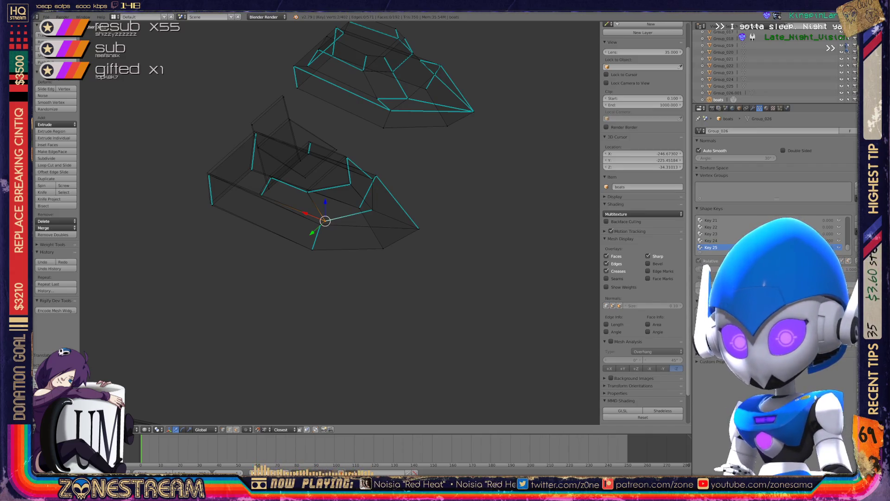
# Step: Raise the left and right corner vertices of the boot slightly
pyautogui.moveTo(324, 232); pyautogui.dragTo(408, 209, button='middle')
pyautogui.scroll(10, 370, 198)
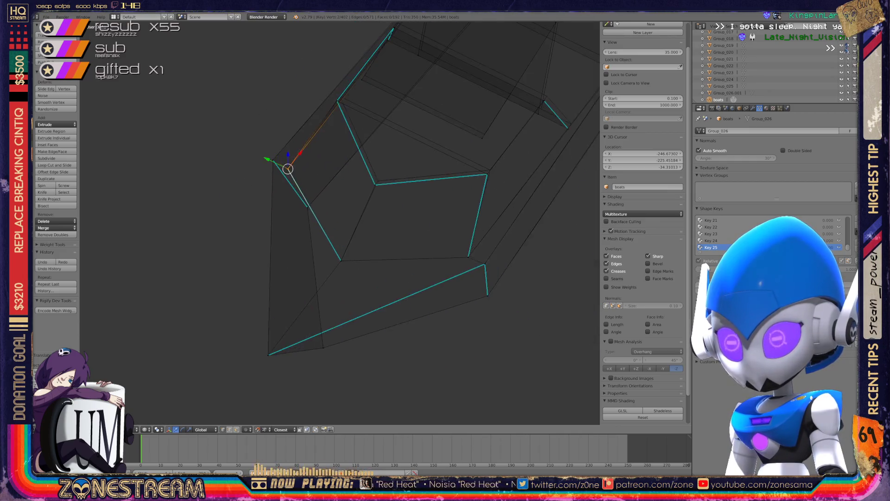
pyautogui.rightClick(270, 256)
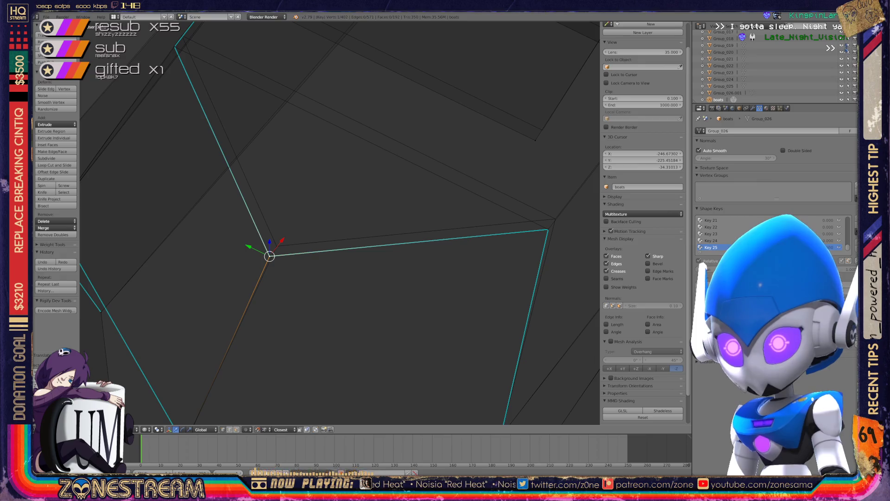
pyautogui.moveTo(269, 255); pyautogui.dragTo(277, 246)
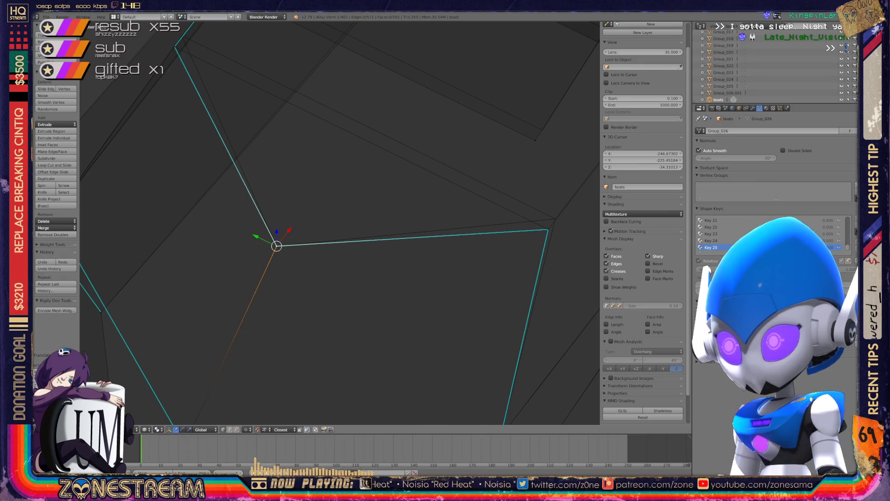
pyautogui.rightClick(548, 229)
pyautogui.moveTo(547, 229); pyautogui.dragTo(555, 218)
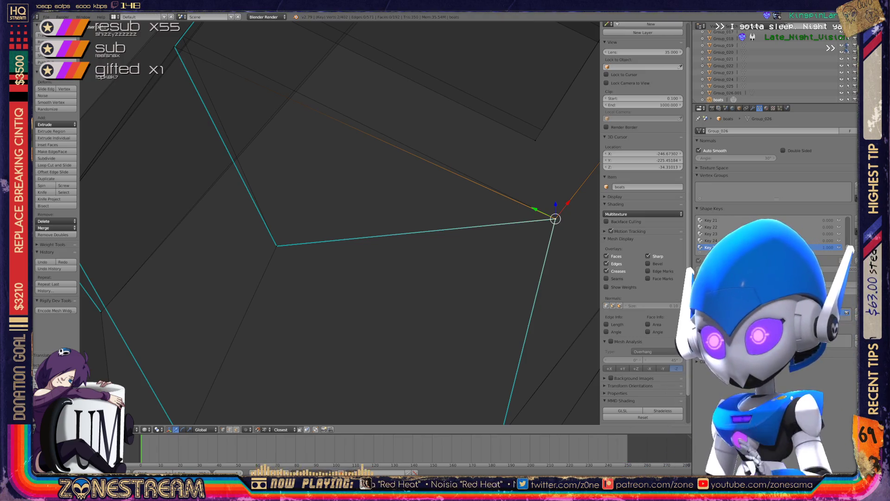
# Step: From a turned view, reposition two more corner vertices, settling the second slightly up-left
pyautogui.moveTo(555, 218); pyautogui.dragTo(464, 237, button='middle')
pyautogui.rightClick(269, 197)
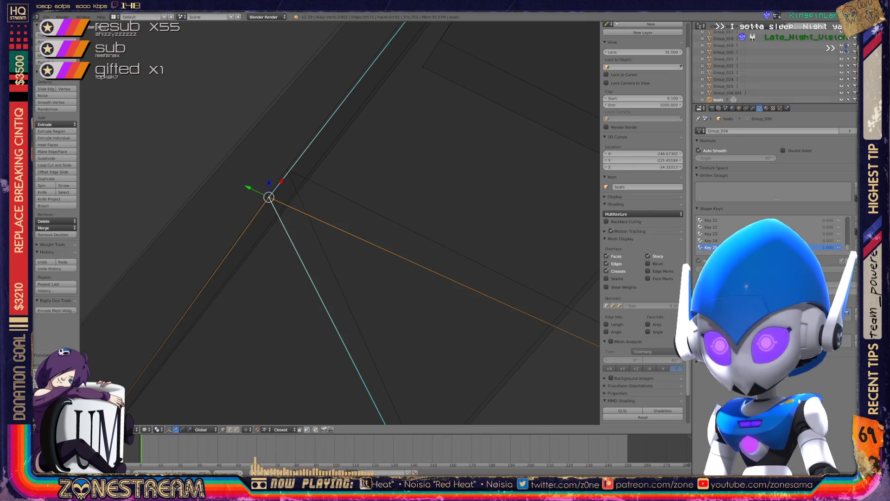
pyautogui.press('g')
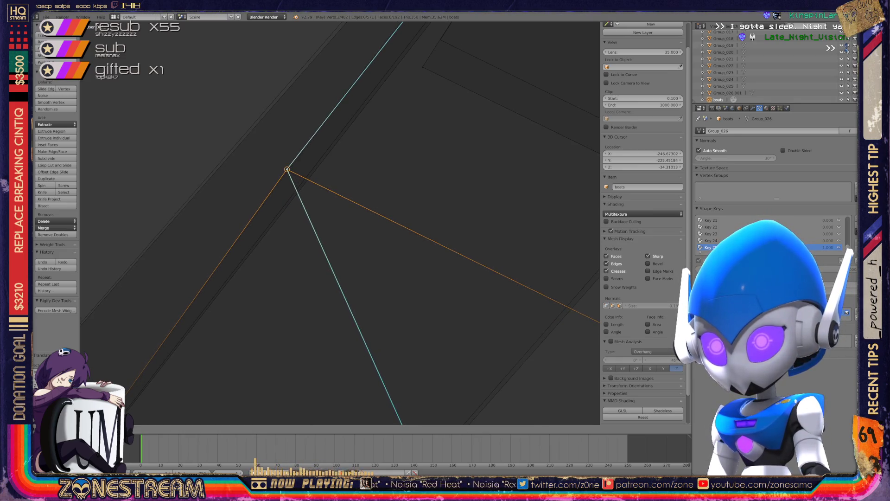
pyautogui.press('Return')
pyautogui.moveTo(324, 232); pyautogui.dragTo(426, 199, button='middle')
pyautogui.press('a')
pyautogui.rightClick(261, 227)
pyautogui.press('g')
pyautogui.press('Return')
# Step: Shift the bottom vertex left and raise it, then adjust a vertex right and back up-left
pyautogui.rightClick(229, 327)
pyautogui.press('g')
pyautogui.press('Return')
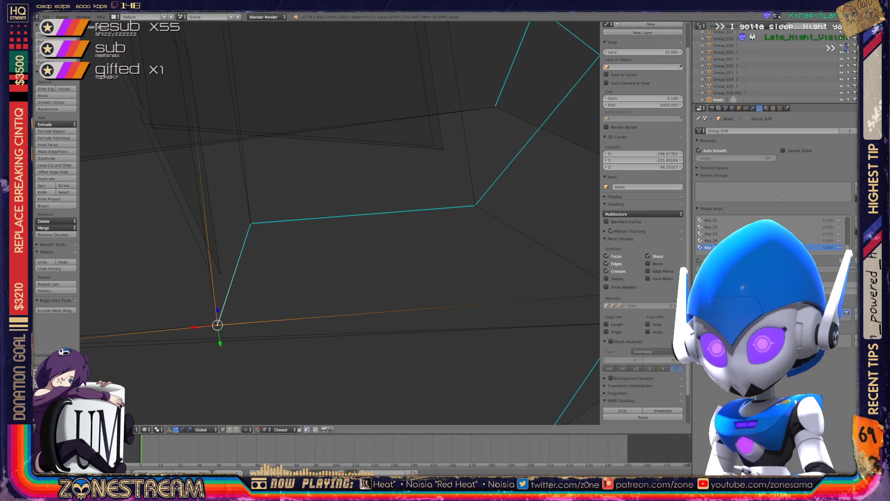
pyautogui.press('g')
pyautogui.press('Return')
pyautogui.scroll(-3, 339, 222)
pyautogui.moveTo(339, 222); pyautogui.dragTo(310, 204, button='middle')
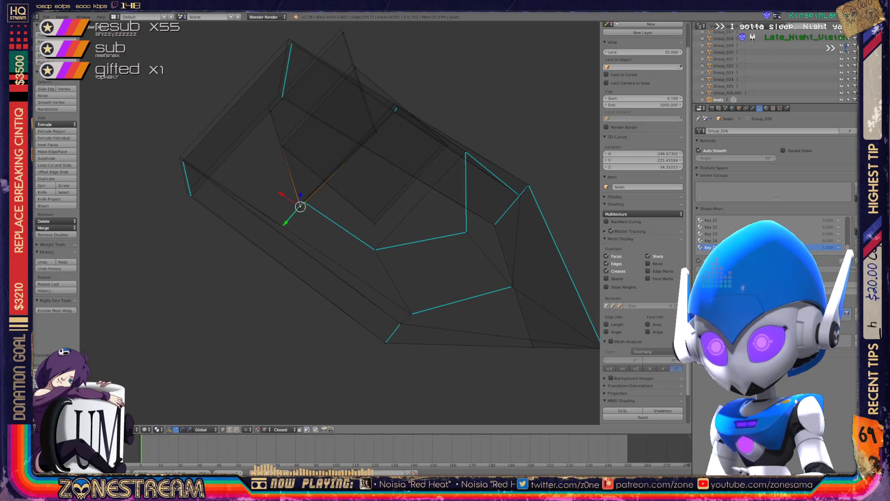
pyautogui.press('g')
pyautogui.press('Return')
pyautogui.press('g')
pyautogui.press('Return')
# Step: Move the selected vertex across to the right and up onto the boot's rim
pyautogui.scroll(3, 340, 222)
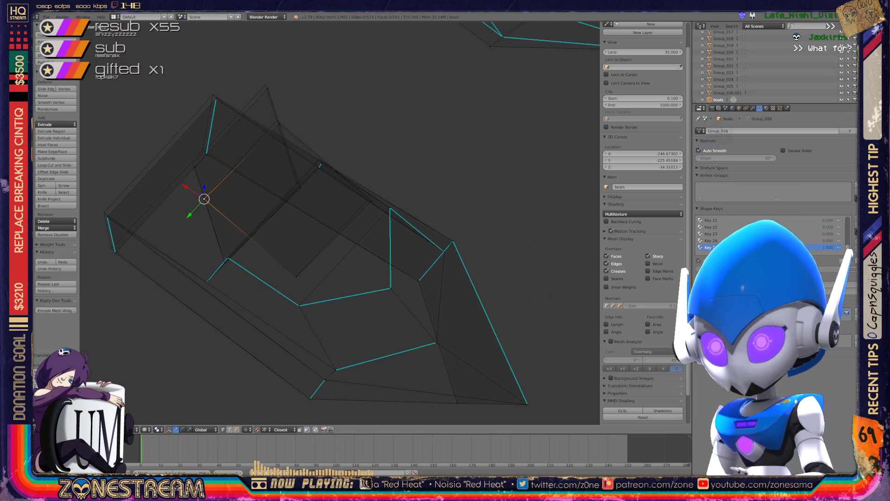
pyautogui.press('g')
pyautogui.press('Return')
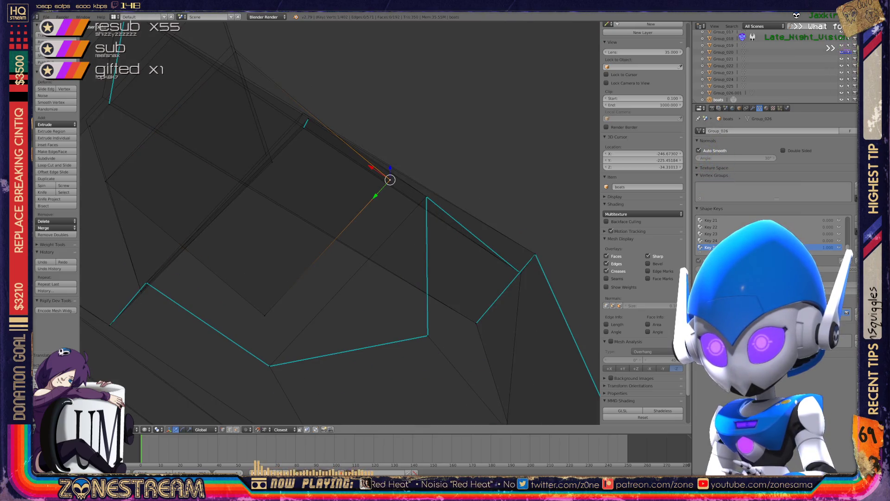
pyautogui.press('g')
pyautogui.press('Return')
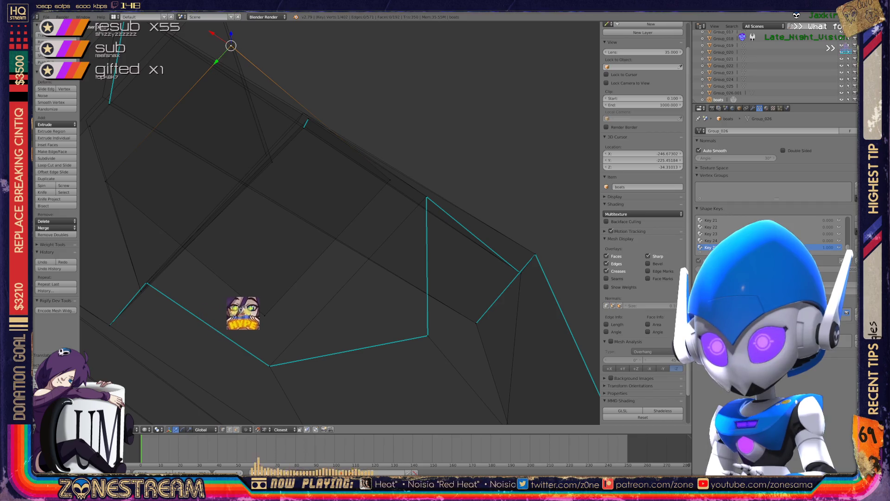
# Step: Snap a vertex onto the cyan edge junction and move a second nearby vertex to a new spot
pyautogui.moveTo(340, 222); pyautogui.dragTo(278, 278, button='middle')
pyautogui.scroll(4, 339, 222)
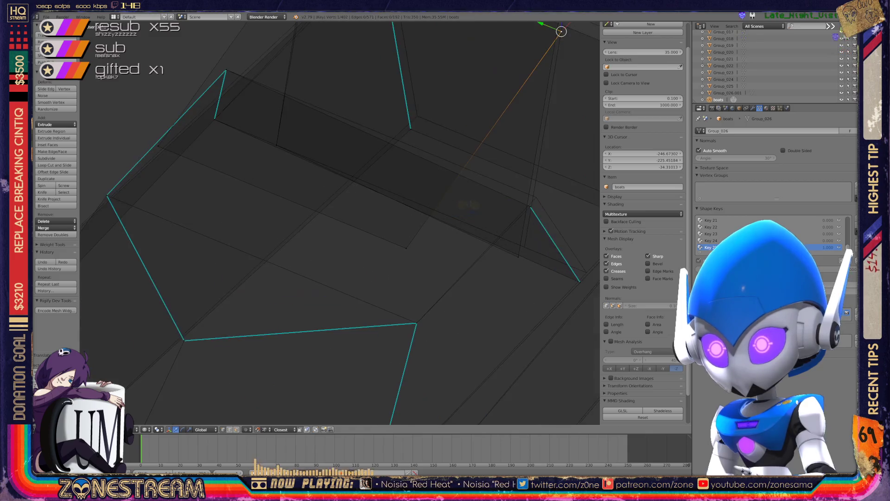
pyautogui.press('g')
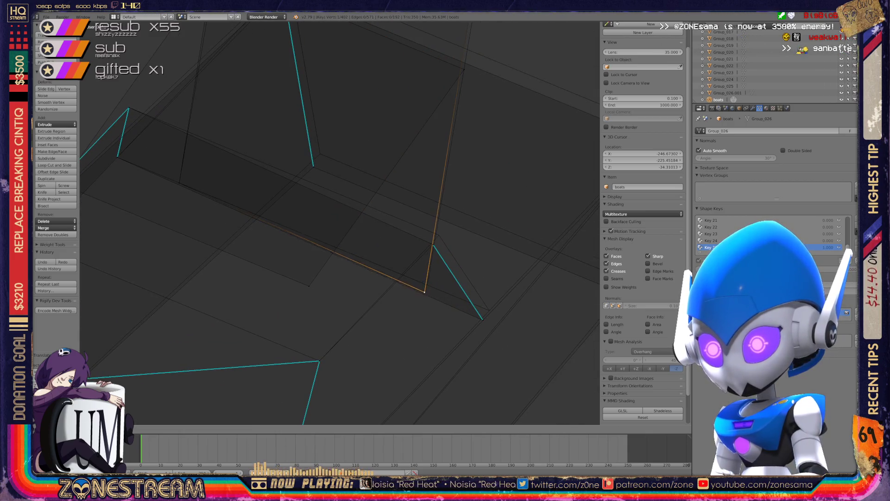
pyautogui.click(427, 285)
pyautogui.moveTo(427, 285); pyautogui.dragTo(433, 245)
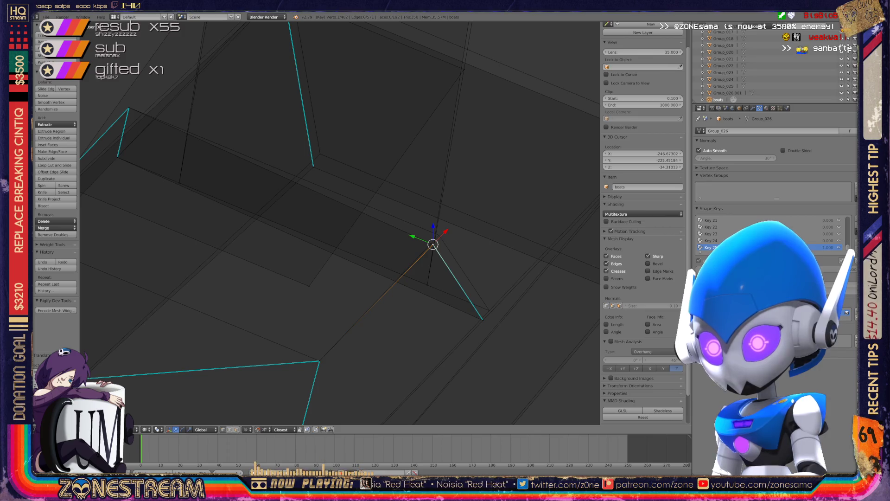
pyautogui.keyDown('shift'); pyautogui.click(439, 235); pyautogui.keyUp('shift')
pyautogui.click(438, 235)
pyautogui.press('g')
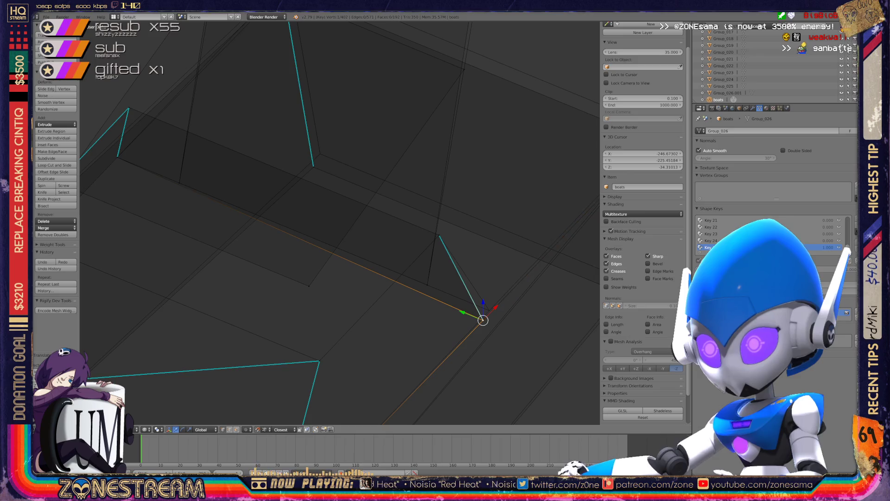
pyautogui.click(489, 310)
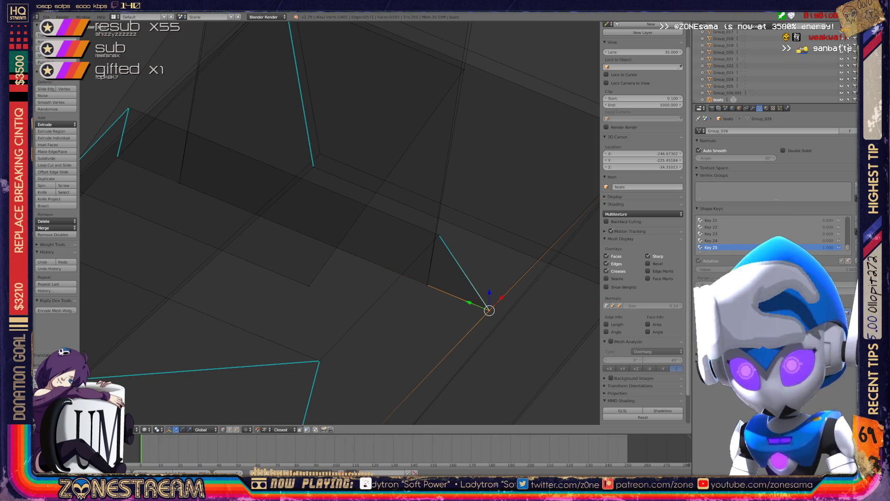
# Step: Nudge one boot corner vertex upward and shift another corner vertex slightly right
pyautogui.moveTo(339, 222); pyautogui.dragTo(315, 264, button='middle')
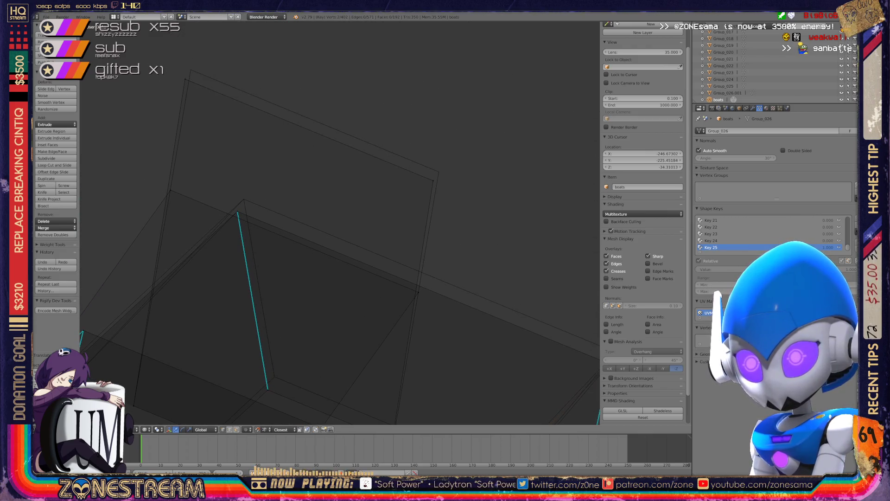
pyautogui.rightClick(433, 181)
pyautogui.moveTo(433, 181)
pyautogui.mouseDown(button='right')
pyautogui.moveTo(438, 172)
pyautogui.moveTo(185, 76)
pyautogui.moveTo(191, 69)
pyautogui.mouseUp(button='right')
pyautogui.moveTo(190, 70)
pyautogui.mouseDown(button='middle')
pyautogui.moveTo(325, 56)
pyautogui.moveTo(445, 65)
pyautogui.moveTo(408, 278)
pyautogui.mouseUp(button='middle')
pyautogui.rightClick(398, 355)
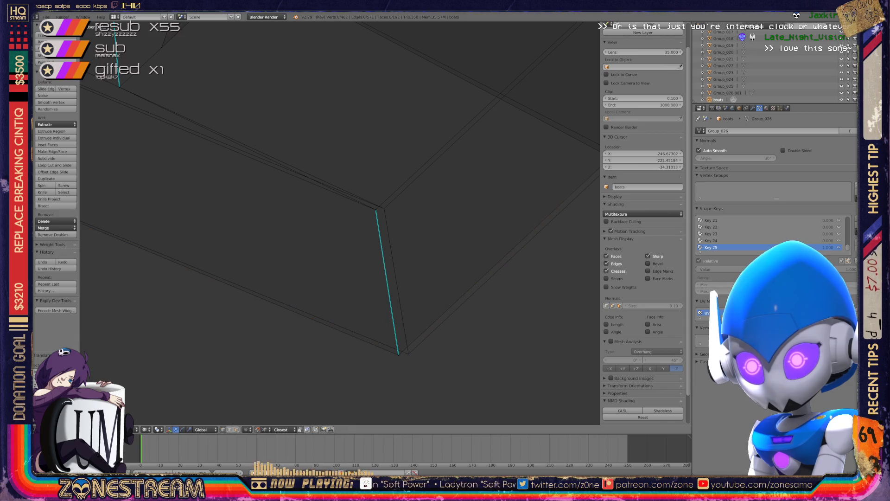
pyautogui.press('g')
pyautogui.click(408, 354)
# Step: Snap the top vertex of the cyan edge onto the nearby corner
pyautogui.scroll(3, 340, 222)
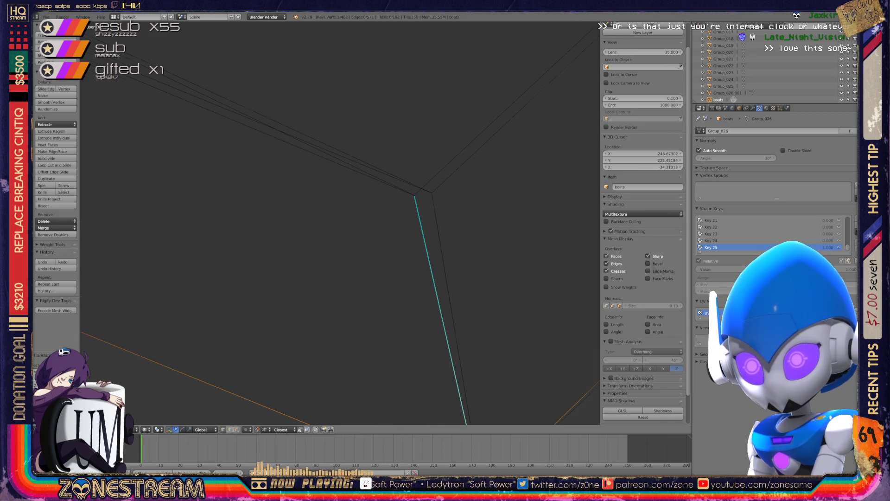
pyautogui.keyDown('shift'); pyautogui.moveTo(415, 196); pyautogui.dragTo(379, 236, button='middle'); pyautogui.keyUp('shift')
pyautogui.rightClick(379, 236)
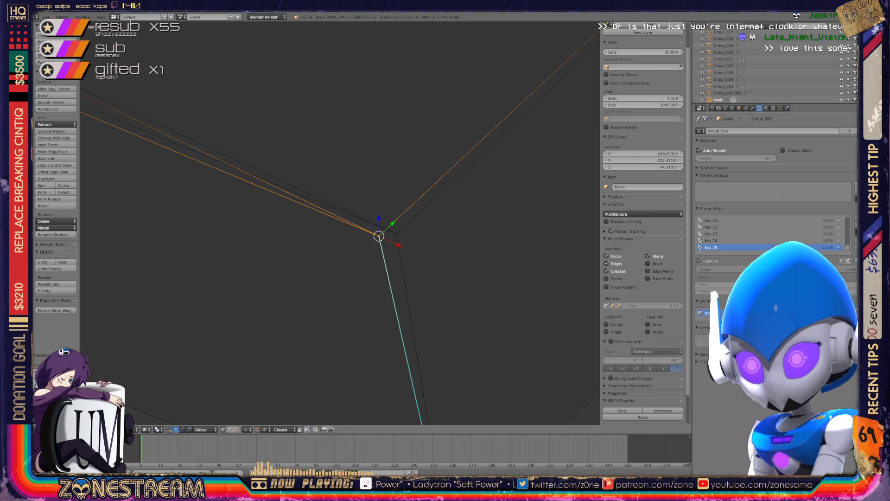
pyautogui.scroll(-5, 340, 223)
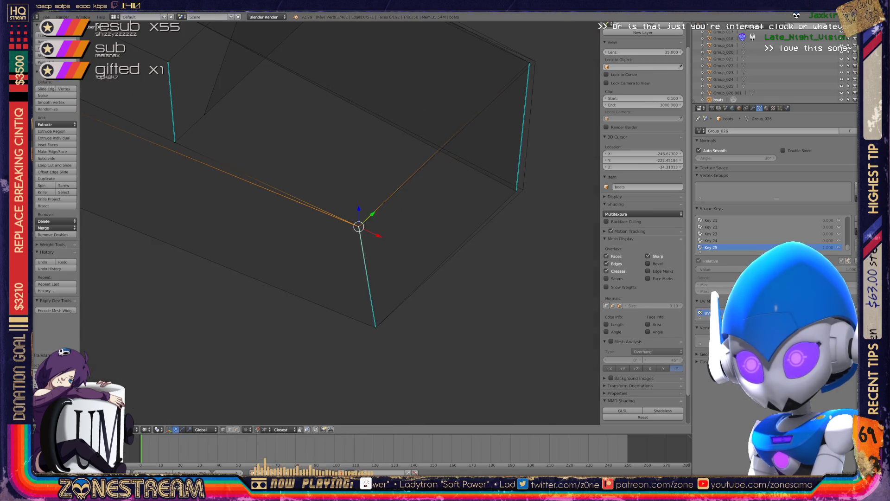
pyautogui.scroll(6, 340, 223)
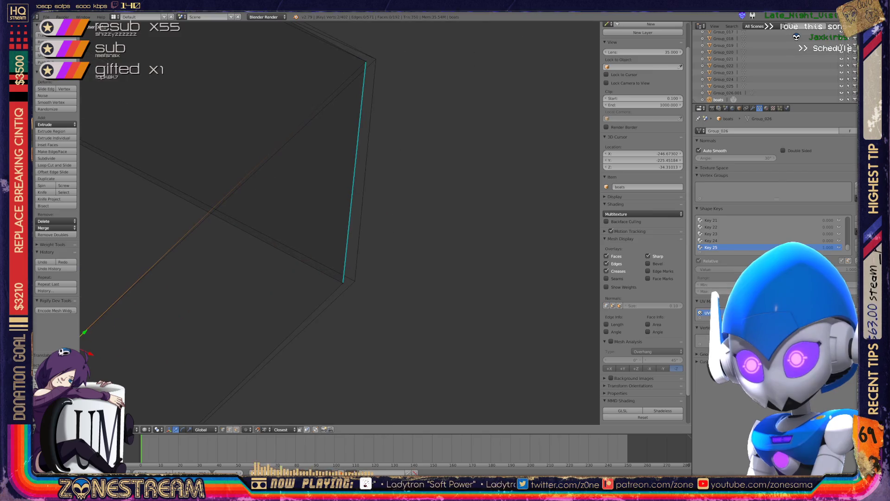
pyautogui.rightClick(342, 281)
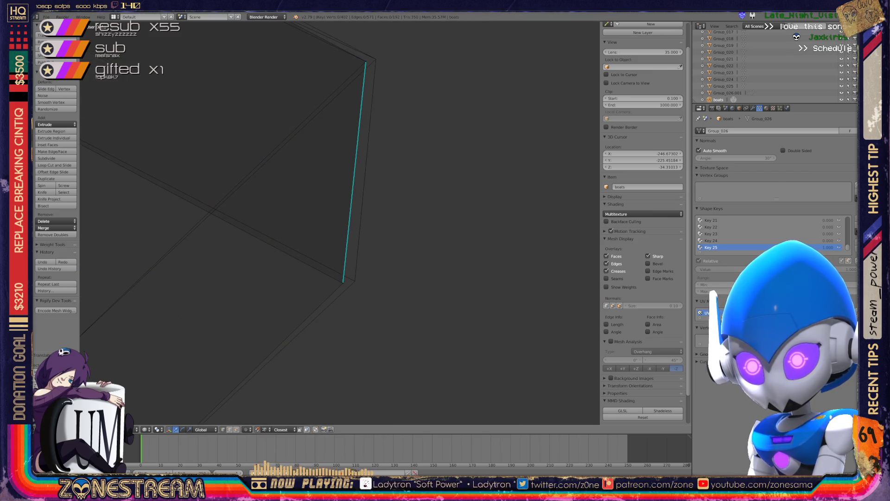
pyautogui.keyDown('shift'); pyautogui.moveTo(343, 281); pyautogui.dragTo(345, 407, button='middle'); pyautogui.keyUp('shift')
pyautogui.rightClick(357, 187)
pyautogui.press('g')
pyautogui.click(366, 185)
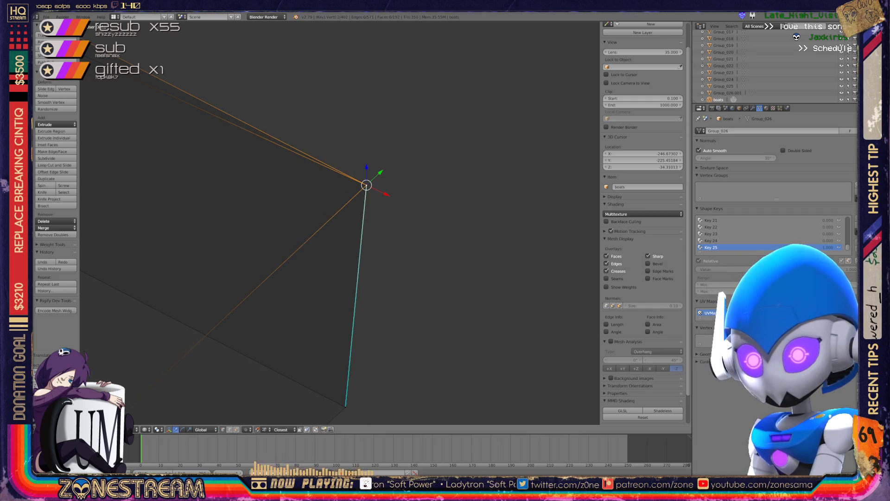
# Step: Switch to Object Mode and orbit to inspect both boot parts from above
pyautogui.scroll(-3, 340, 223)
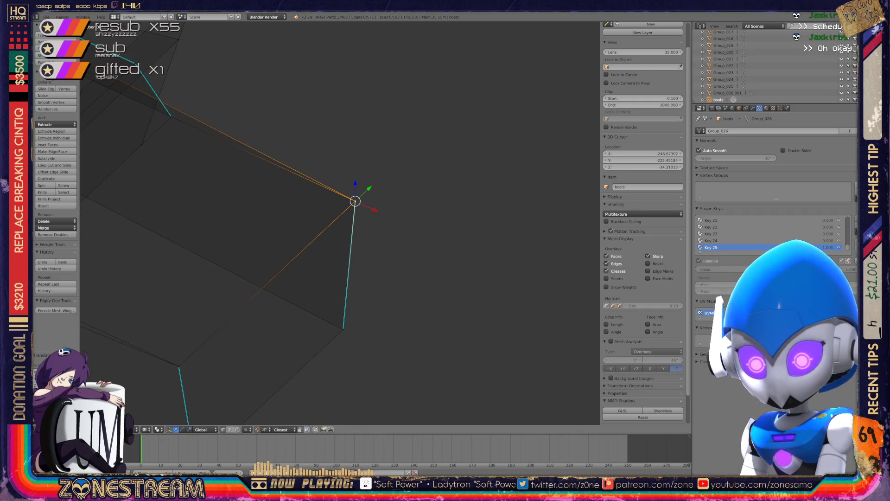
pyautogui.moveTo(340, 222)
pyautogui.keyDown('shift'); pyautogui.mouseDown(button='middle')
pyautogui.moveTo(555, 289)
pyautogui.moveTo(297, 278)
pyautogui.mouseUp(button='middle'); pyautogui.keyUp('shift')
pyautogui.scroll(4, 340, 222)
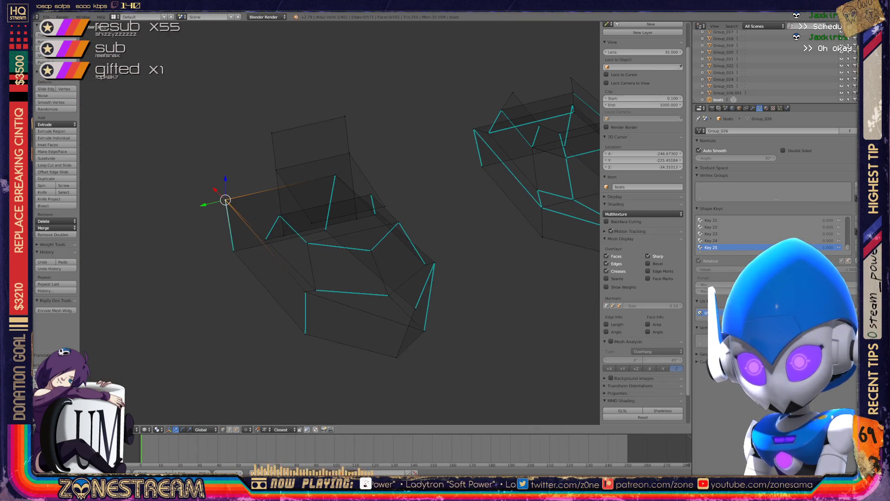
pyautogui.press('Tab')
pyautogui.press('Tab')
pyautogui.moveTo(324, 232)
pyautogui.mouseDown(button='middle')
pyautogui.moveTo(371, 185)
pyautogui.moveTo(417, 166)
pyautogui.mouseUp(button='middle')
pyautogui.scroll(-5, 339, 223)
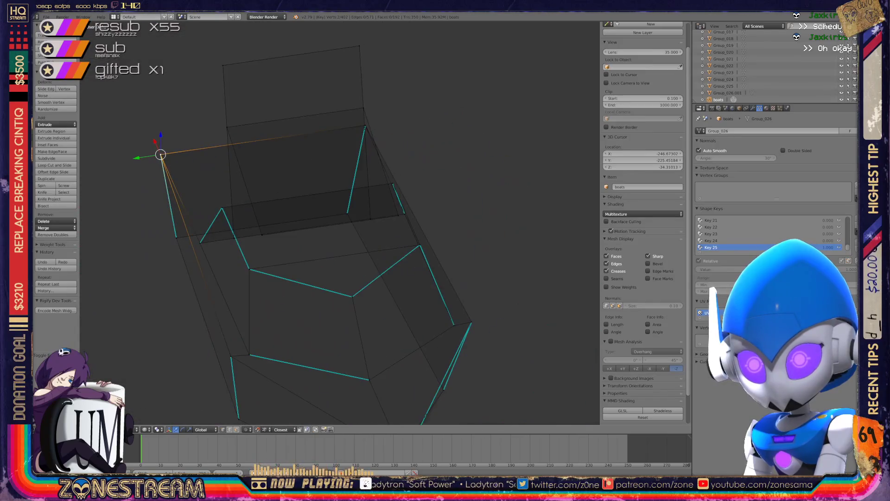
pyautogui.moveTo(339, 222); pyautogui.dragTo(353, 204, button='middle')
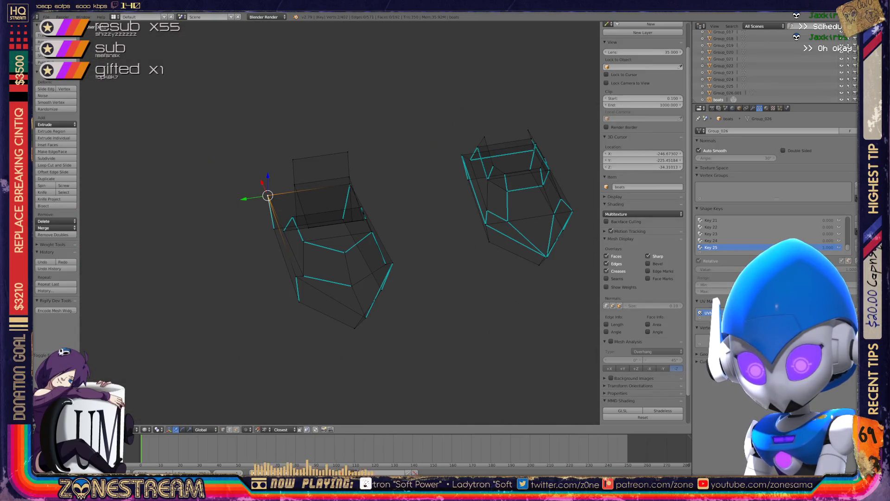
pyautogui.press('Tab')
# Step: Enter Edit Mode, lower the boot's tip vertex slightly, and pick the coincident lower vertex
pyautogui.scroll(-6, 340, 223)
pyautogui.scroll(10, 340, 222)
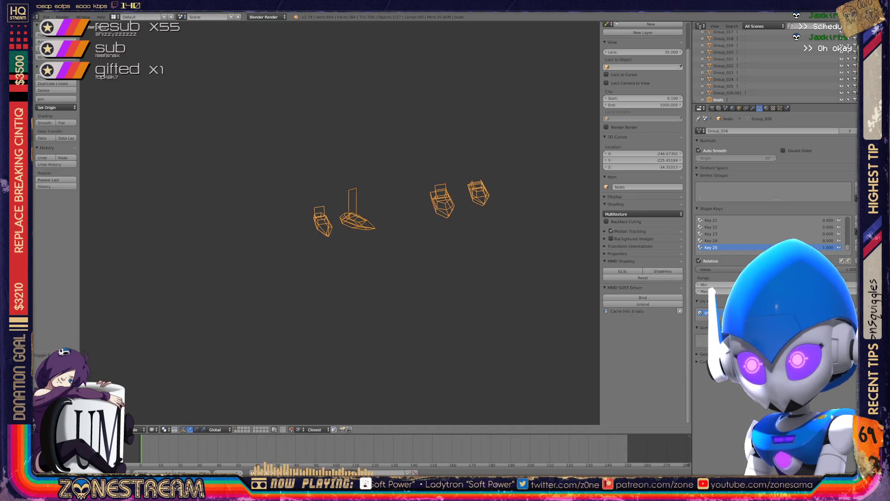
pyautogui.scroll(6, 340, 222)
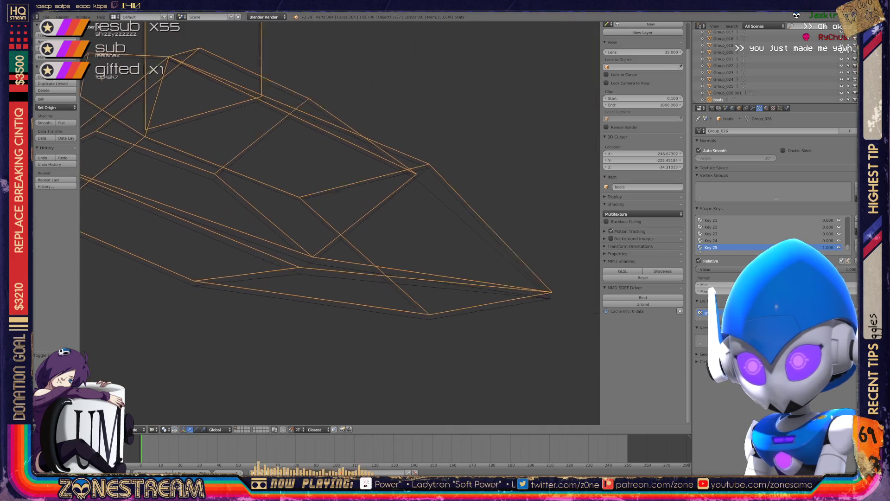
pyautogui.press('Tab')
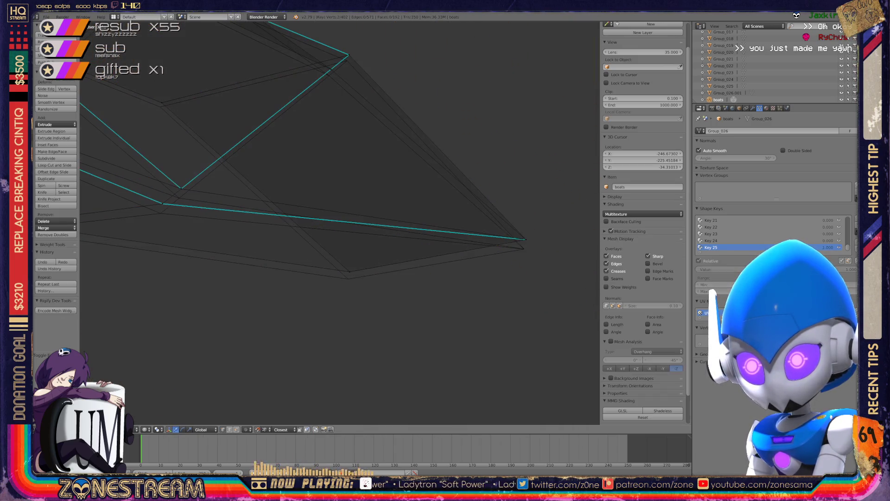
pyautogui.keyDown('shift'); pyautogui.rightClick(526, 239); pyautogui.keyUp('shift')
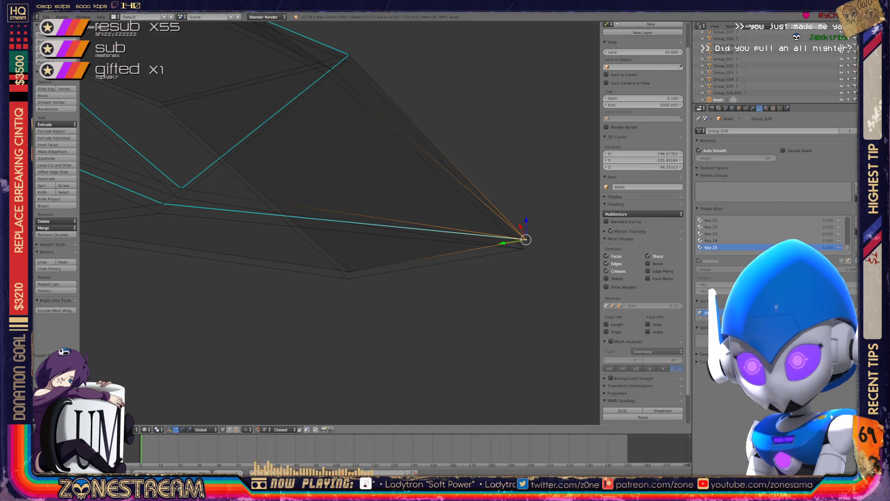
pyautogui.moveTo(525, 239); pyautogui.dragTo(523, 249)
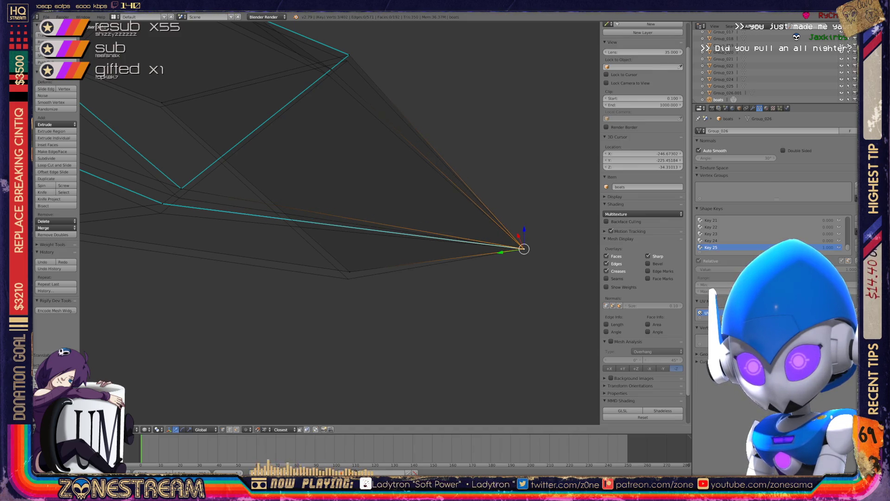
pyautogui.rightClick(348, 279)
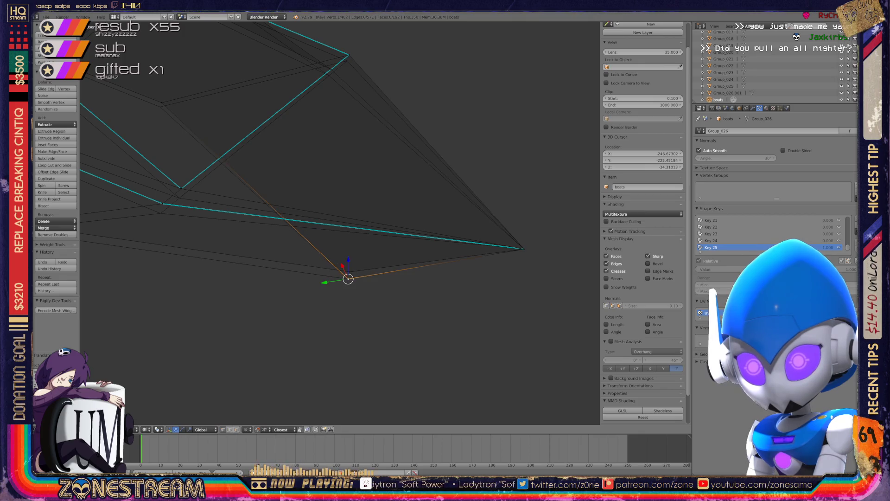
pyautogui.rightClick(348, 278)
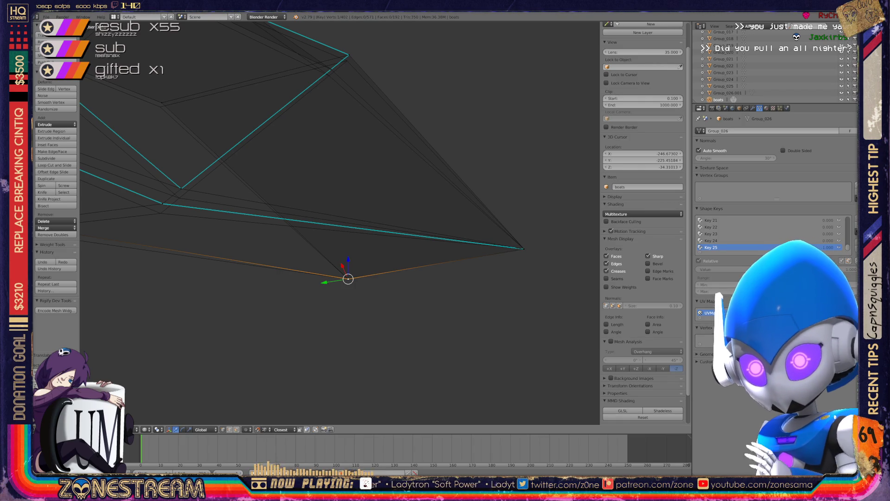
# Step: Lower two neighbouring vertices on the boot's sole slightly
pyautogui.keyDown('shift'); pyautogui.moveTo(324, 209); pyautogui.dragTo(575, 256, button='middle'); pyautogui.keyUp('shift')
pyautogui.click(415, 251)
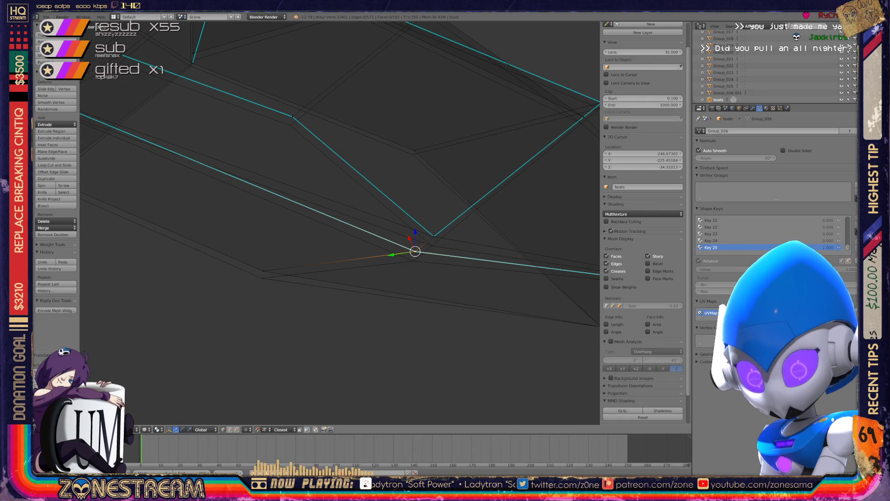
pyautogui.moveTo(415, 251); pyautogui.dragTo(413, 260)
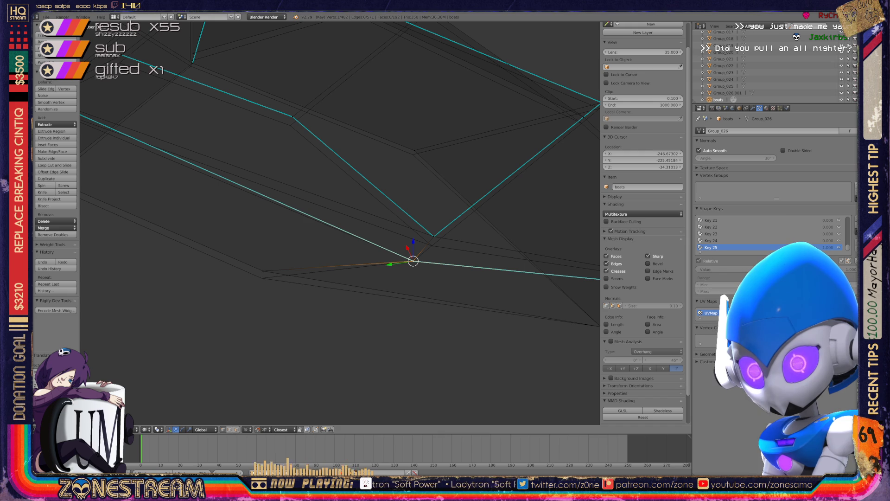
pyautogui.click(262, 271)
pyautogui.moveTo(262, 272); pyautogui.dragTo(262, 277)
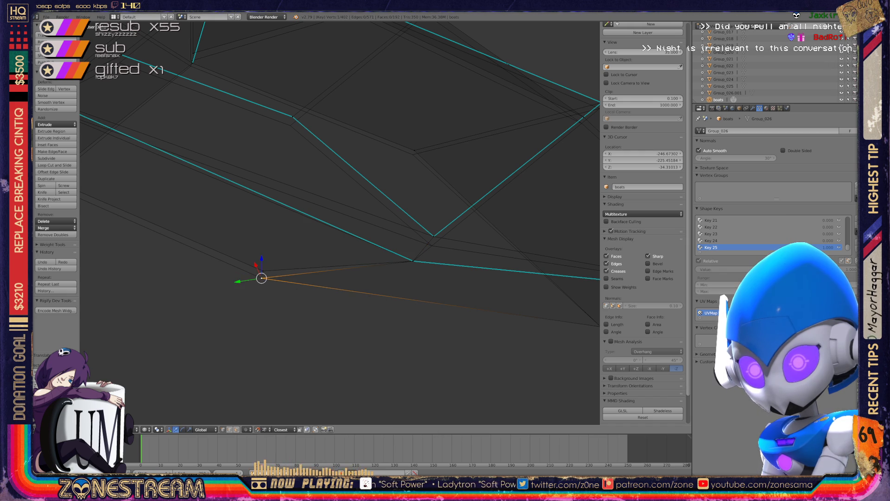
# Step: Select further vertices along the sole edge, then zoom out to see the whole boot
pyautogui.keyDown('shift'); pyautogui.moveTo(261, 278); pyautogui.dragTo(141, 314, button='middle'); pyautogui.keyUp('shift')
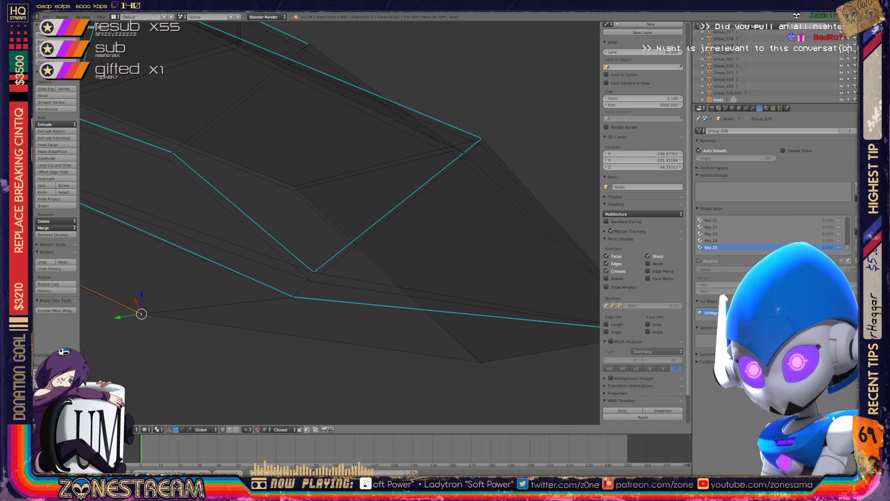
pyautogui.click(314, 272)
pyautogui.keyDown('shift'); pyautogui.click(314, 272); pyautogui.keyUp('shift')
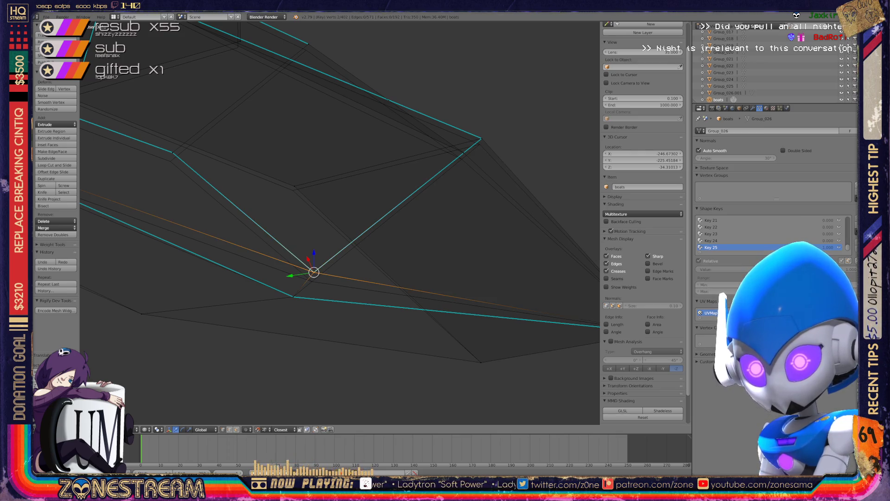
pyautogui.keyDown('shift'); pyautogui.moveTo(314, 272); pyautogui.dragTo(229, 370, button='middle'); pyautogui.keyUp('shift')
pyautogui.click(397, 233)
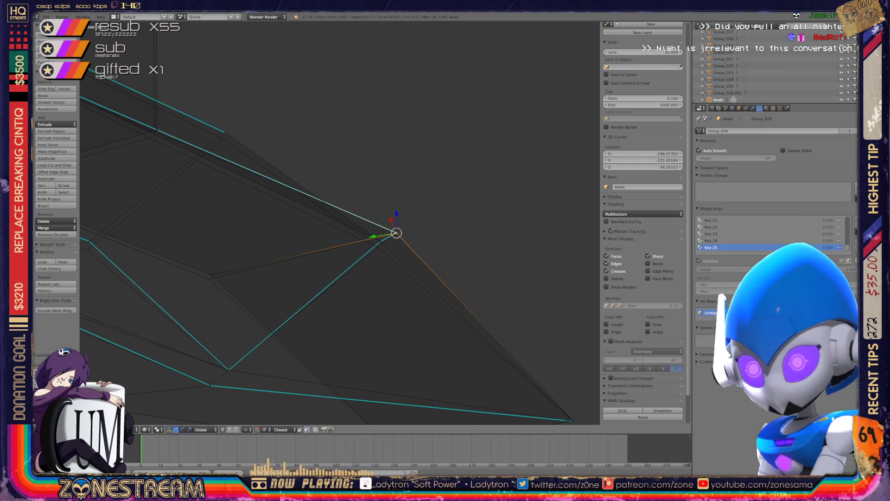
pyautogui.keyDown('shift'); pyautogui.moveTo(396, 232); pyautogui.dragTo(179, 333, button='middle'); pyautogui.keyUp('shift')
pyautogui.scroll(-6, 340, 223)
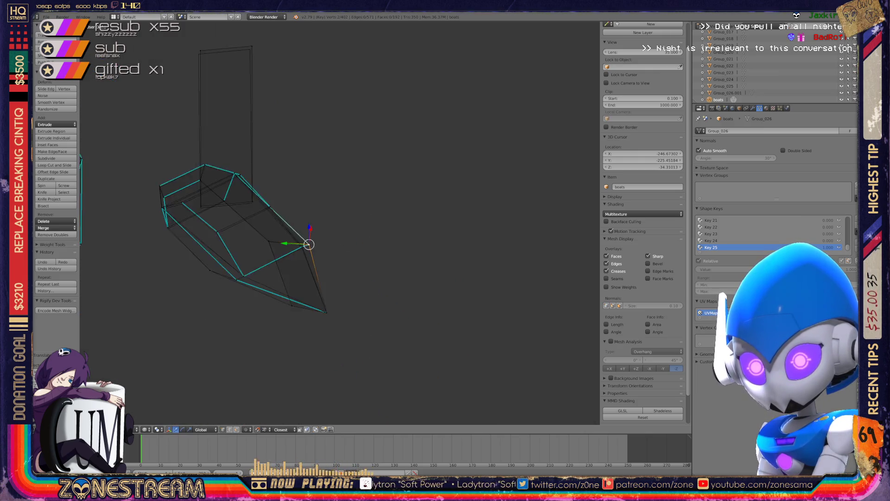
# Step: Zoom in on the rim and nudge the upper-edge vertex slightly down-right
pyautogui.moveTo(323, 234)
pyautogui.mouseDown(button='middle')
pyautogui.moveTo(278, 213)
pyautogui.moveTo(274, 198)
pyautogui.mouseUp(button='middle')
pyautogui.scroll(6, 306, 228)
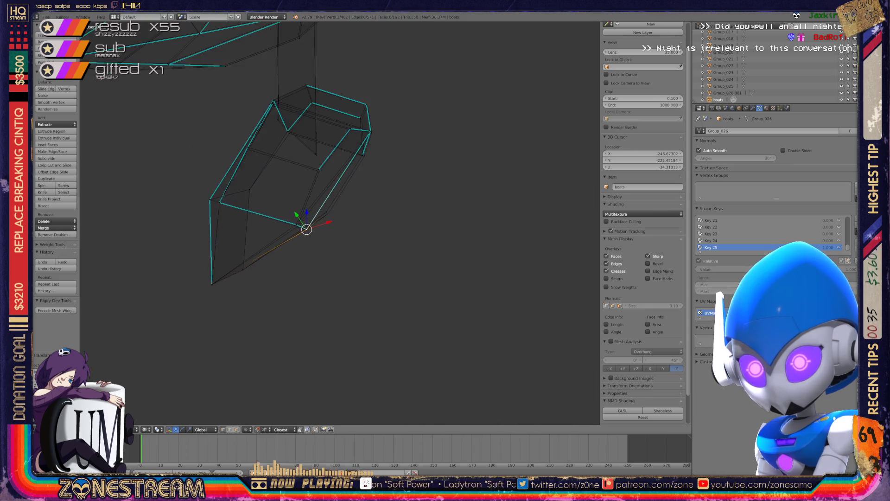
pyautogui.scroll(2, 306, 228)
pyautogui.keyDown('shift'); pyautogui.moveTo(240, 242); pyautogui.dragTo(437, 290, button='middle'); pyautogui.keyUp('shift')
pyautogui.rightClick(409, 281)
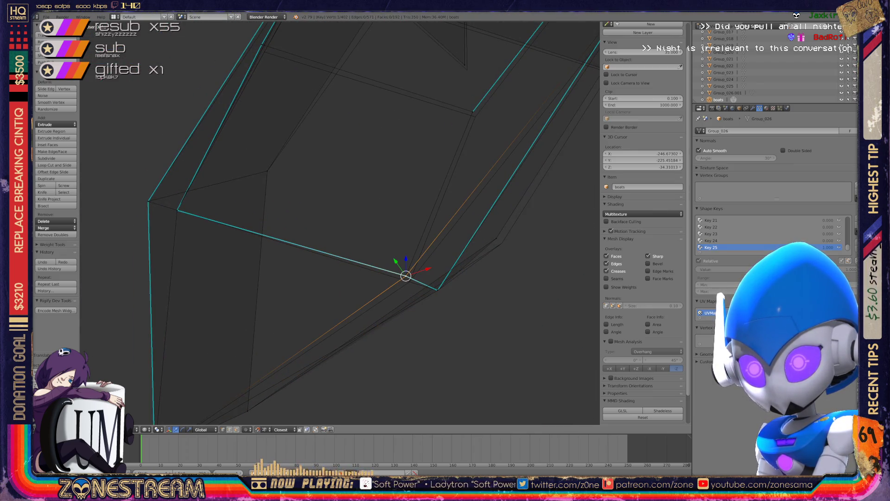
pyautogui.click(410, 282)
pyautogui.keyDown('shift'); pyautogui.moveTo(306, 209); pyautogui.dragTo(305, 286, button='middle'); pyautogui.keyUp('shift')
pyautogui.keyDown('shift'); pyautogui.rightClick(429, 302); pyautogui.keyUp('shift')
pyautogui.click(429, 302)
pyautogui.rightClick(471, 189)
pyautogui.click(471, 189)
pyautogui.moveTo(471, 190); pyautogui.dragTo(474, 193)
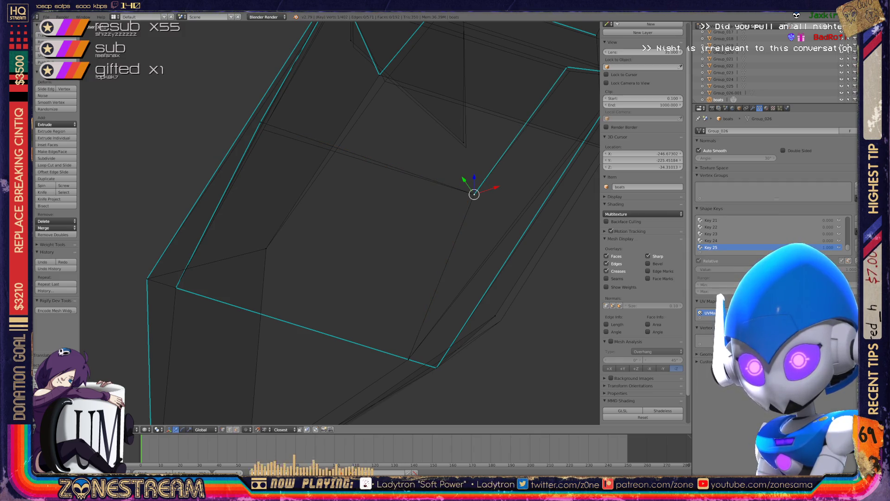
# Step: Slide the rim corner vertex down along its edge
pyautogui.rightClick(261, 122)
pyautogui.click(261, 121)
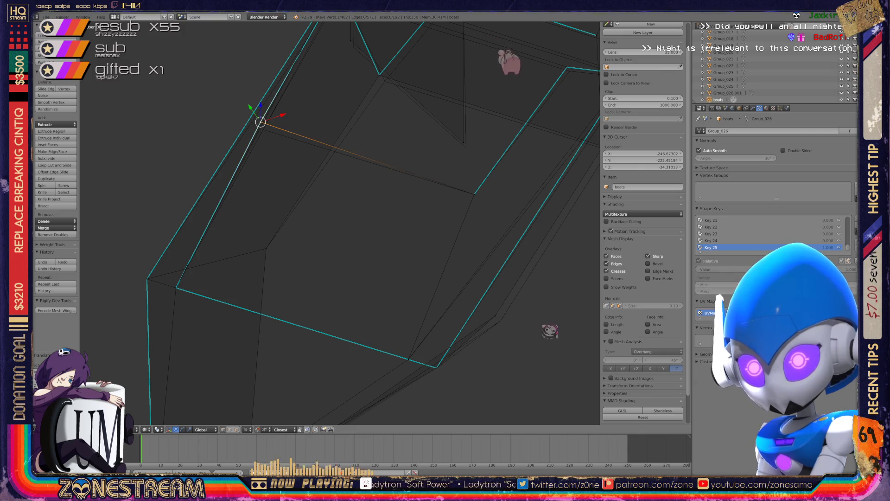
pyautogui.moveTo(260, 121); pyautogui.dragTo(263, 129)
pyautogui.moveTo(547, 325)
pyautogui.mouseDown(button='middle')
pyautogui.moveTo(549, 246)
pyautogui.moveTo(510, 195)
pyautogui.moveTo(473, 181)
pyautogui.mouseUp(button='middle')
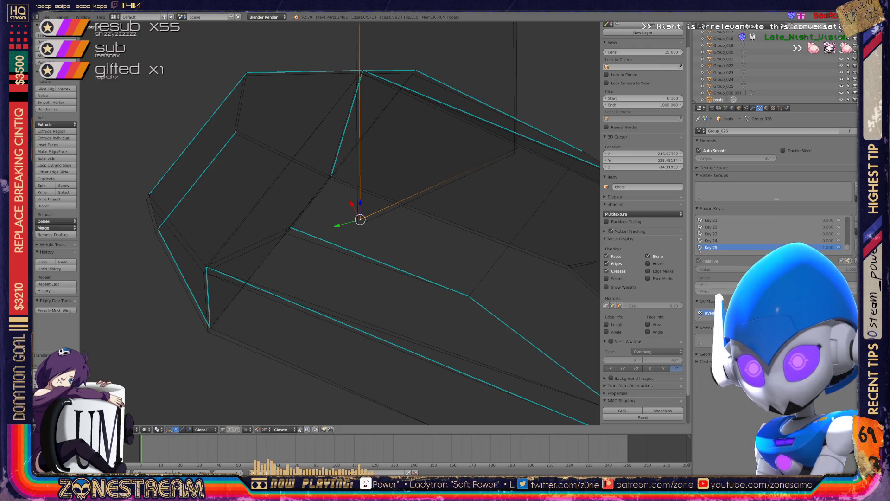
# Step: Snap the selected vertex onto the lower vertex beneath it
pyautogui.moveTo(360, 219)
pyautogui.mouseDown()
pyautogui.moveTo(357, 226)
pyautogui.moveTo(514, 153)
pyautogui.mouseUp()
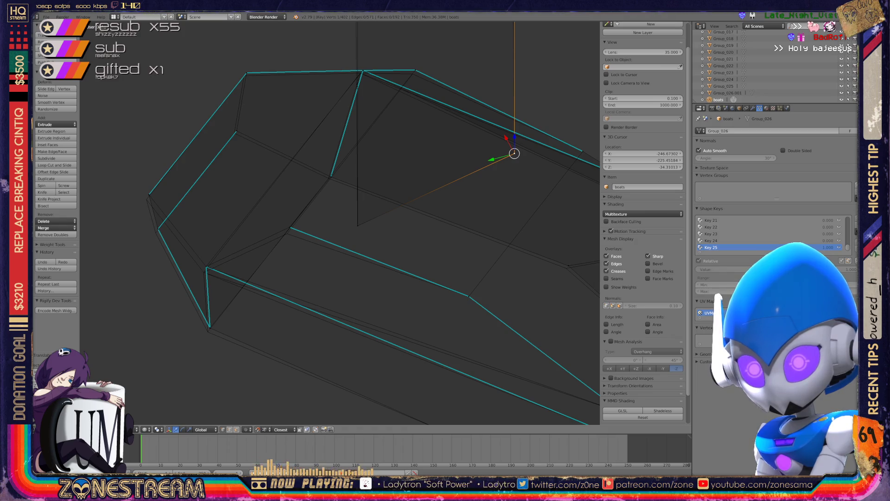
pyautogui.moveTo(514, 153); pyautogui.dragTo(289, 226)
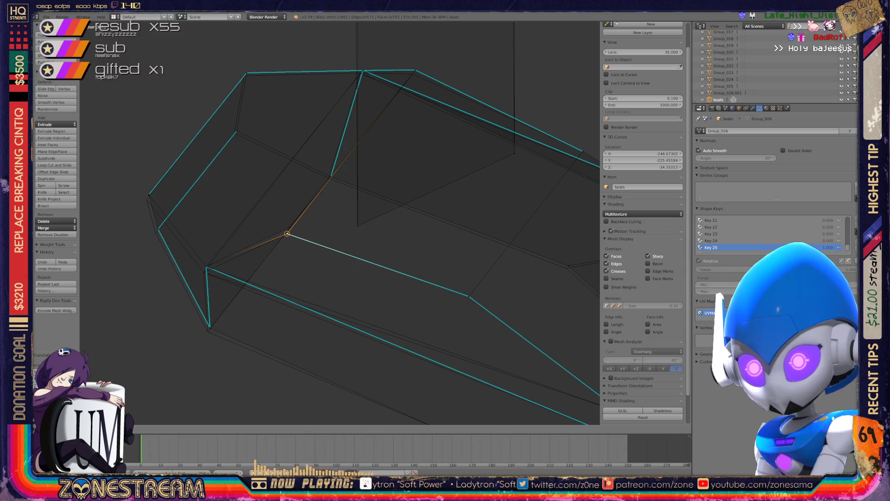
pyautogui.rightClick(289, 227)
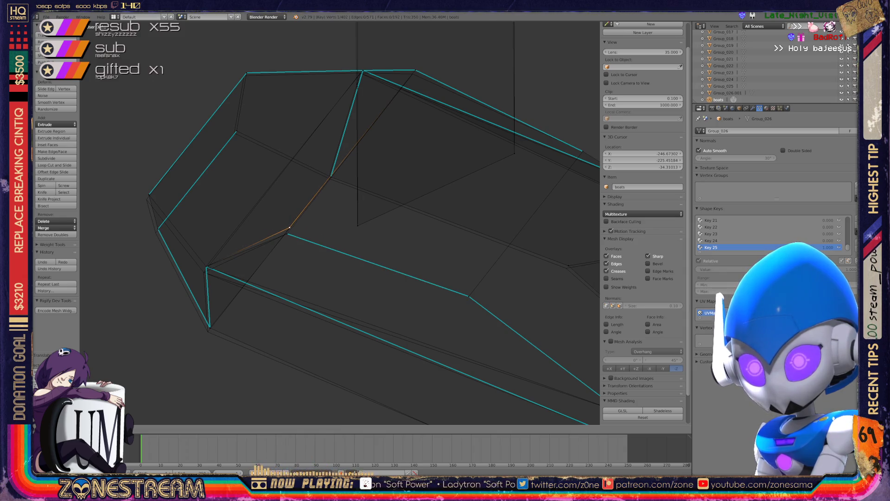
pyautogui.rightClick(287, 234)
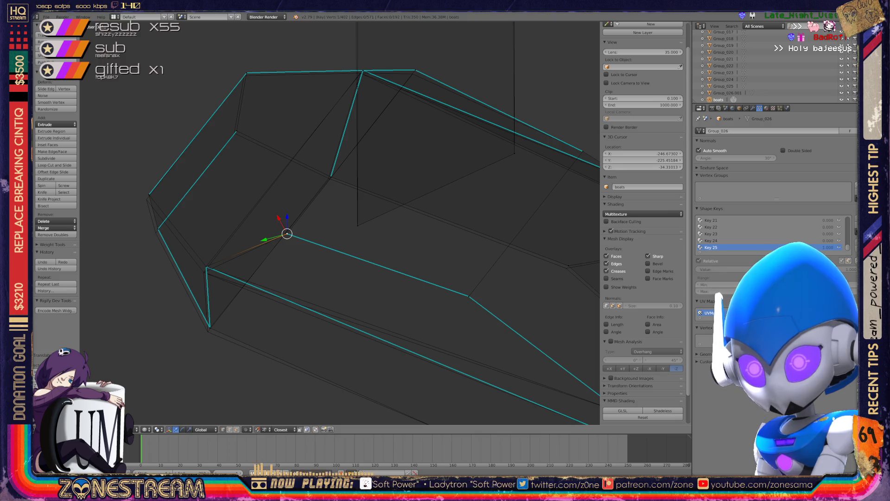
# Step: Nudge the lower-left corner vertex slightly down and select the next vertex to adjust
pyautogui.rightClick(210, 327)
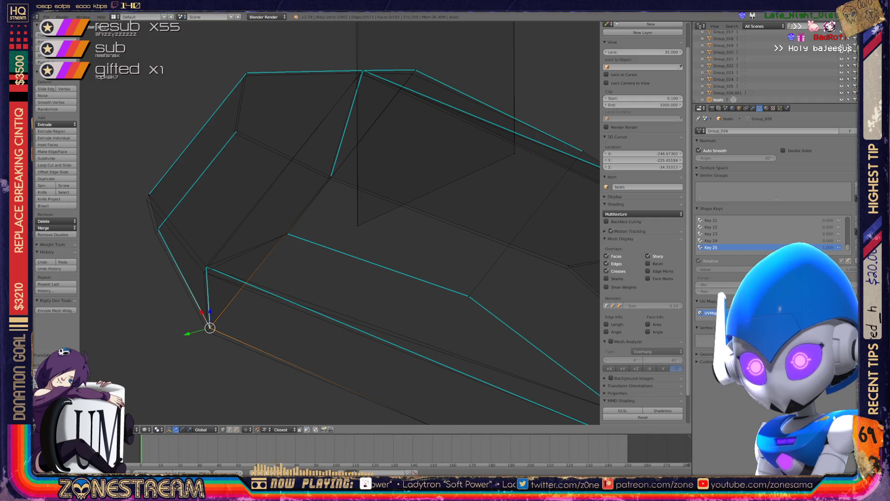
pyautogui.hotkey('ctrl', 'space')
pyautogui.hotkey('ctrl', 'space')
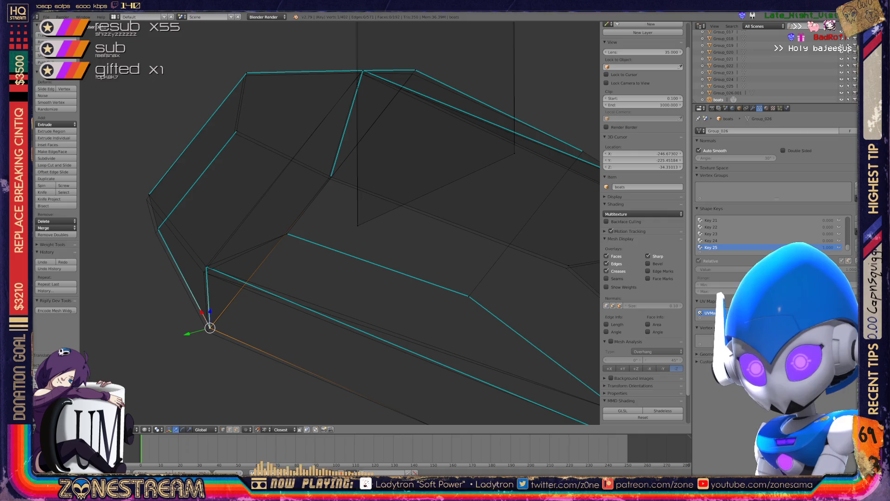
pyautogui.moveTo(210, 328); pyautogui.dragTo(207, 331)
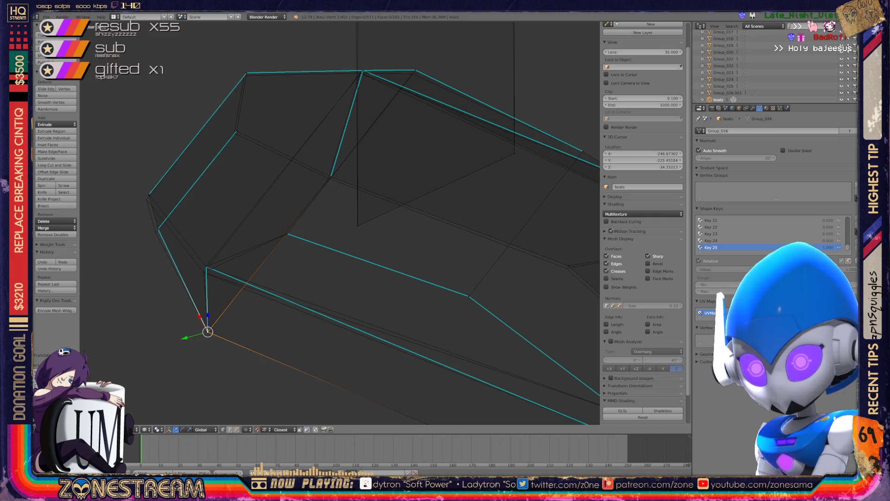
pyautogui.click(508, 389)
pyautogui.rightClick(216, 181)
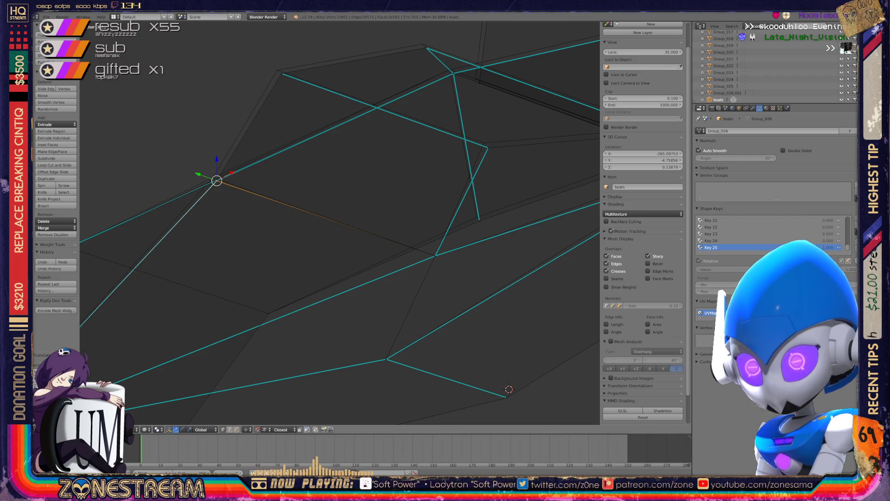
# Step: Nudge a vertex up-left, then snap another vertex onto its neighbour
pyautogui.moveTo(216, 180)
pyautogui.mouseDown()
pyautogui.moveTo(200, 174)
pyautogui.moveTo(258, 175)
pyautogui.moveTo(212, 177)
pyautogui.mouseUp()
pyautogui.moveTo(338, 223)
pyautogui.mouseDown(button='middle')
pyautogui.moveTo(315, 215)
pyautogui.moveTo(288, 227)
pyautogui.moveTo(250, 211)
pyautogui.mouseUp(button='middle')
pyautogui.scroll(-6, 332, 223)
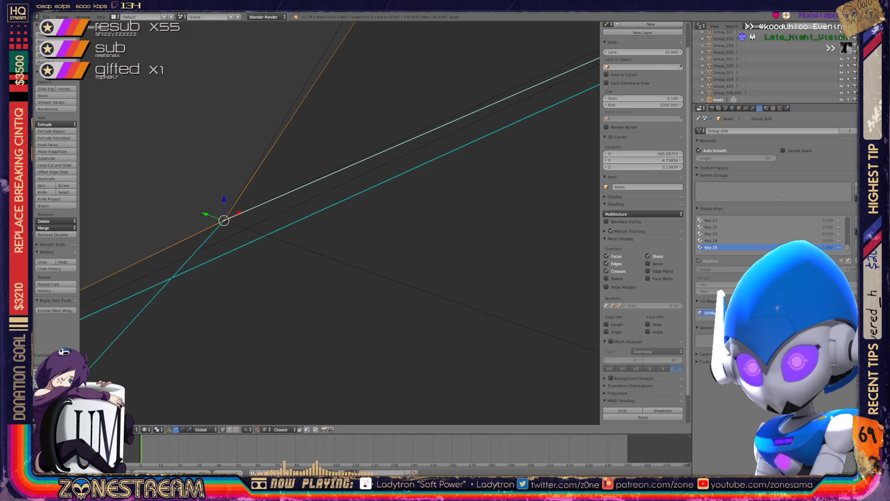
pyautogui.moveTo(332, 222)
pyautogui.keyDown('shift'); pyautogui.mouseDown(button='middle')
pyautogui.moveTo(258, 207)
pyautogui.moveTo(254, 193)
pyautogui.moveTo(235, 207)
pyautogui.moveTo(285, 267)
pyautogui.mouseUp(button='middle'); pyautogui.keyUp('shift')
pyautogui.scroll(8, 285, 267)
pyautogui.keyDown('shift'); pyautogui.rightClick(247, 219); pyautogui.keyUp('shift')
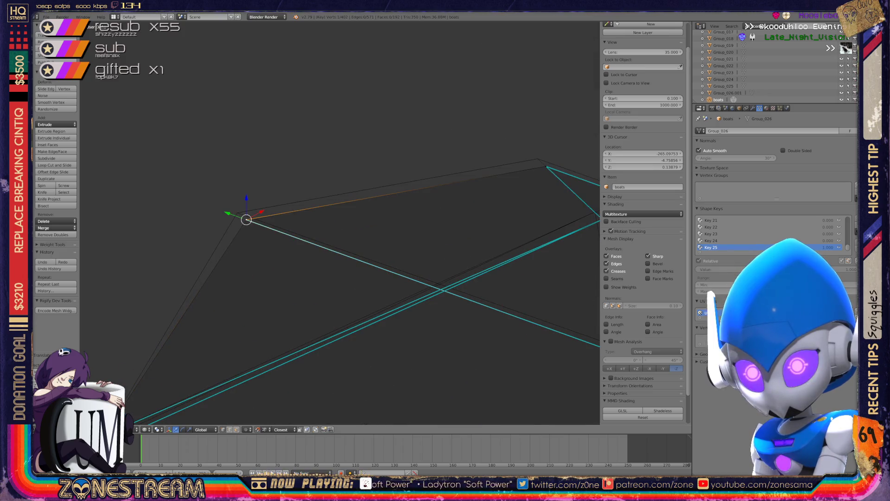
pyautogui.press('g')
pyautogui.click(237, 213)
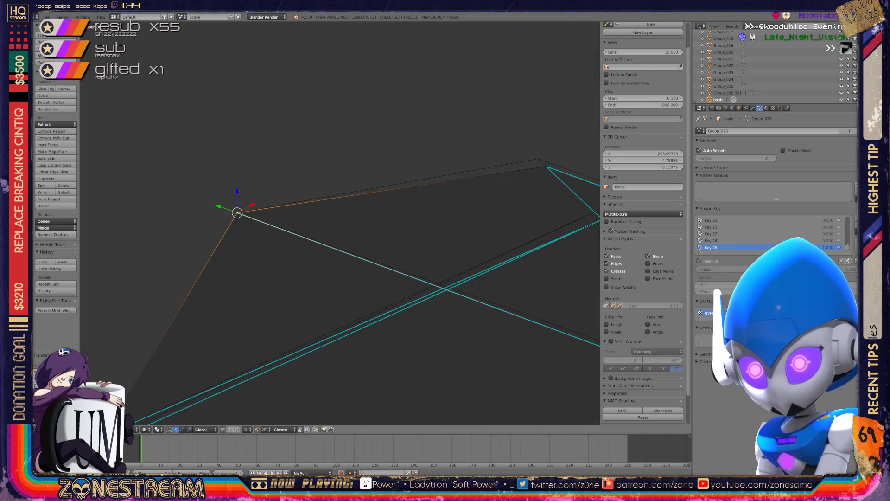
# Step: Move the far-corner vertex and the top-edge vertex slightly up-left
pyautogui.moveTo(340, 223); pyautogui.dragTo(315, 218, button='middle')
pyautogui.rightClick(480, 298)
pyautogui.press('a')
pyautogui.rightClick(480, 298)
pyautogui.press('g')
pyautogui.click(472, 287)
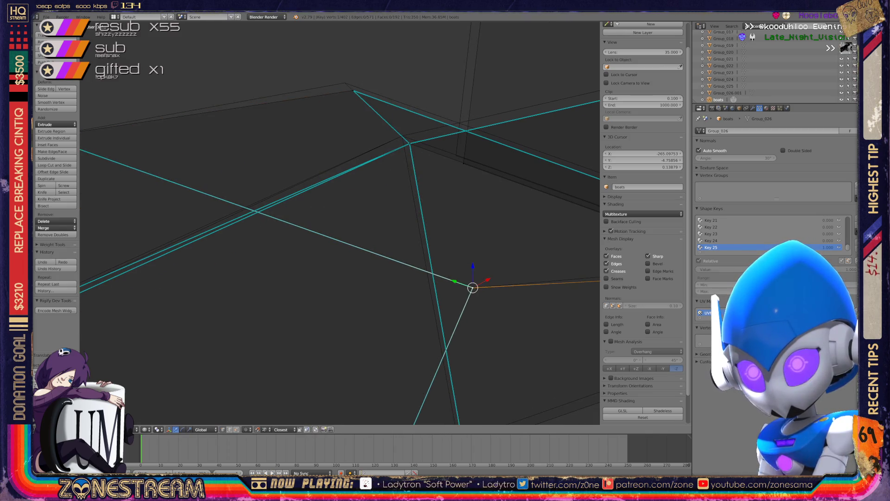
pyautogui.rightClick(353, 90)
pyautogui.press('g')
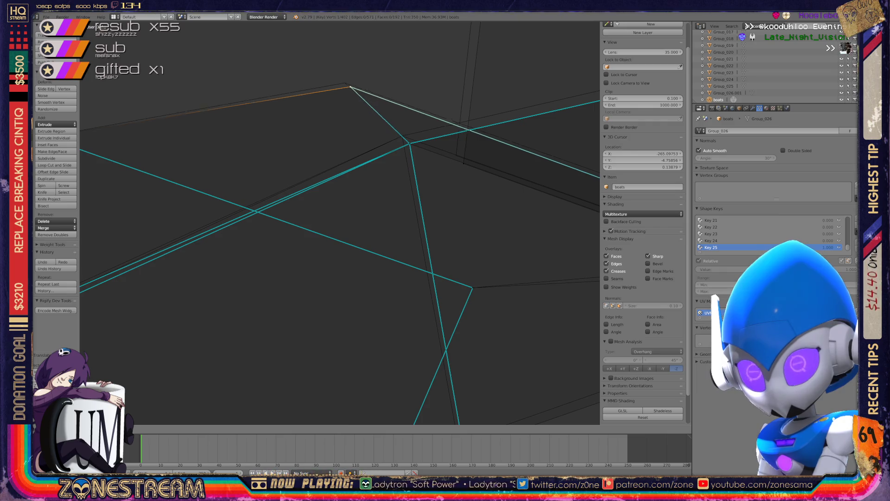
pyautogui.click(344, 82)
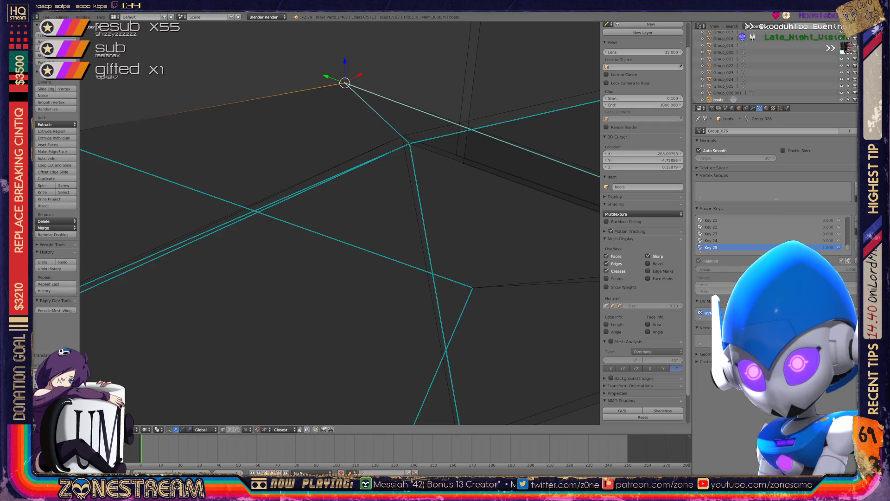
# Step: Pull a vertex onto the lower corner, snap one onto the point above, and nudge the next vertex
pyautogui.scroll(-4, 341, 222)
pyautogui.moveTo(341, 223)
pyautogui.mouseDown(button='middle')
pyautogui.moveTo(370, 218)
pyautogui.moveTo(320, 215)
pyautogui.moveTo(344, 181)
pyautogui.mouseUp(button='middle')
pyautogui.scroll(5, 340, 222)
pyautogui.keyDown('shift'); pyautogui.rightClick(410, 299); pyautogui.keyUp('shift')
pyautogui.keyDown('shift'); pyautogui.moveTo(410, 299); pyautogui.dragTo(380, 264, button='middle'); pyautogui.keyUp('shift')
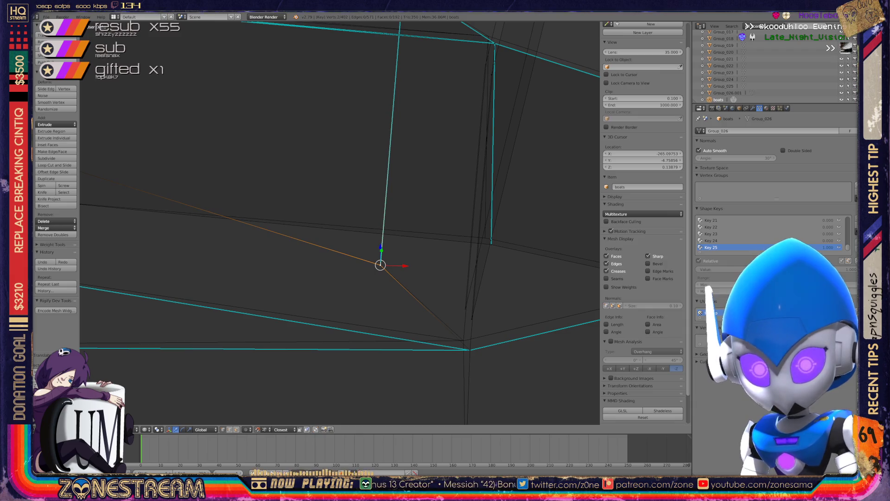
pyautogui.moveTo(380, 264); pyautogui.dragTo(470, 350)
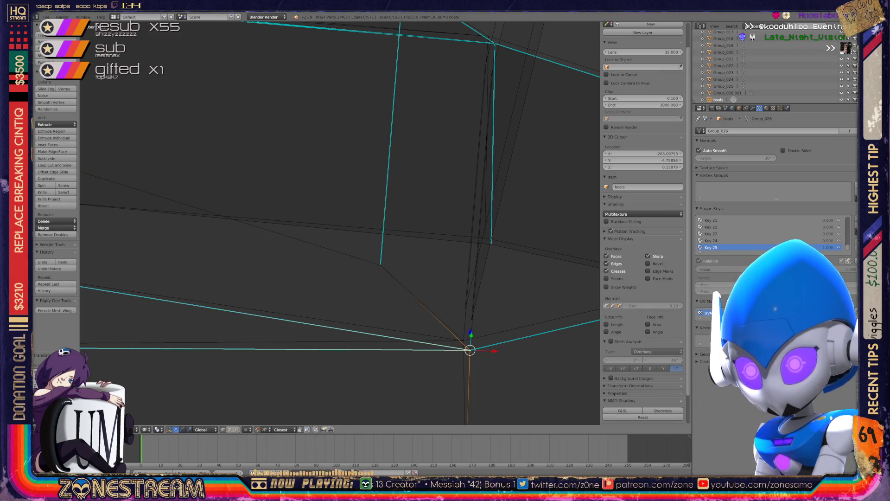
pyautogui.keyDown('shift'); pyautogui.rightClick(469, 350); pyautogui.keyUp('shift')
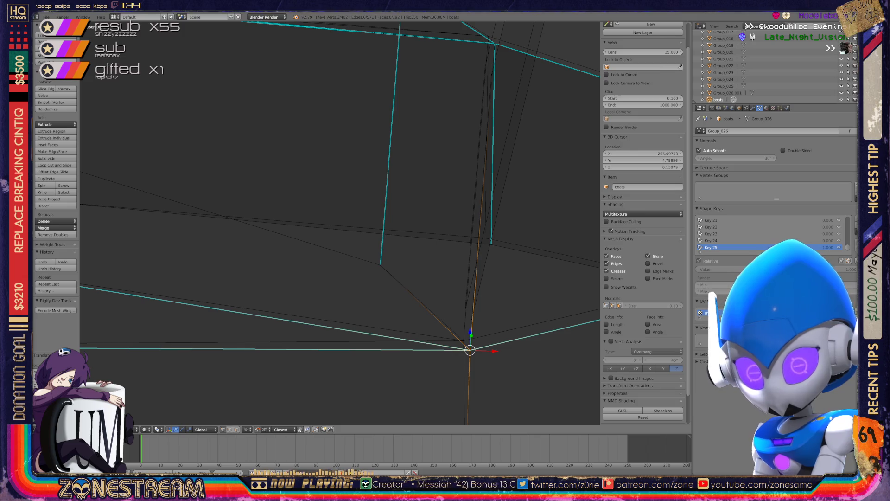
pyautogui.moveTo(469, 350); pyautogui.dragTo(465, 309, button='right')
pyautogui.scroll(-5, 465, 309)
pyautogui.rightClick(494, 297)
pyautogui.moveTo(494, 297); pyautogui.dragTo(492, 294, button='right')
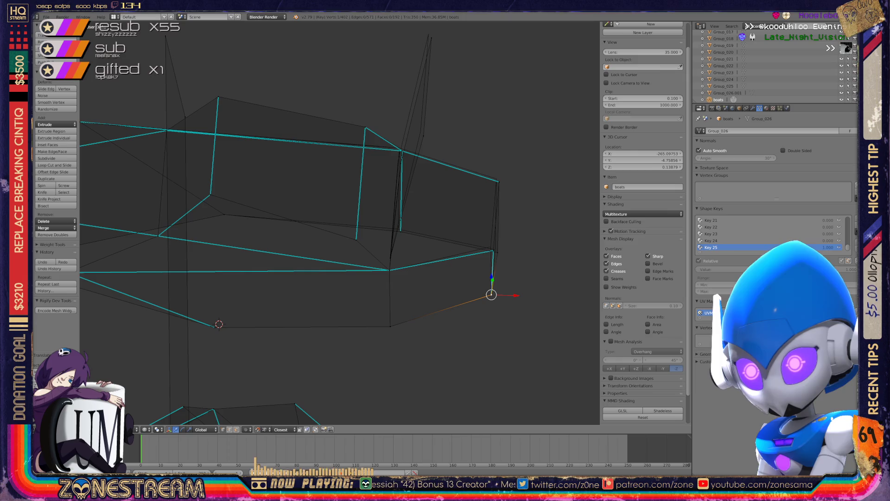
# Step: Move three corner vertices of the boot slightly higher, one at a time
pyautogui.scroll(3, 340, 222)
pyautogui.moveTo(340, 223)
pyautogui.mouseDown(button='middle')
pyautogui.moveTo(308, 211)
pyautogui.moveTo(319, 211)
pyautogui.moveTo(231, 211)
pyautogui.mouseUp(button='middle')
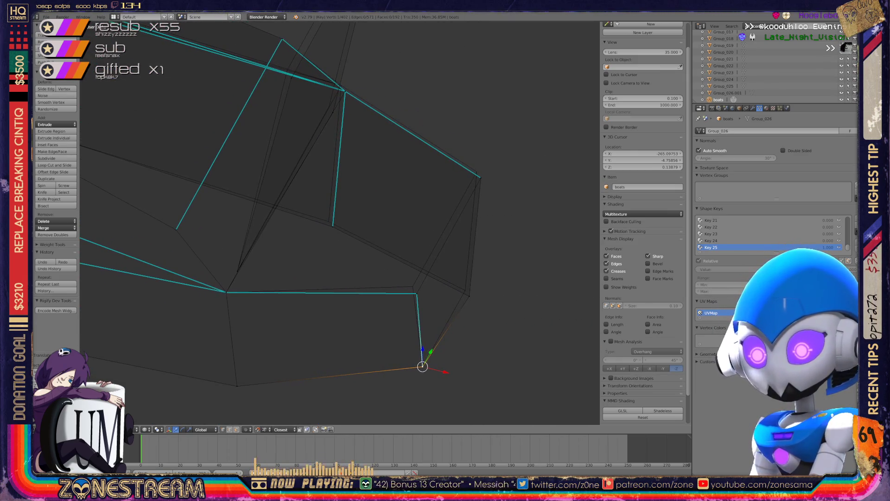
pyautogui.rightClick(415, 293)
pyautogui.press('g')
pyautogui.click(413, 286)
pyautogui.rightClick(333, 226)
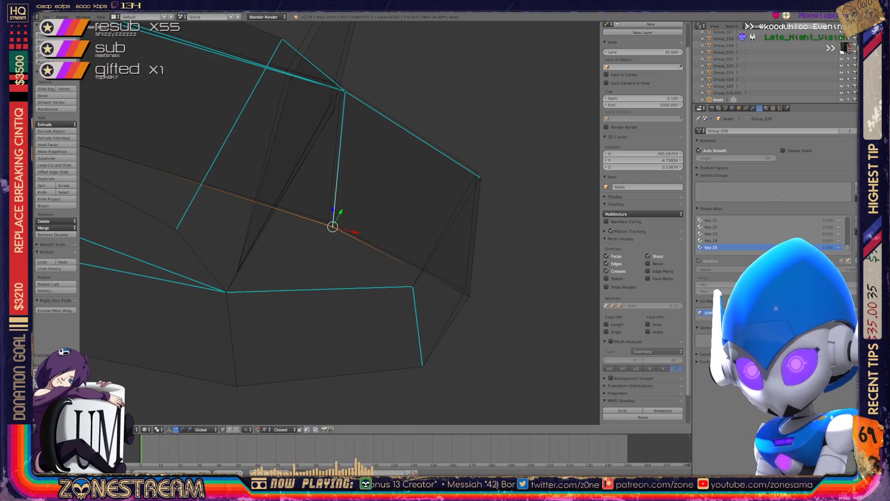
pyautogui.press('g')
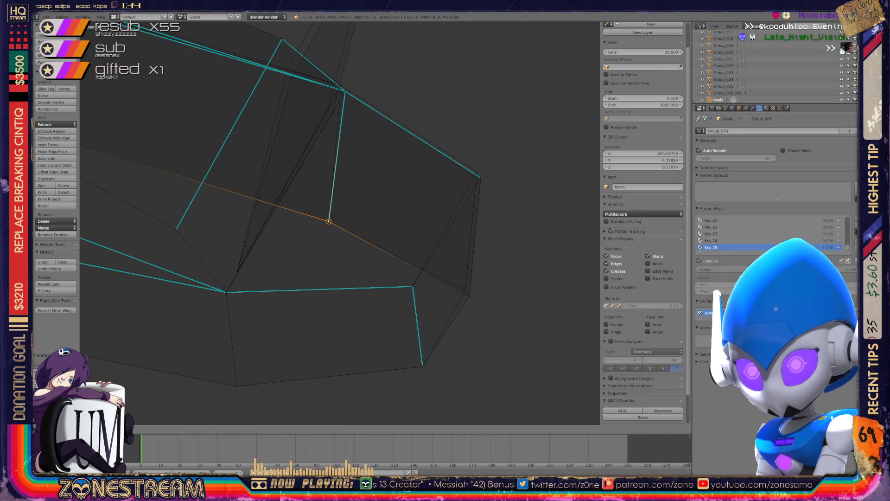
pyautogui.click(329, 221)
pyautogui.rightClick(469, 296)
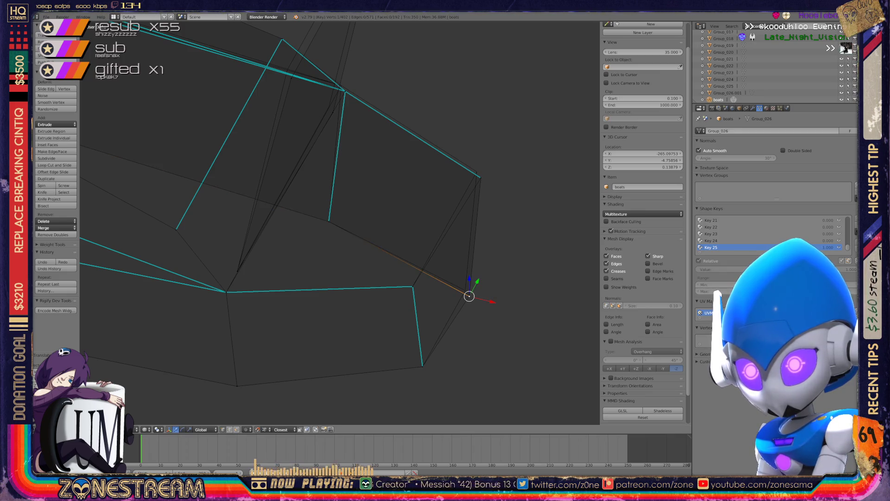
pyautogui.press('g')
pyautogui.click(465, 290)
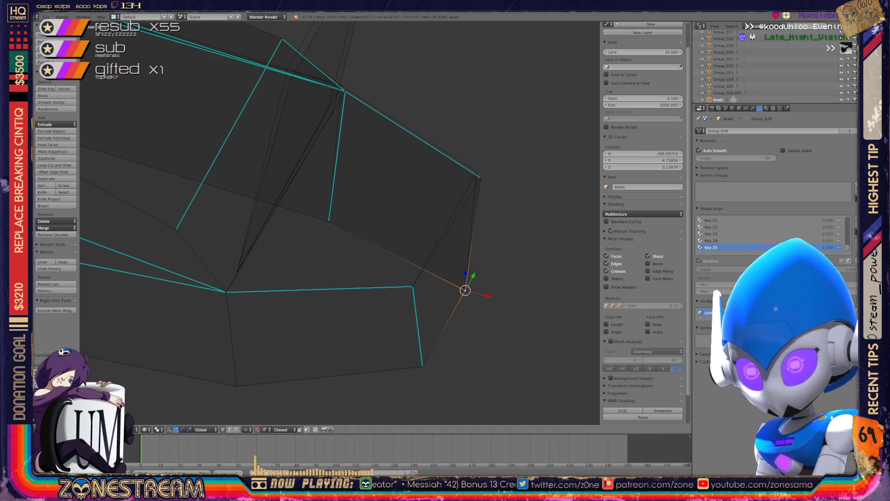
# Step: From another side of the boot, raise four more vertices, including the upper corner, slightly
pyautogui.rightClick(481, 178)
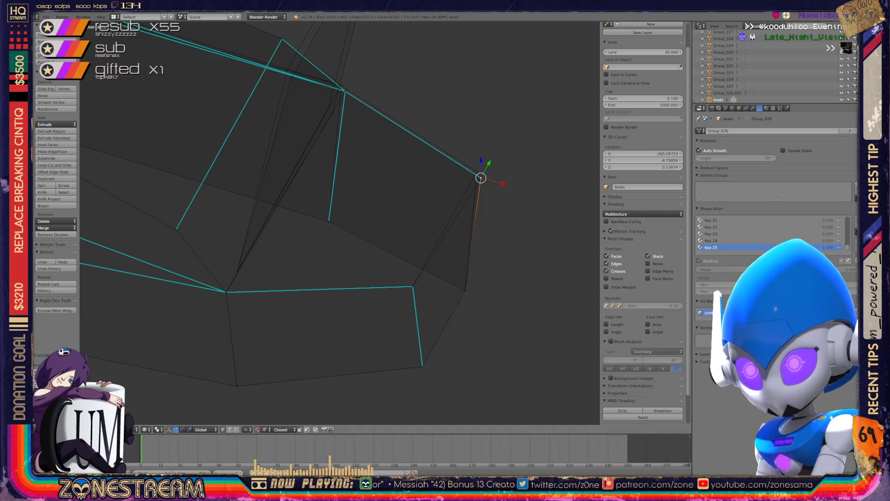
pyautogui.keyDown('shift'); pyautogui.rightClick(477, 174); pyautogui.keyUp('shift')
pyautogui.moveTo(478, 173); pyautogui.dragTo(417, 209, button='middle')
pyautogui.rightClick(288, 221)
pyautogui.moveTo(288, 208); pyautogui.dragTo(287, 200)
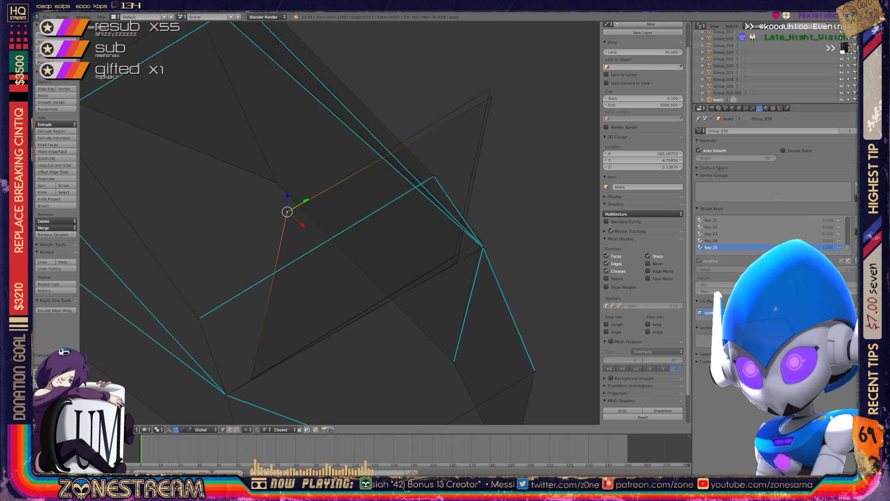
pyautogui.rightClick(491, 96)
pyautogui.moveTo(492, 83); pyautogui.dragTo(490, 76)
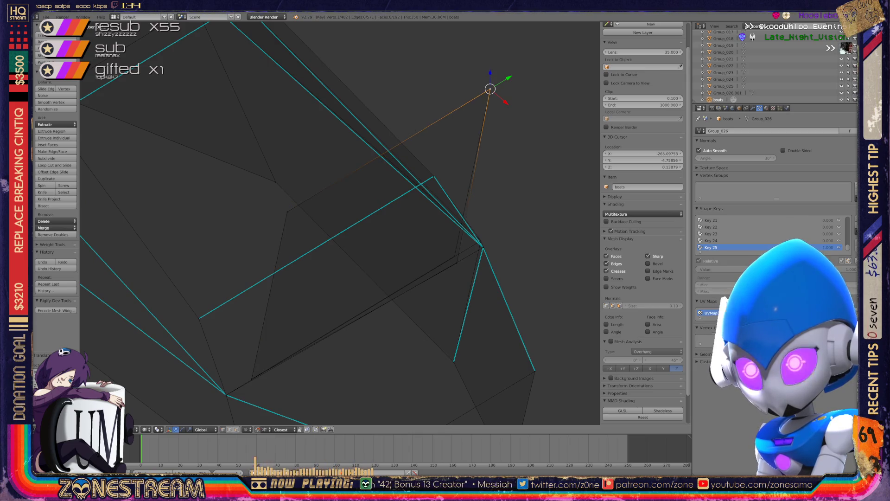
pyautogui.rightClick(457, 261)
pyautogui.moveTo(457, 245); pyautogui.dragTo(455, 239)
pyautogui.rightClick(482, 247)
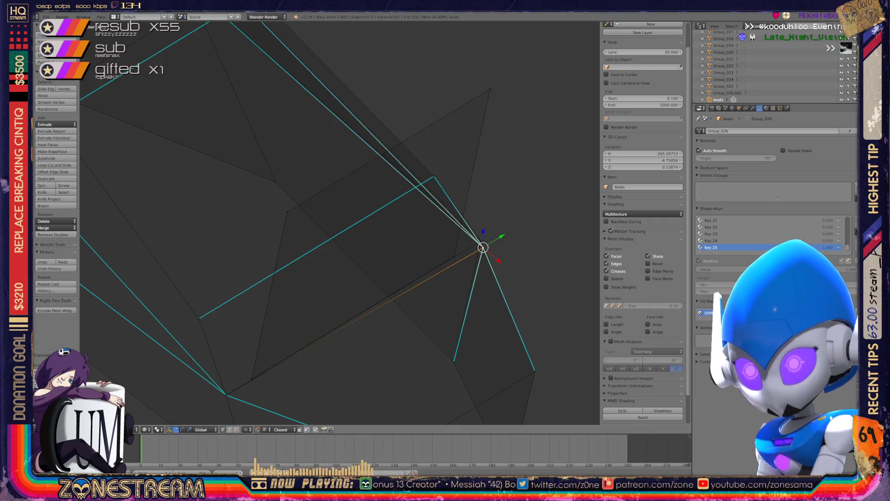
pyautogui.moveTo(482, 247); pyautogui.dragTo(481, 241)
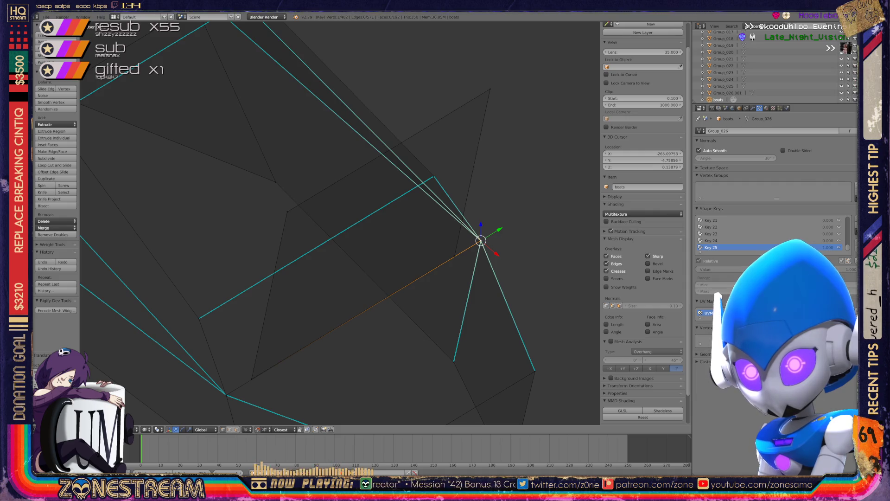
pyautogui.scroll(-5, 340, 223)
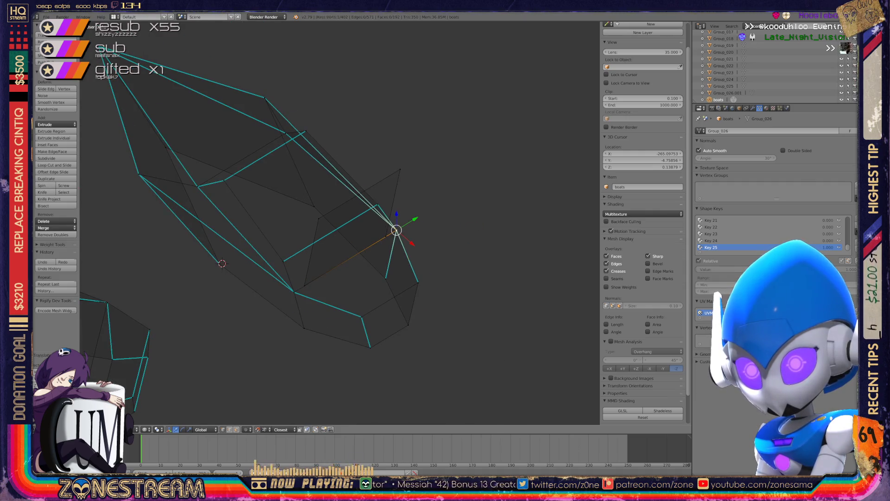
# Step: Return the boot to Object Mode and view the mesh from a high oblique angle
pyautogui.press('Tab')
pyautogui.press('KP_0')
pyautogui.moveTo(339, 223); pyautogui.dragTo(297, 172, button='middle')
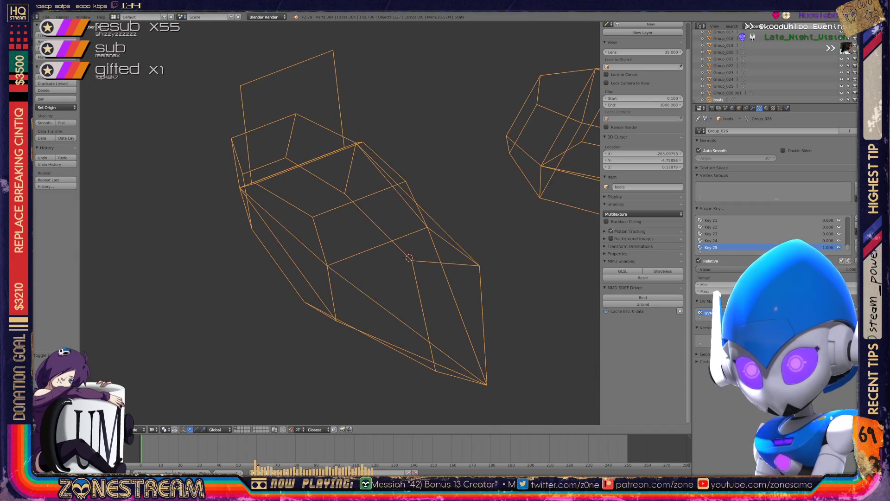
pyautogui.press('x')
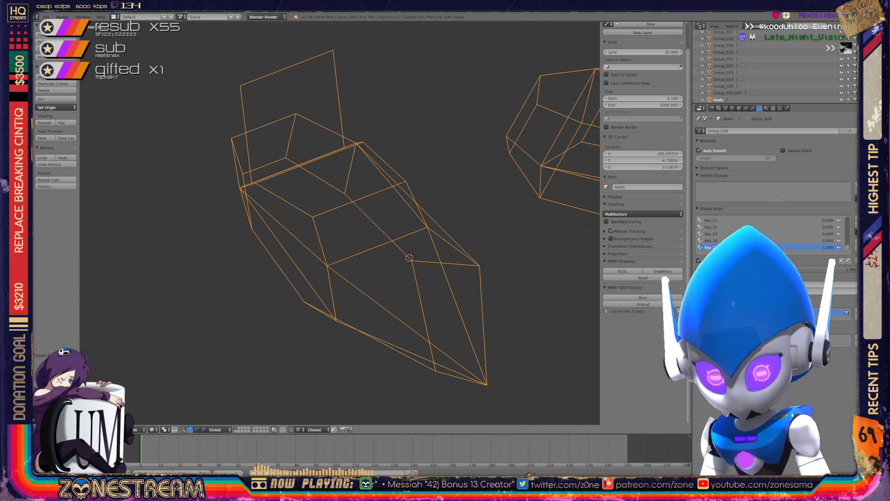
pyautogui.scroll(-4, 340, 223)
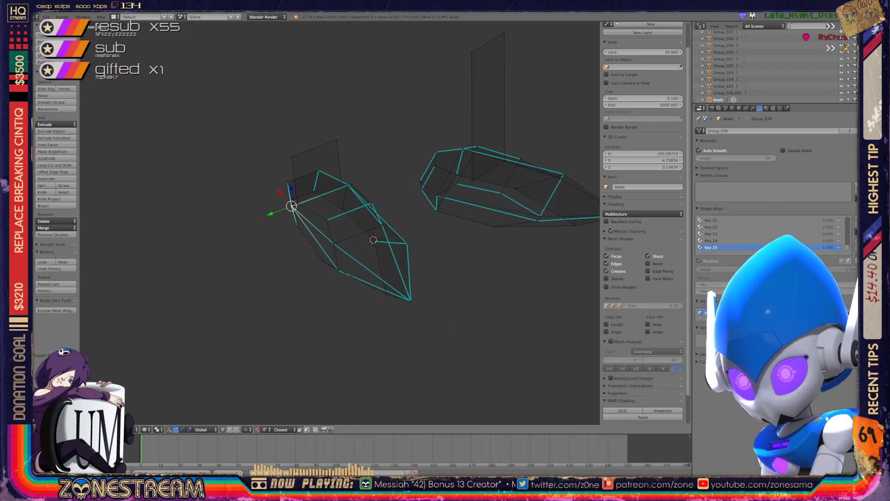
pyautogui.scroll(-5, 340, 222)
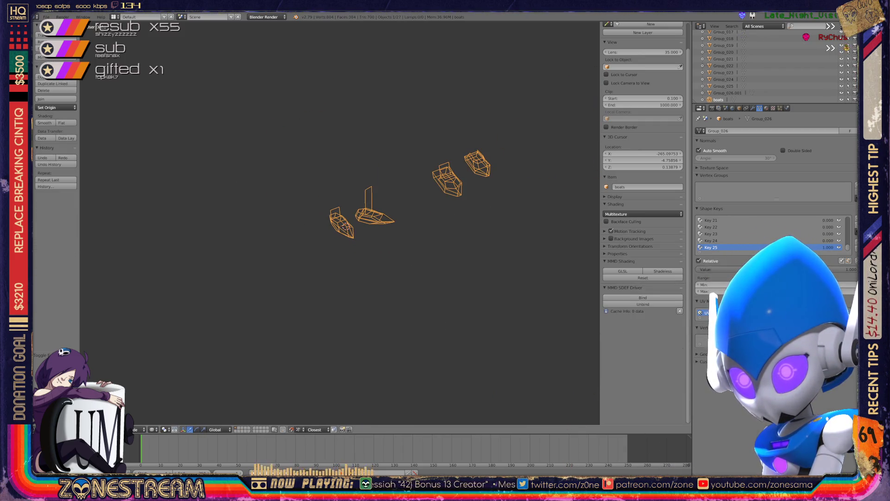
pyautogui.scroll(-3, 343, 225)
pyautogui.scroll(12, 340, 222)
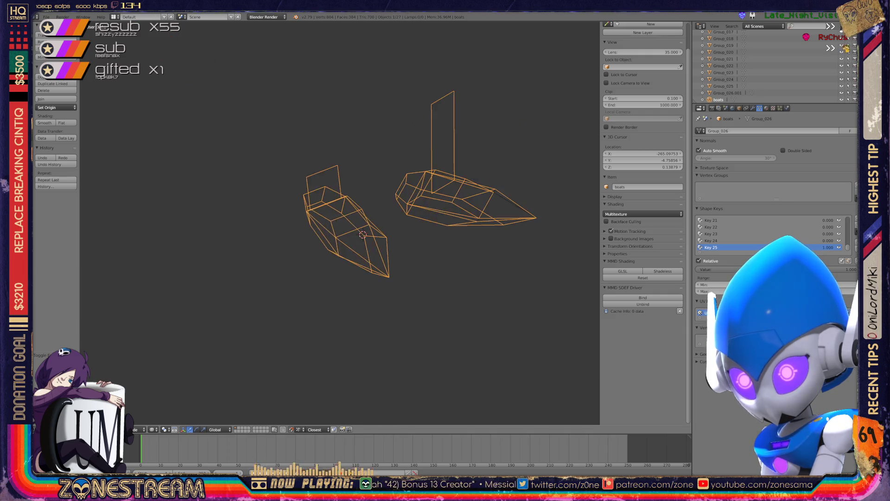
# Step: Look over all the finished models from above, end-on and from other angles
pyautogui.moveTo(340, 223); pyautogui.dragTo(306, 194, button='middle')
pyautogui.scroll(5, 325, 217)
pyautogui.moveTo(340, 222); pyautogui.dragTo(315, 186, button='middle')
pyautogui.scroll(-4, 340, 222)
pyautogui.moveTo(325, 222); pyautogui.dragTo(445, 185, button='middle')
pyautogui.scroll(10, 340, 223)
pyautogui.scroll(-10, 340, 222)
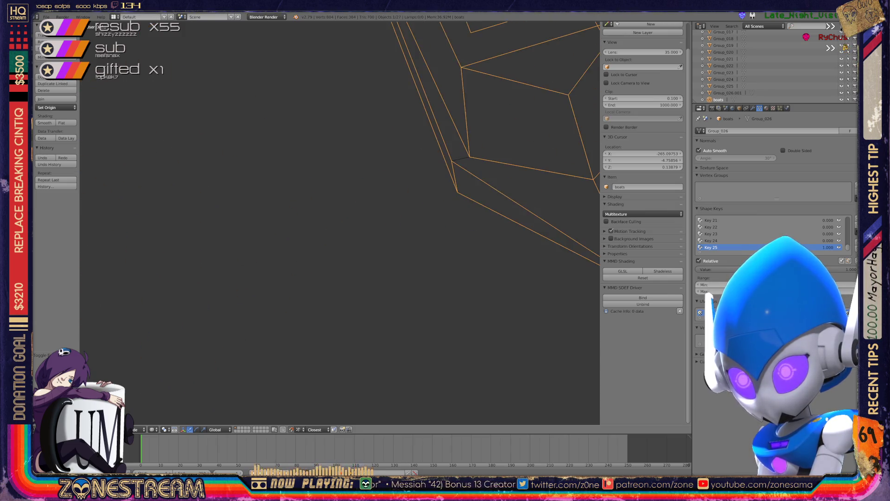
pyautogui.moveTo(340, 222)
pyautogui.mouseDown(button='middle')
pyautogui.moveTo(352, 218)
pyautogui.moveTo(325, 218)
pyautogui.moveTo(306, 236)
pyautogui.mouseUp(button='middle')
pyautogui.scroll(8, 340, 222)
pyautogui.press('x')
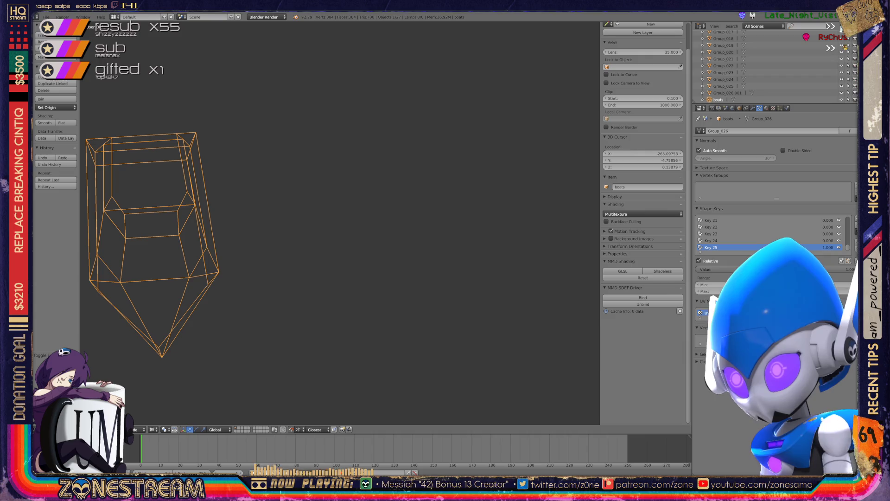
# Step: Select and delete every object in the scene
pyautogui.click(312, 201)
pyautogui.press('a')
pyautogui.press('a')
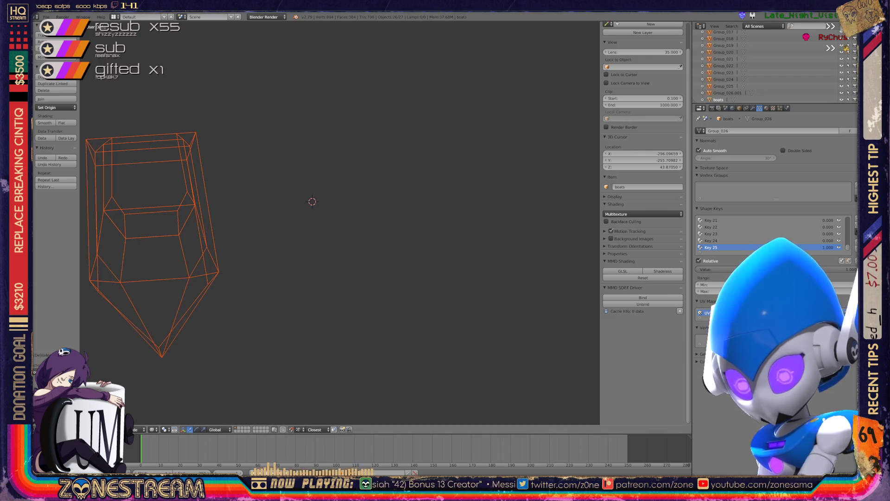
pyautogui.press('x')
pyautogui.click(325, 217)
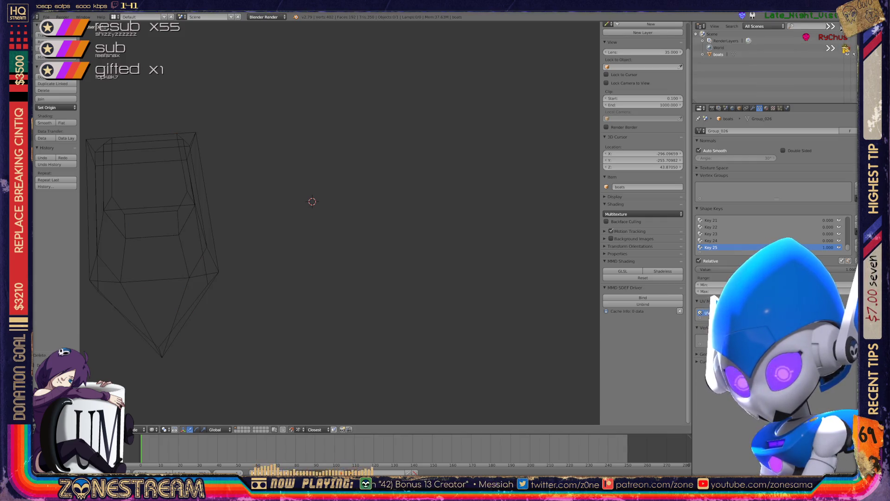
# Step: Switch the Outliner to Orphan Data and purge all the unused data
pyautogui.click(764, 26)
pyautogui.click(755, 117)
pyautogui.click(839, 26)
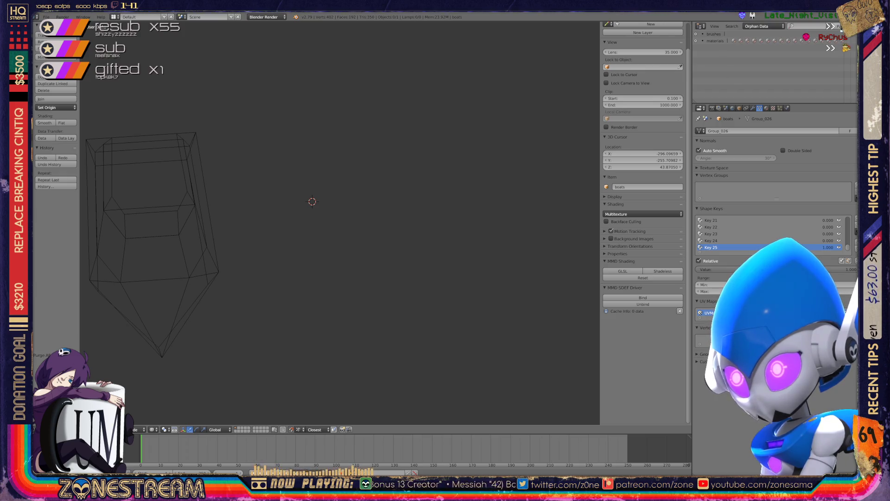
pyautogui.click(840, 26)
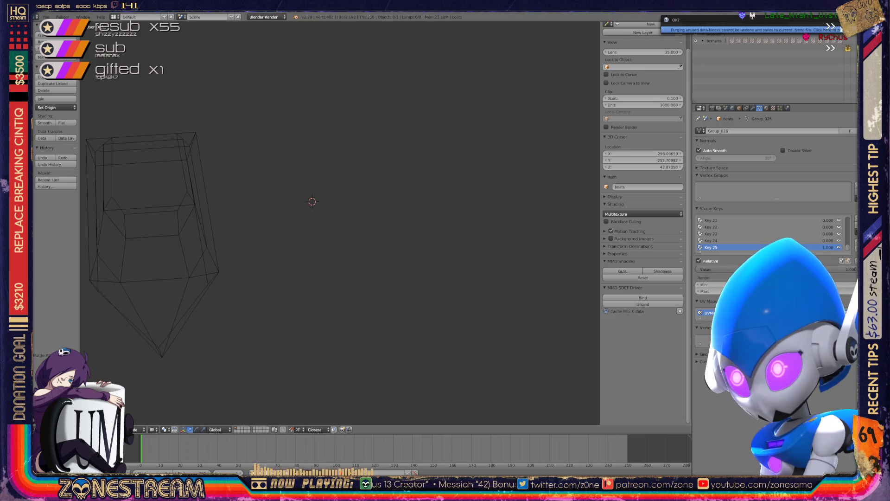
pyautogui.click(837, 30)
pyautogui.click(840, 25)
pyautogui.click(836, 30)
pyautogui.click(839, 26)
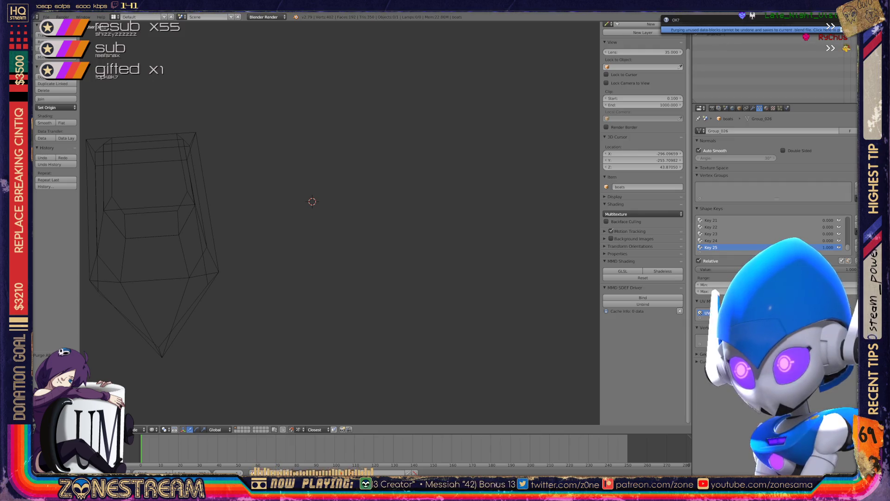
# Step: Return the Outliner to All Scenes, undo the last change, and bring up File > Import
pyautogui.click(764, 26)
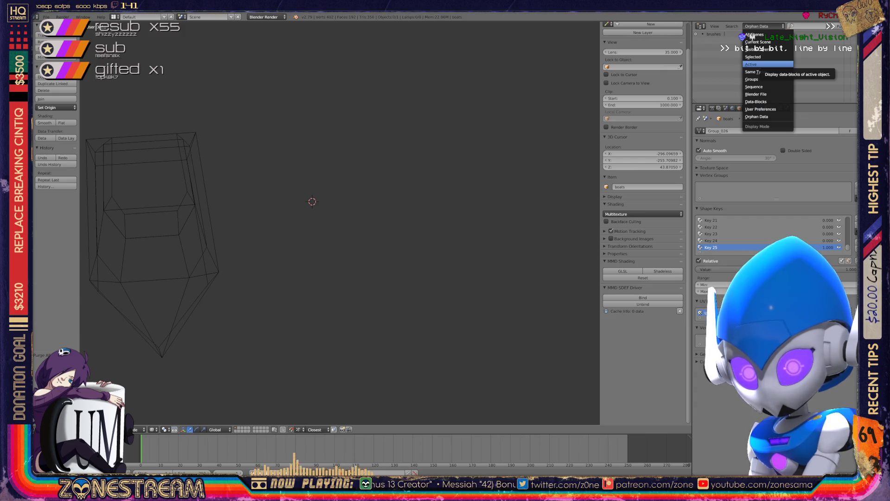
pyautogui.press('Up')
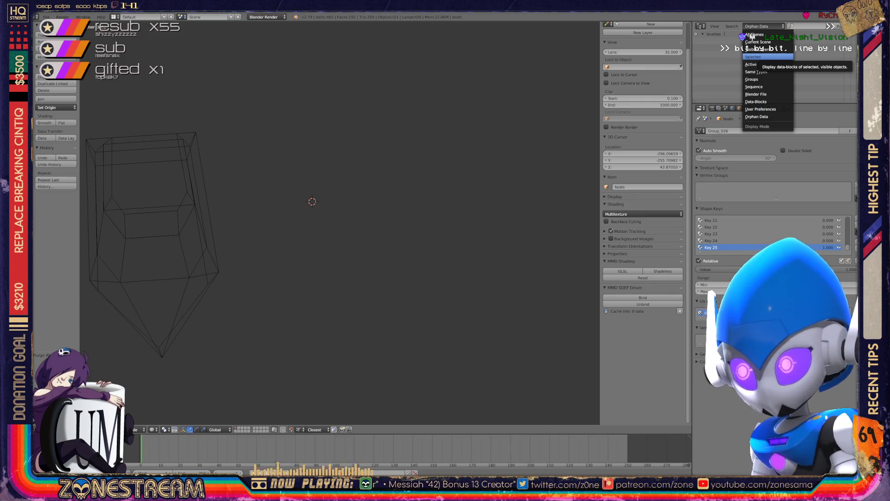
pyautogui.click(753, 34)
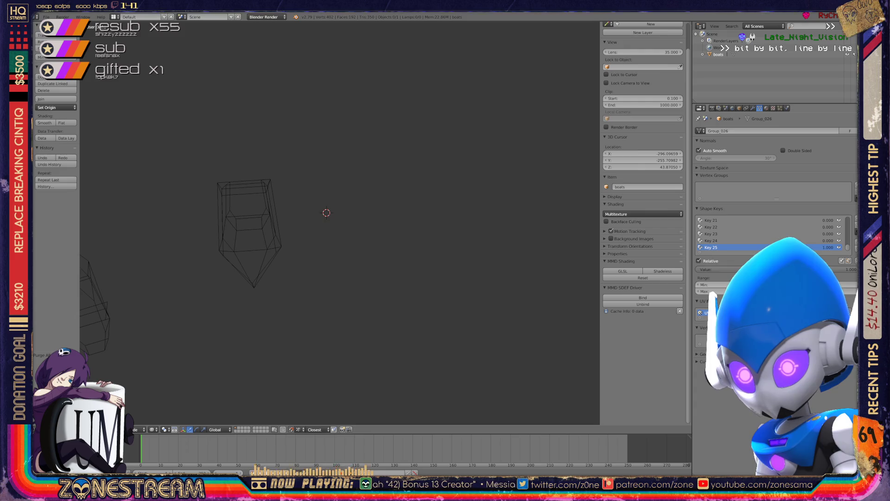
pyautogui.hotkey('ctrl', 'z')
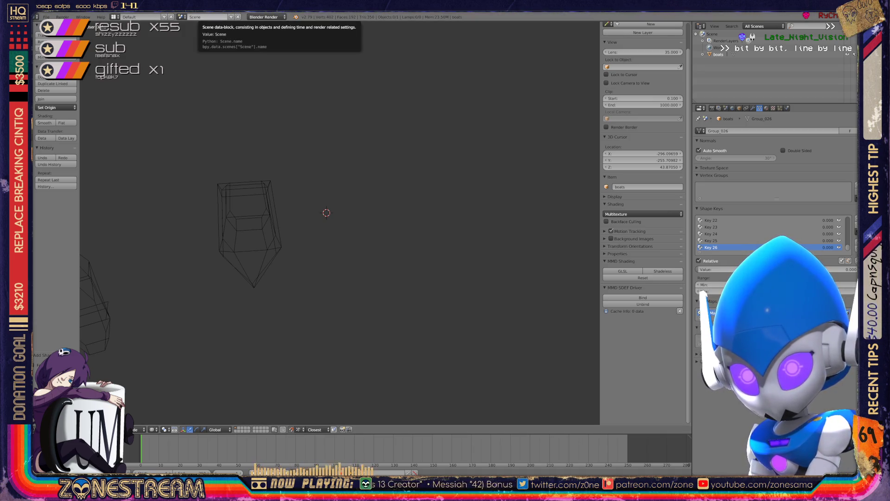
pyautogui.click(46, 17)
pyautogui.moveTo(74, 146)
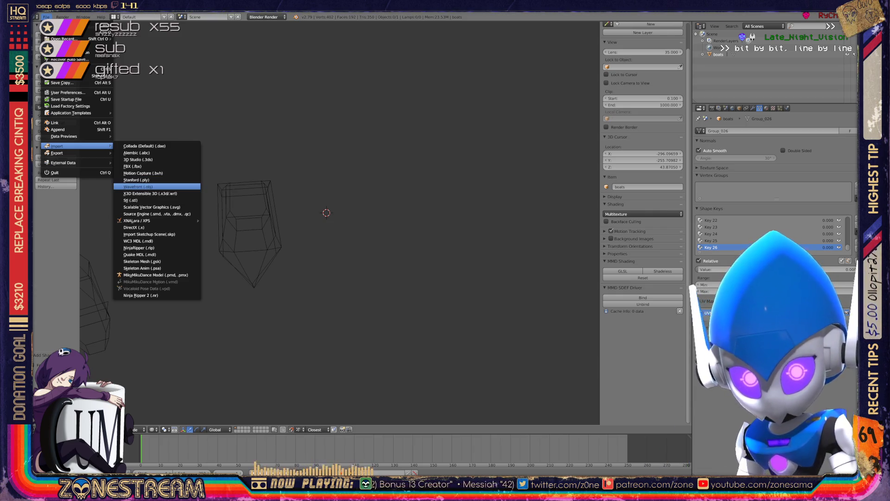
# Step: Import the Wavefront file 01153.obj from the file browser
pyautogui.click(139, 187)
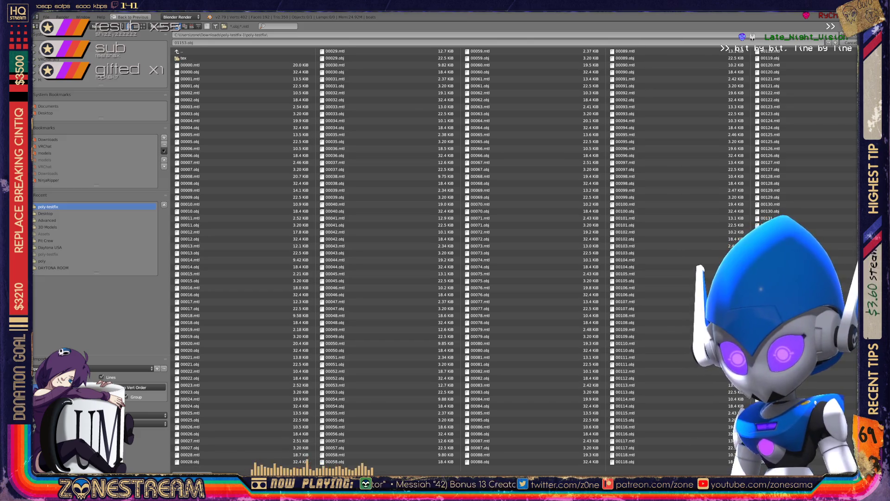
pyautogui.scroll(-20, 510, 259)
pyautogui.scroll(-8, 522, 260)
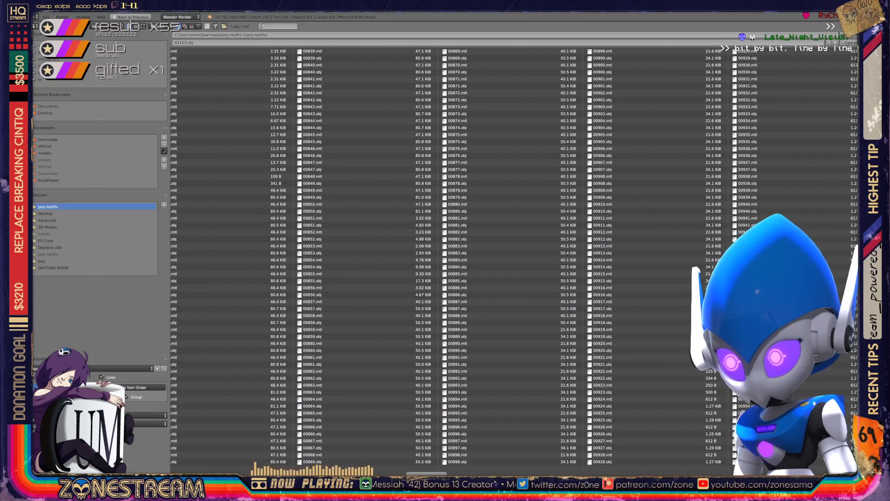
pyautogui.scroll(-10, 513, 257)
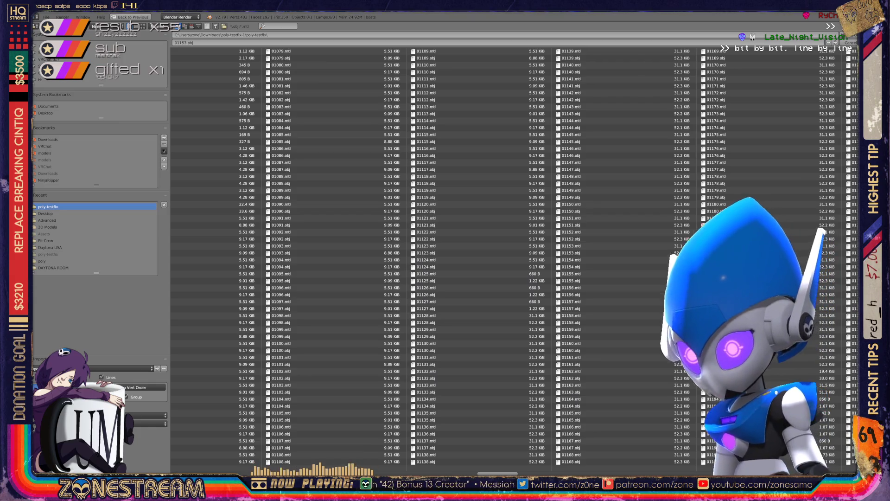
pyautogui.scroll(-3, 514, 256)
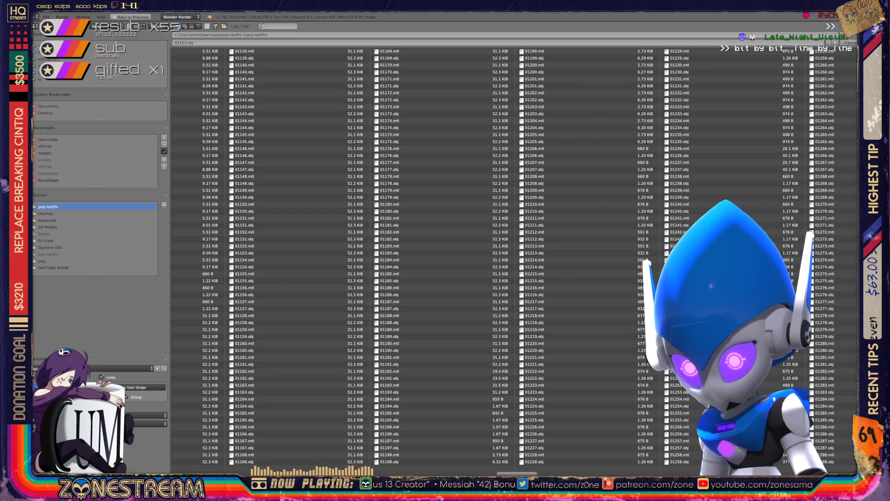
pyautogui.scroll(1, 514, 256)
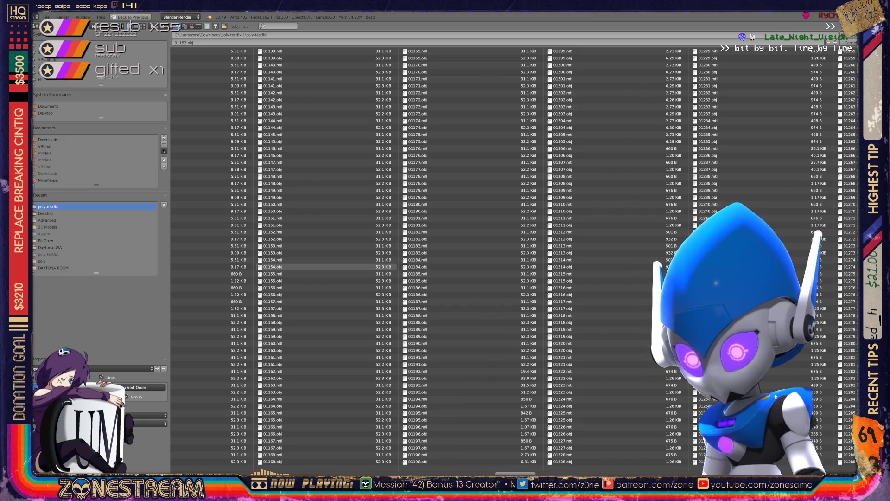
pyautogui.press('Return')
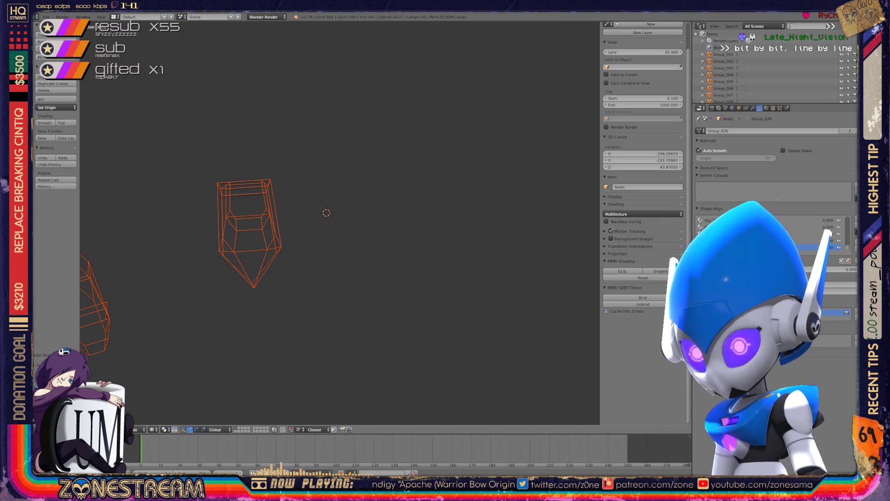
# Step: Zoom out and select the 'boats' object in the Outliner
pyautogui.scroll(-10, 339, 223)
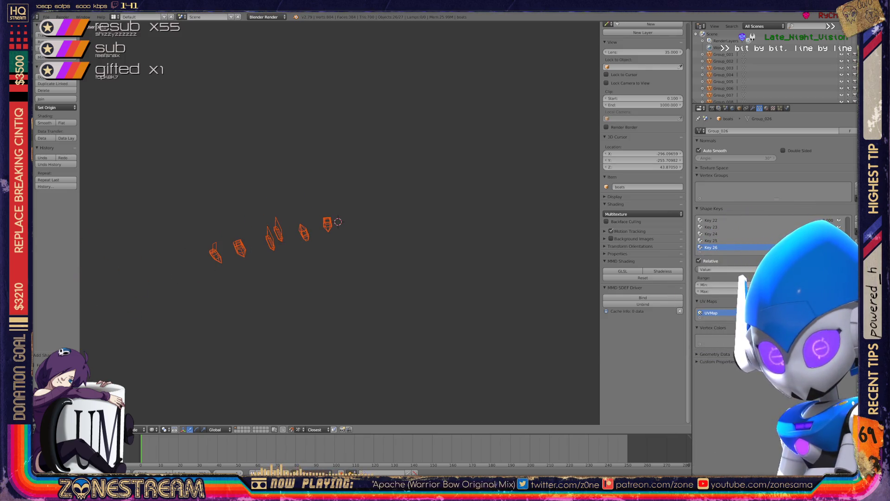
pyautogui.scroll(-4, 338, 222)
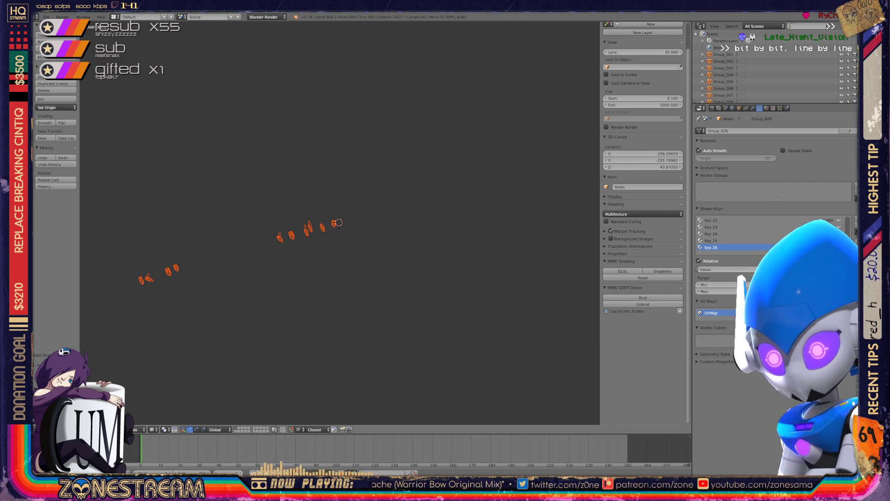
pyautogui.scroll(-5, 774, 65)
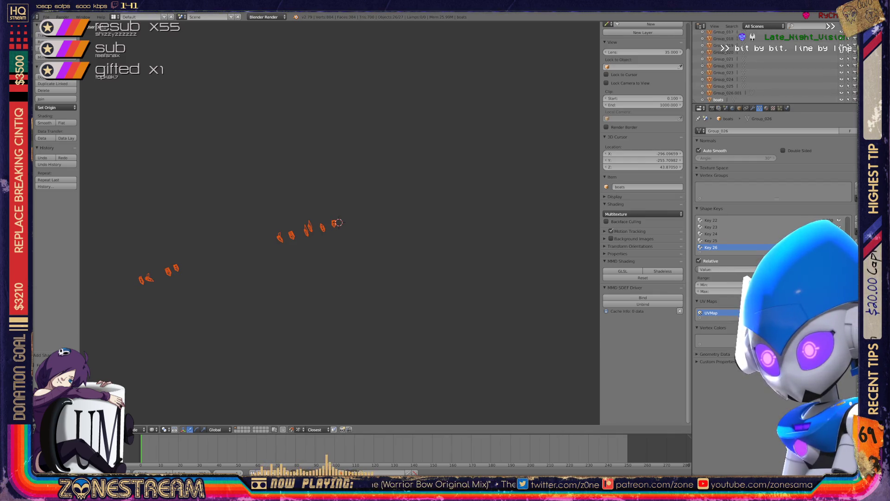
pyautogui.click(718, 100)
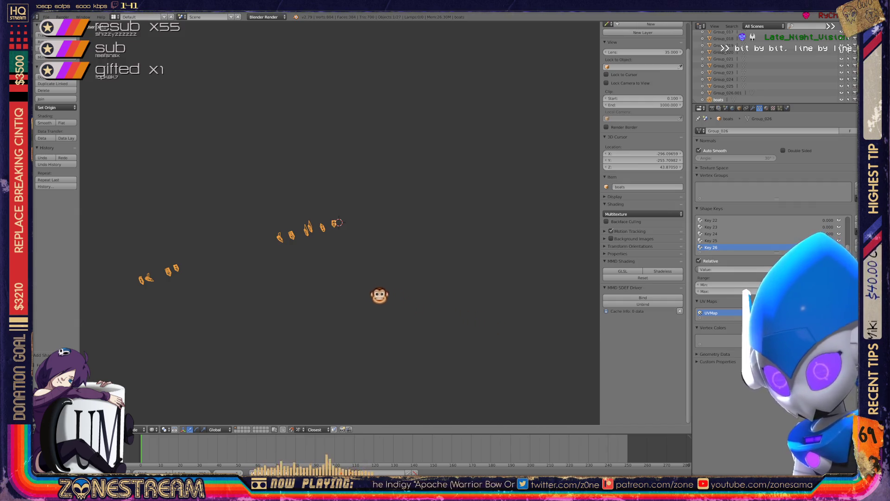
# Step: Bring the left boat's wireframe into close view, then make 'boats' active again
pyautogui.moveTo(325, 232)
pyautogui.keyDown('shift'); pyautogui.mouseDown(button='middle')
pyautogui.moveTo(533, 153)
pyautogui.moveTo(507, 161)
pyautogui.moveTo(546, 132)
pyautogui.mouseUp(button='middle'); pyautogui.keyUp('shift')
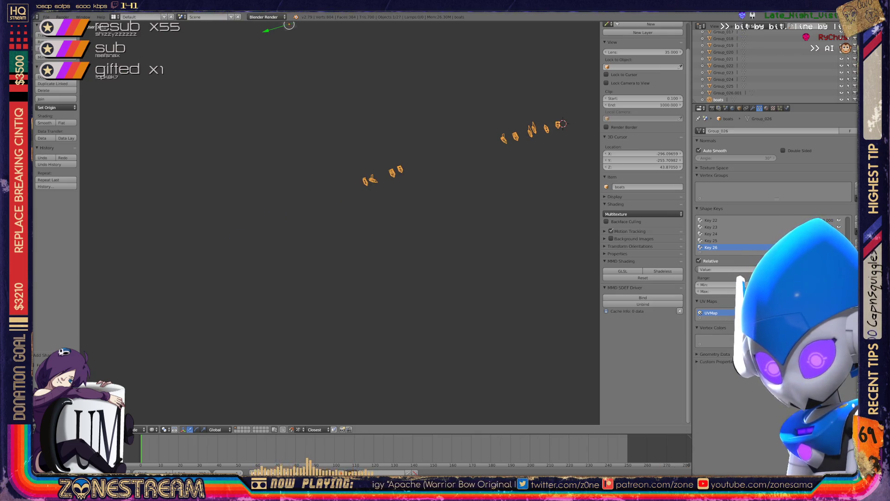
pyautogui.moveTo(486, 139); pyautogui.dragTo(445, 148, button='middle')
pyautogui.scroll(5, 340, 223)
pyautogui.scroll(-3, 339, 222)
pyautogui.moveTo(340, 223); pyautogui.dragTo(324, 218, button='middle')
pyautogui.scroll(5, 340, 223)
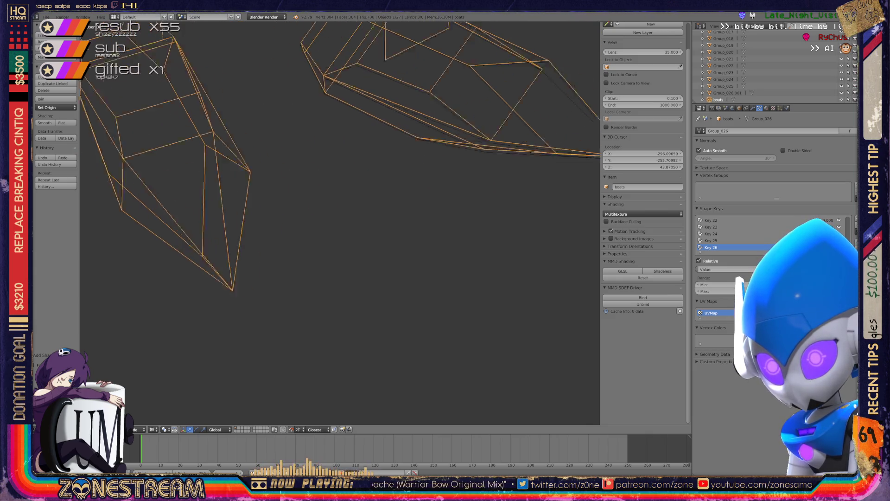
pyautogui.keyDown('shift'); pyautogui.moveTo(325, 186); pyautogui.dragTo(464, 265, button='middle'); pyautogui.keyUp('shift')
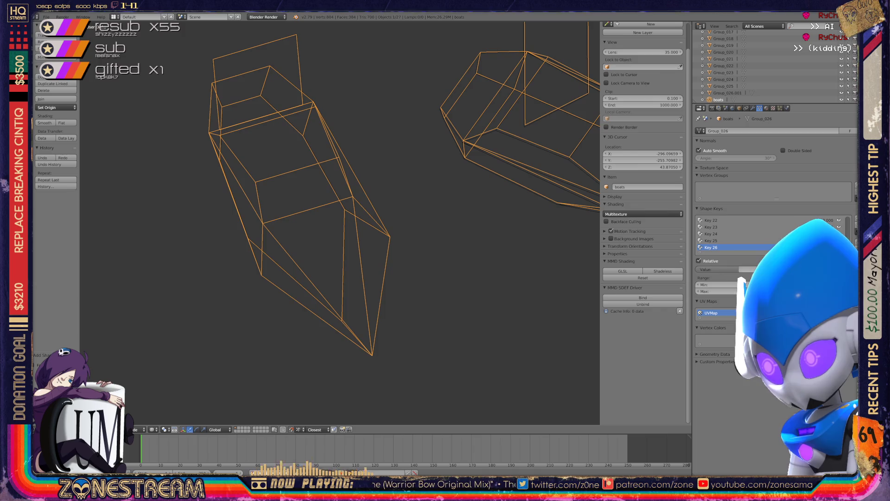
pyautogui.scroll(8, 340, 222)
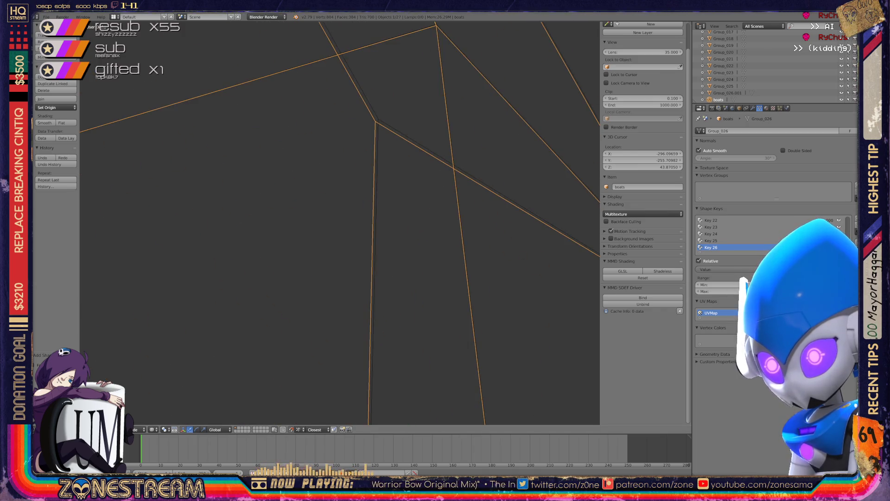
pyautogui.scroll(-8, 340, 223)
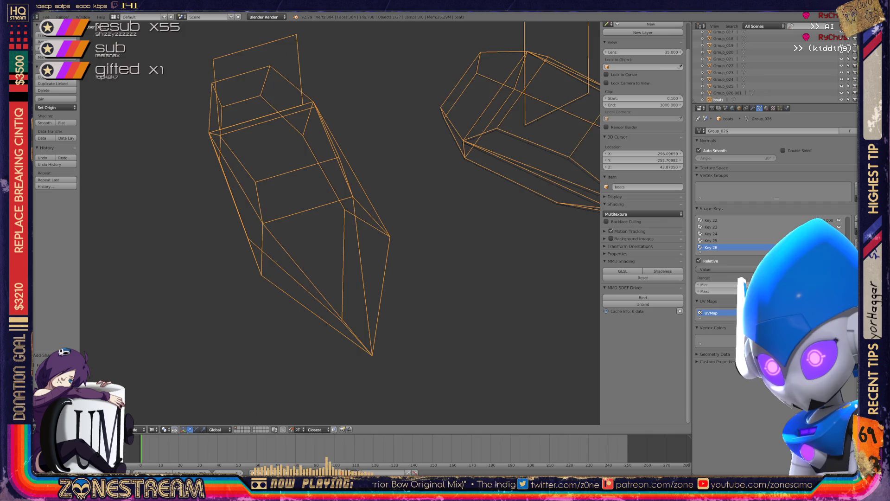
pyautogui.scroll(8, 339, 223)
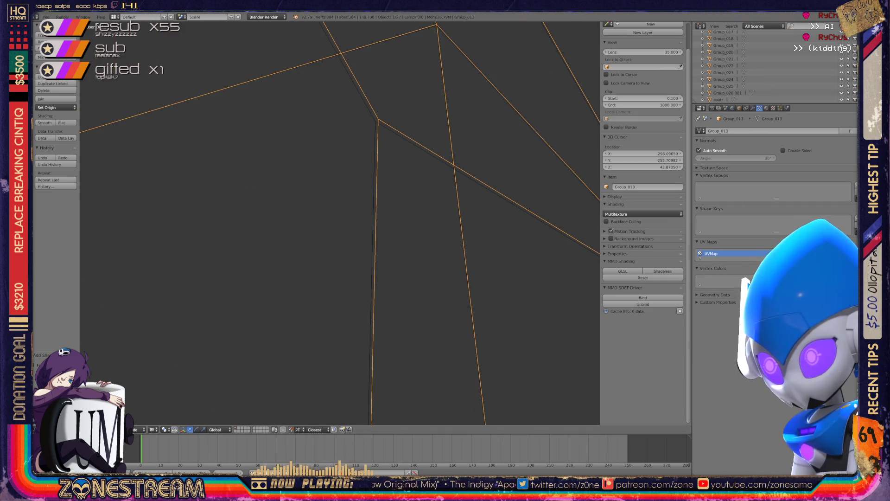
pyautogui.click(718, 99)
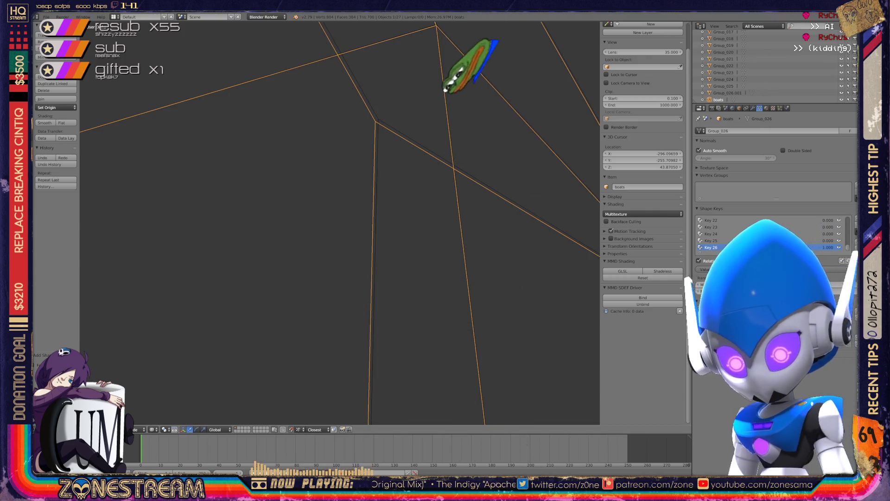
# Step: Frame the boat, enter Edit Mode and zoom in close on the boat's tip
pyautogui.press('KP_Decimal')
pyautogui.press('KP_6')
pyautogui.press('KP_6')
pyautogui.press('KP_8')
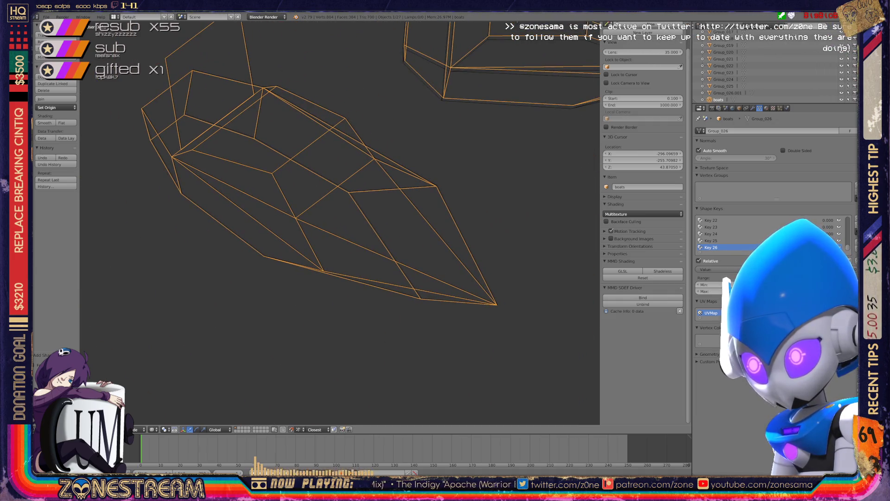
pyautogui.press('Tab')
pyautogui.press('KP_Add')
pyautogui.press('KP_Add')
pyautogui.press('KP_Add')
pyautogui.press('KP_4')
pyautogui.press('KP_2')
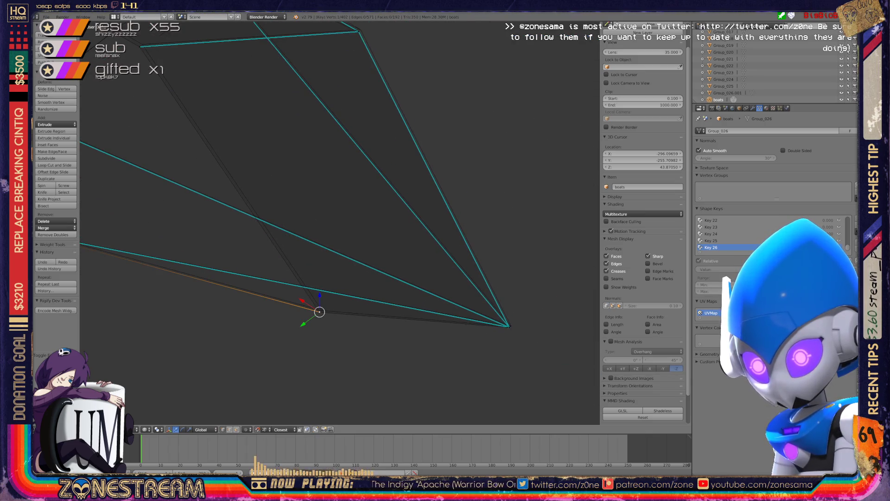
# Step: Merge the selected vertex into the boat's tip vertex with Alt+M
pyautogui.keyDown('shift'); pyautogui.rightClick(321, 309); pyautogui.keyUp('shift')
pyautogui.press('g')
pyautogui.press('Return')
pyautogui.hotkey('alt', 'm')
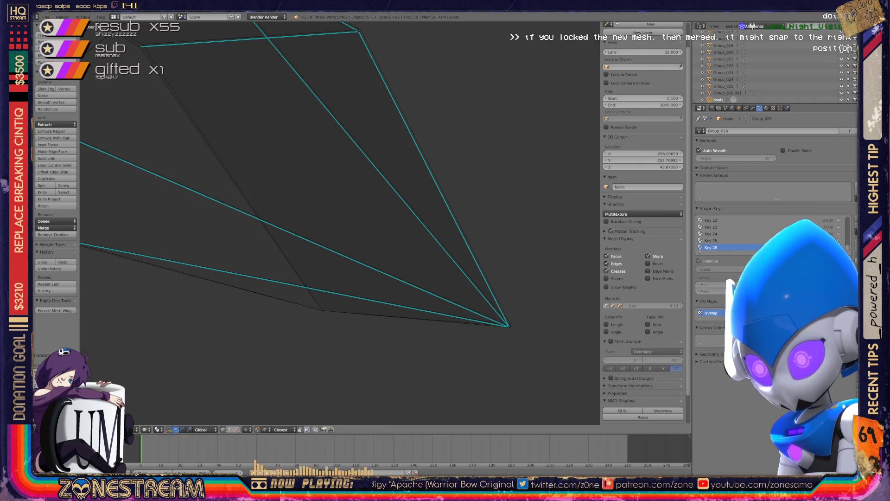
# Step: Snap the lower vertex on the boat's side onto the vertex above it
pyautogui.moveTo(371, 232); pyautogui.dragTo(325, 176, button='middle')
pyautogui.press('a')
pyautogui.rightClick(442, 169)
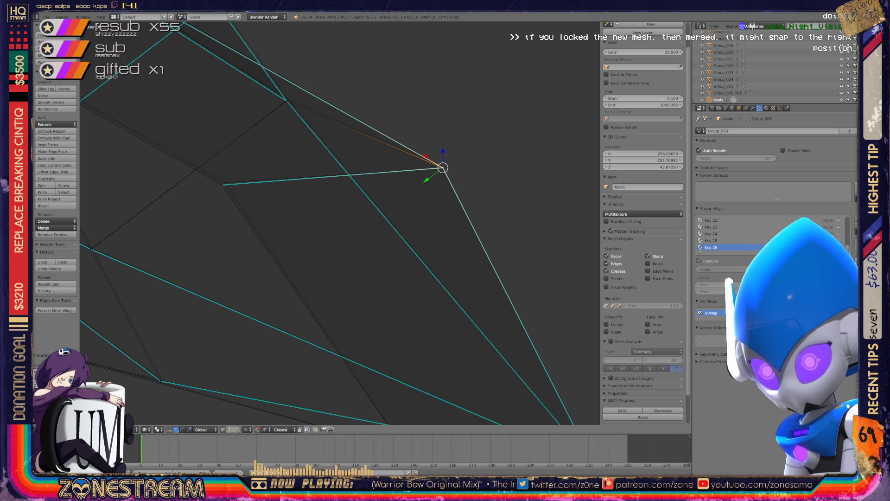
pyautogui.rightClick(225, 182)
pyautogui.press('a')
pyautogui.rightClick(225, 182)
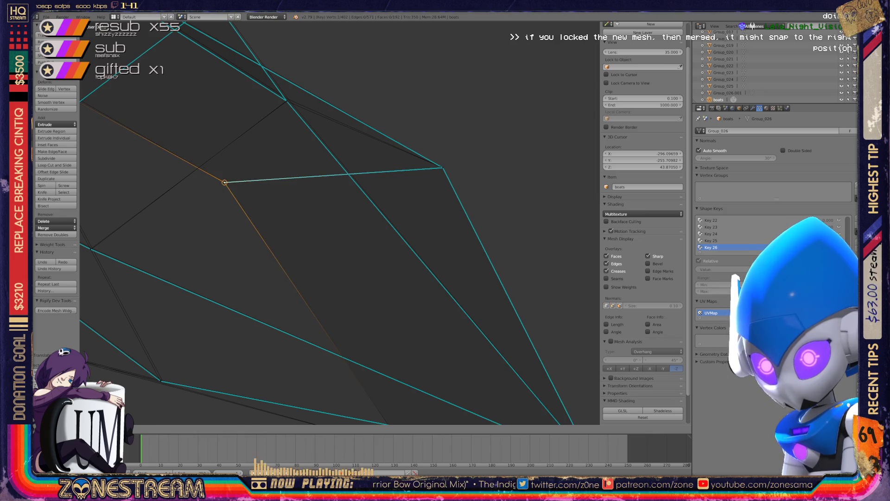
pyautogui.scroll(-3, 339, 223)
pyautogui.moveTo(339, 223); pyautogui.dragTo(269, 195, button='middle')
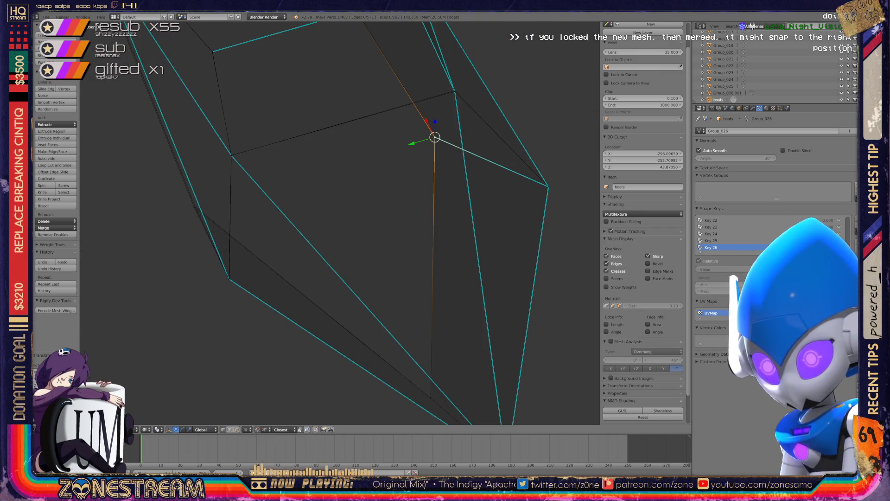
pyautogui.rightClick(229, 278)
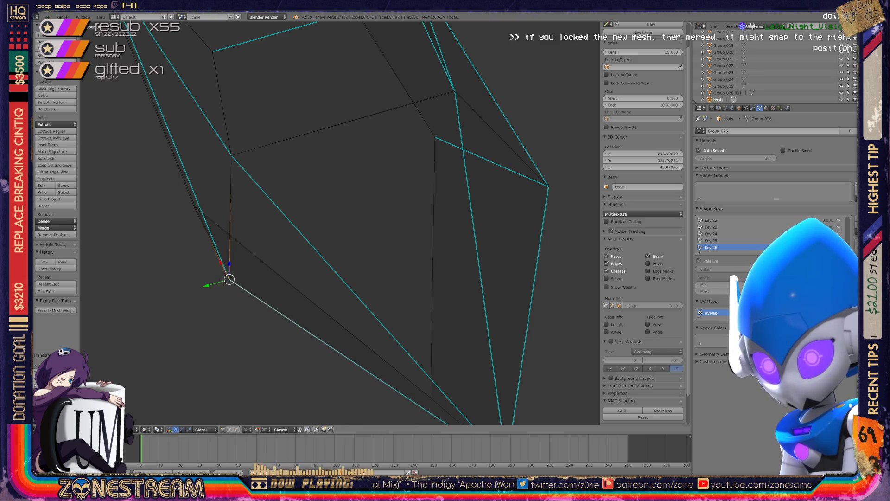
pyautogui.press('g')
pyautogui.click(231, 156)
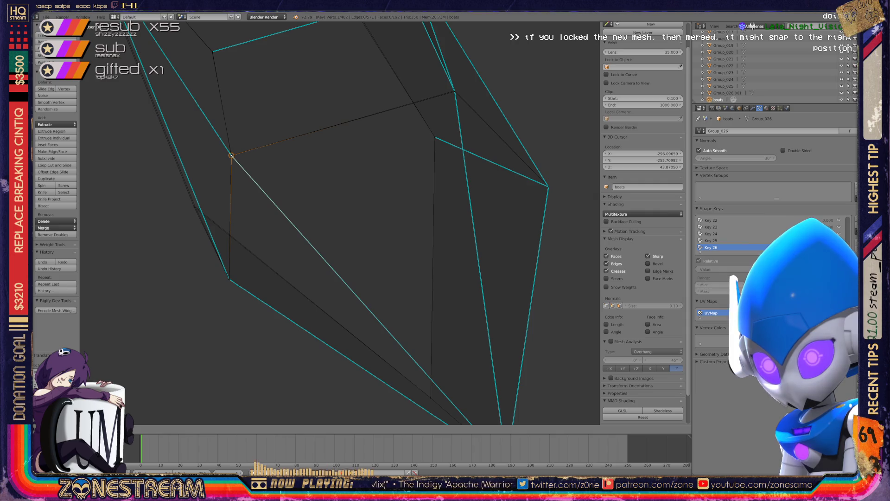
# Step: Snap another vertex leftward onto a neighbouring vertex
pyautogui.moveTo(340, 223)
pyautogui.mouseDown(button='middle')
pyautogui.moveTo(340, 176)
pyautogui.moveTo(353, 153)
pyautogui.moveTo(336, 237)
pyautogui.mouseUp(button='middle')
pyautogui.scroll(5, 340, 223)
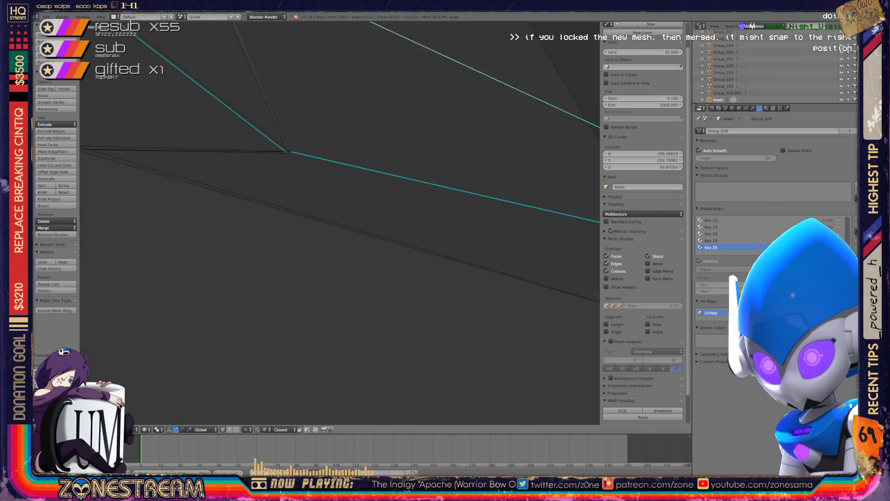
pyautogui.rightClick(334, 232)
pyautogui.click(335, 232)
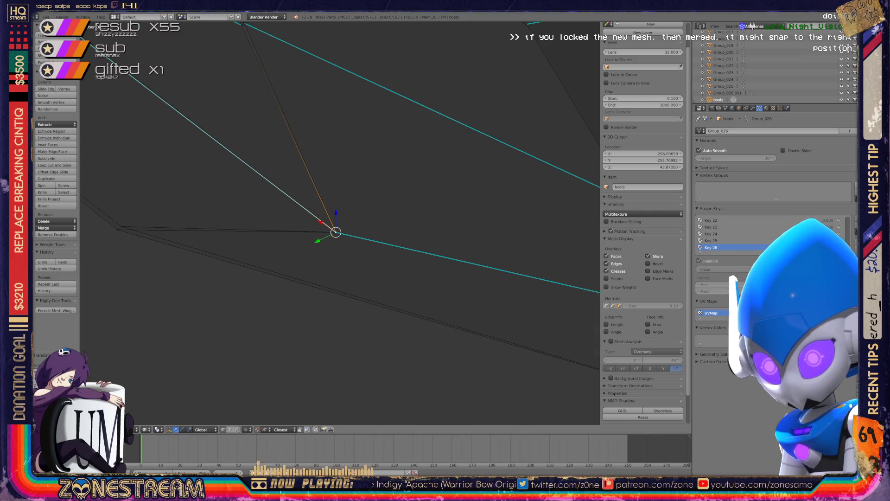
pyautogui.press('g')
pyautogui.click(121, 226)
pyautogui.press('g')
pyautogui.click(121, 227)
# Step: Snap the vertex at the edge intersection in depth onto the mesh
pyautogui.moveTo(324, 209)
pyautogui.mouseDown(button='middle')
pyautogui.moveTo(352, 208)
pyautogui.moveTo(394, 260)
pyautogui.mouseUp(button='middle')
pyautogui.keyDown('shift'); pyautogui.moveTo(340, 222); pyautogui.dragTo(259, 244, button='middle'); pyautogui.keyUp('shift')
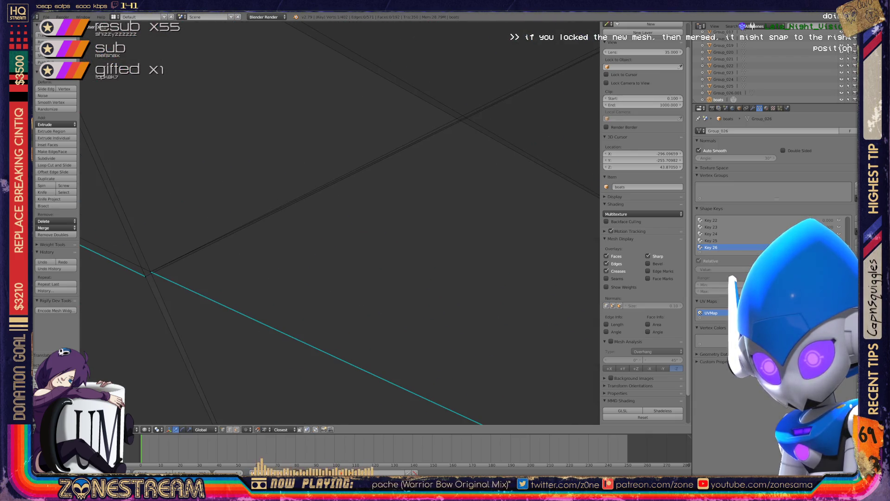
pyautogui.rightClick(145, 275)
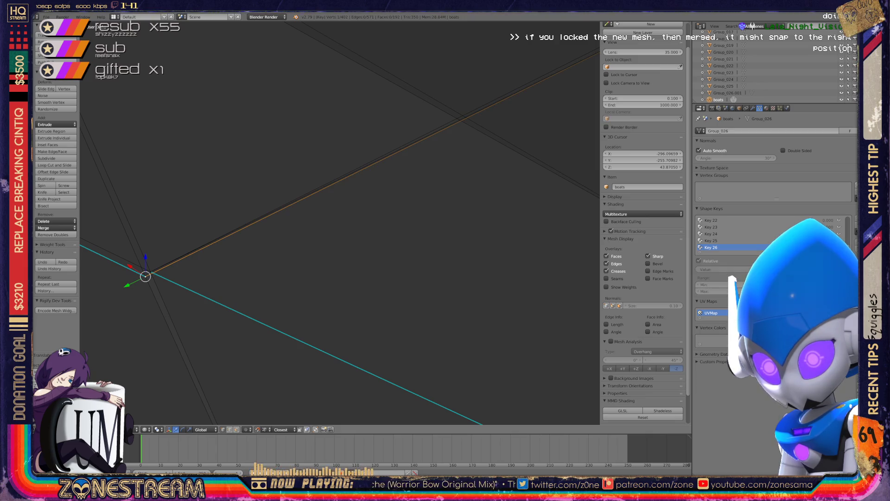
pyautogui.press('g')
pyautogui.click(146, 276)
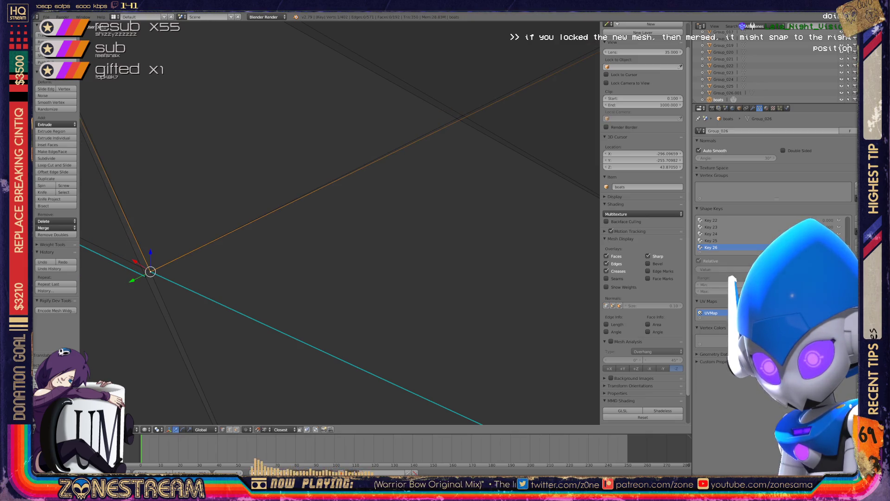
# Step: Snap the loose edge end onto the corner vertex
pyautogui.scroll(-5, 340, 223)
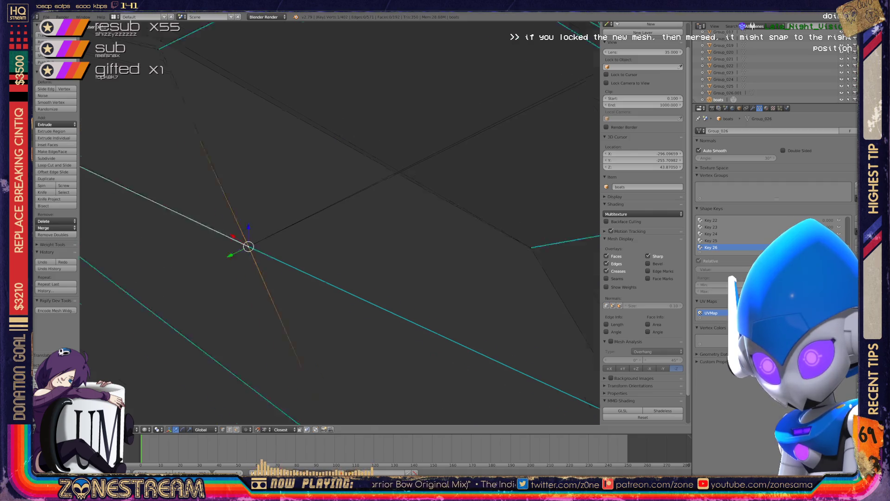
pyautogui.moveTo(340, 222)
pyautogui.keyDown('shift'); pyautogui.mouseDown(button='middle')
pyautogui.moveTo(291, 272)
pyautogui.moveTo(293, 298)
pyautogui.moveTo(341, 344)
pyautogui.moveTo(404, 361)
pyautogui.moveTo(311, 343)
pyautogui.moveTo(241, 315)
pyautogui.moveTo(281, 349)
pyautogui.moveTo(353, 359)
pyautogui.moveTo(458, 340)
pyautogui.moveTo(417, 310)
pyautogui.mouseUp(button='middle'); pyautogui.keyUp('shift')
pyautogui.press('g')
pyautogui.click(276, 154)
pyautogui.keyDown('shift'); pyautogui.rightClick(275, 153); pyautogui.keyUp('shift')
pyautogui.click(276, 153)
# Step: Place the 3D cursor on the selected vertex without moving it
pyautogui.scroll(-5, 340, 223)
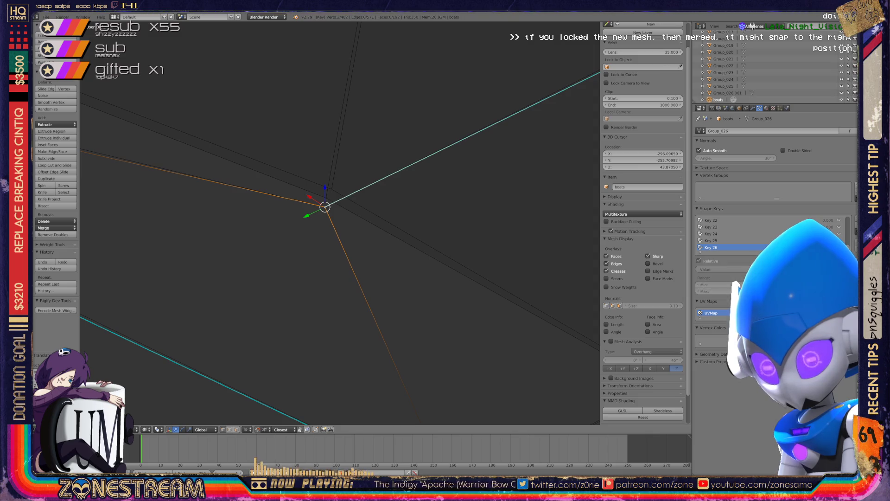
pyautogui.moveTo(340, 223); pyautogui.dragTo(359, 208, button='middle')
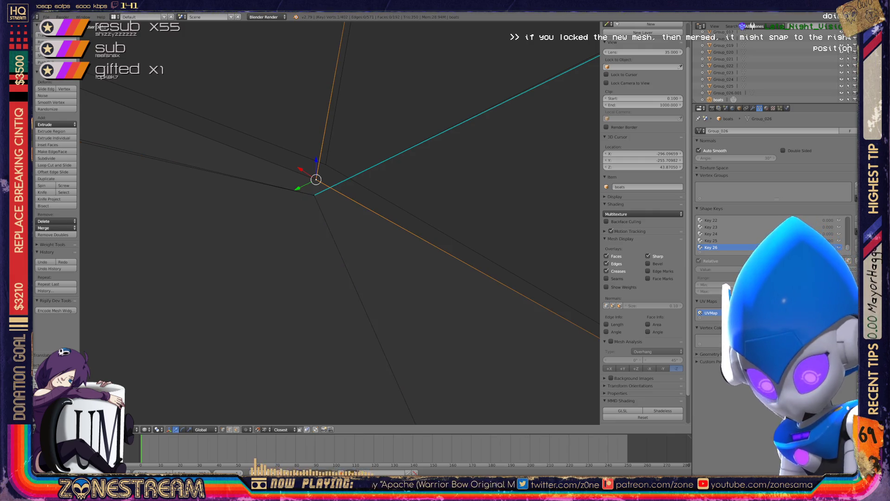
pyautogui.press('g')
pyautogui.press('Escape')
pyautogui.hotkey('shift', 's')
pyautogui.scroll(-5, 341, 223)
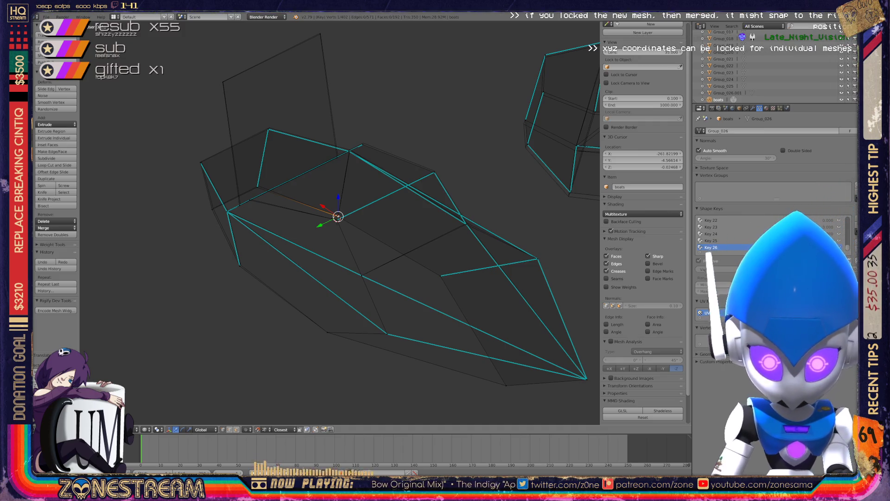
pyautogui.scroll(5, 336, 208)
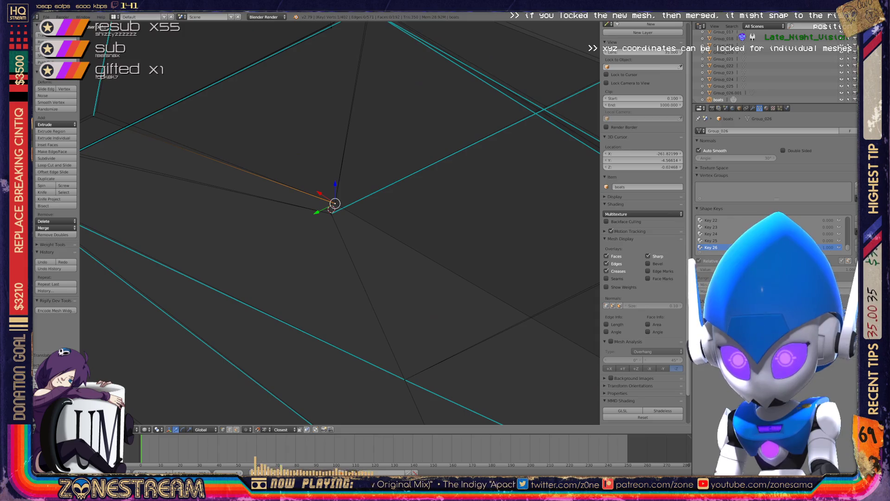
# Step: Snap the left-side vertex onto its neighbouring edge
pyautogui.moveTo(336, 208); pyautogui.dragTo(426, 231, button='middle')
pyautogui.rightClick(290, 224)
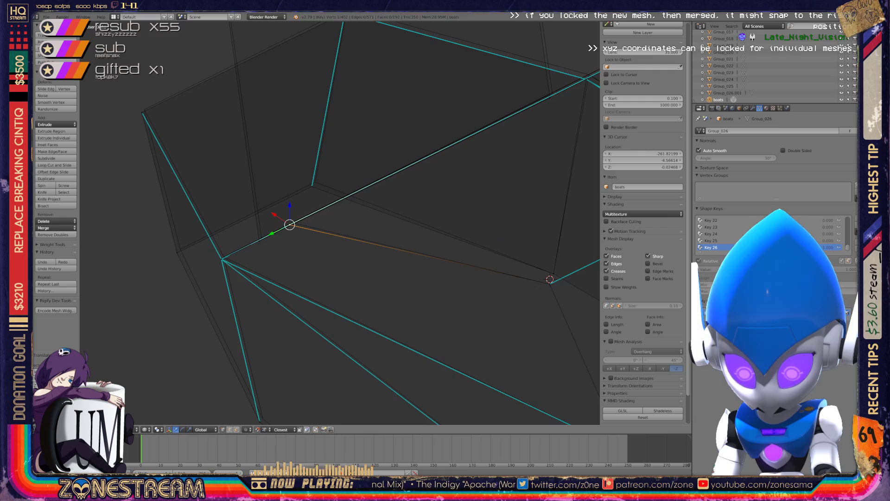
pyautogui.press('g')
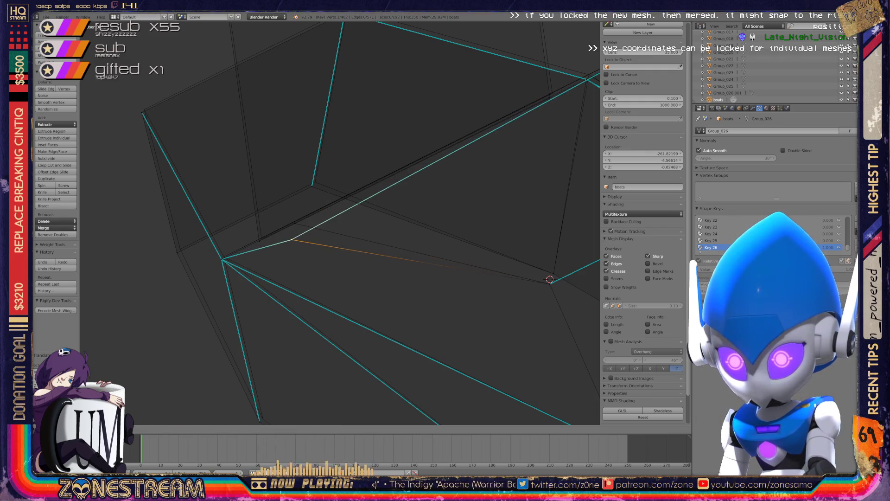
pyautogui.press('Escape')
pyautogui.moveTo(289, 224); pyautogui.dragTo(259, 241)
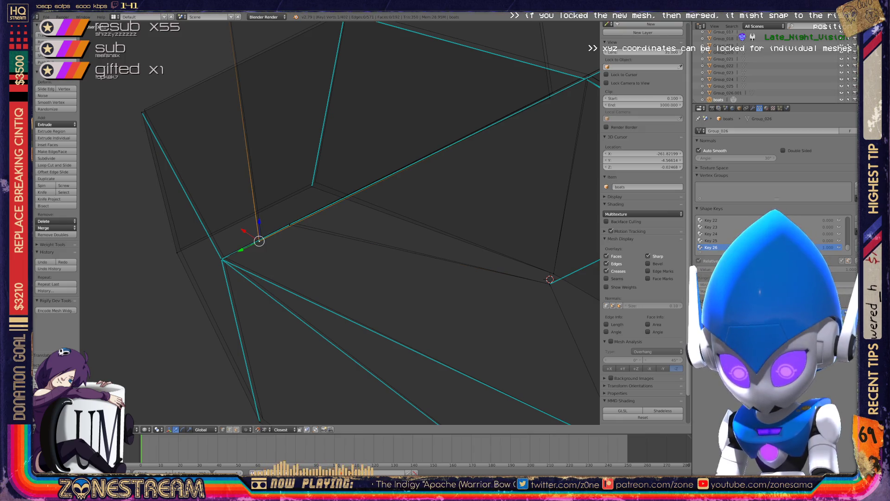
# Step: Snap the upper of the overlapping outline vertices onto the upper corner vertex
pyautogui.rightClick(177, 253)
pyautogui.rightClick(179, 251)
pyautogui.rightClick(179, 250)
pyautogui.rightClick(181, 249)
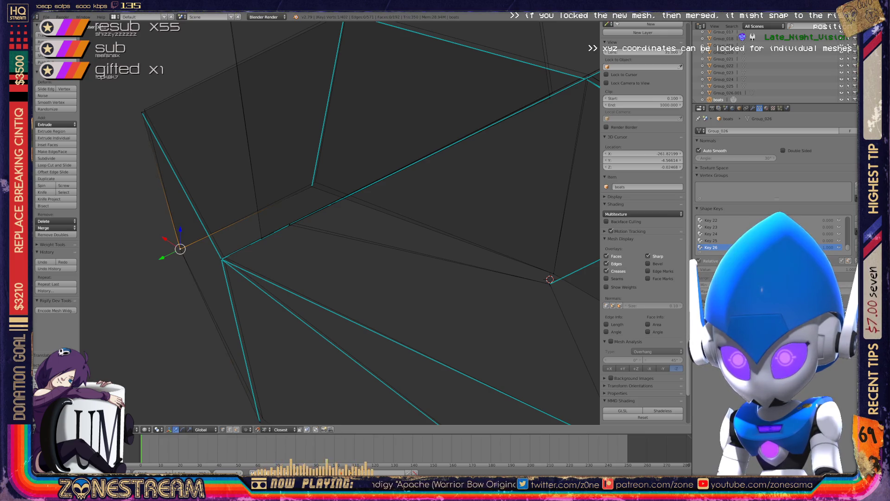
pyautogui.press('g')
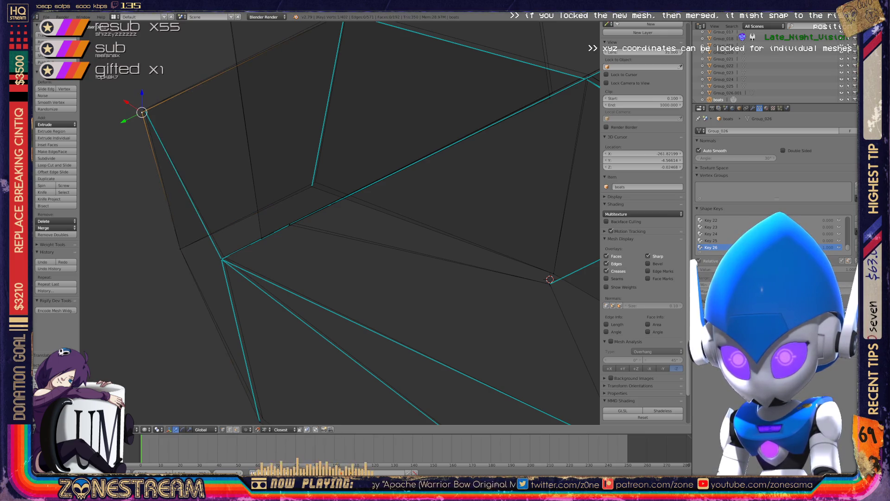
pyautogui.click(144, 110)
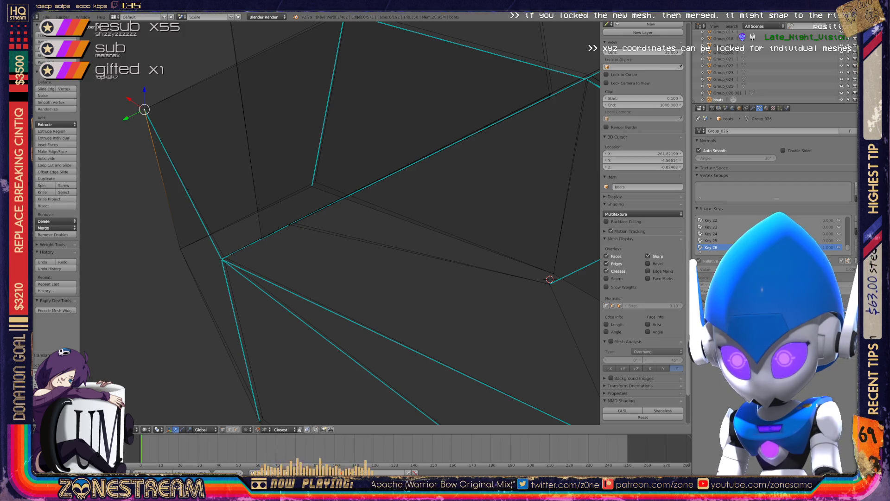
pyautogui.moveTo(324, 222); pyautogui.dragTo(338, 153, button='middle')
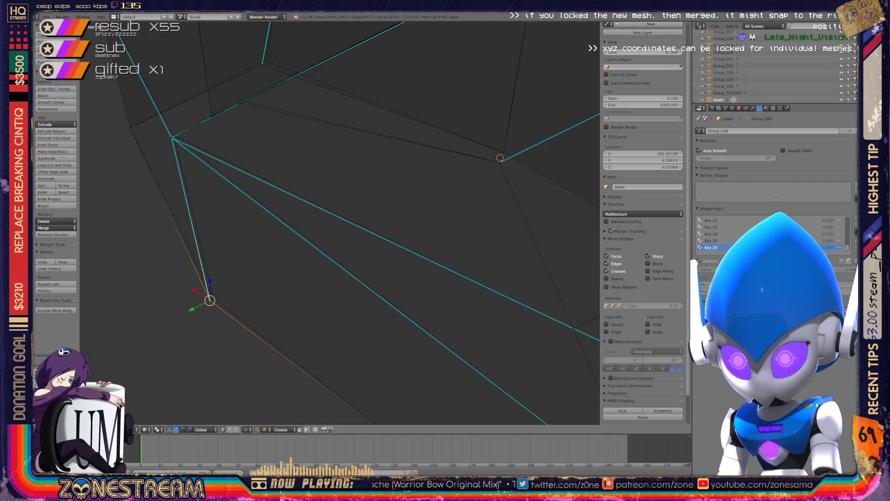
pyautogui.scroll(-5, 342, 221)
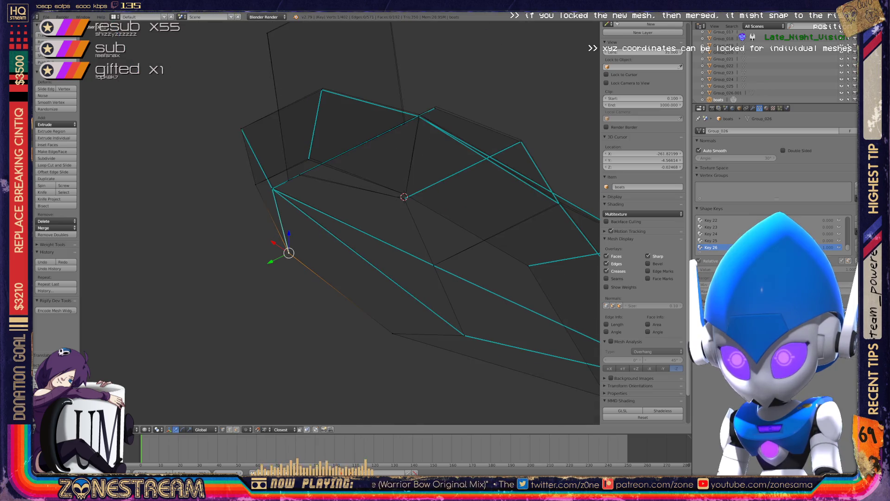
# Step: Orbit to a low side view of the boots and add a second vertex to the selection
pyautogui.keyDown('shift'); pyautogui.moveTo(340, 222); pyautogui.dragTo(233, 126, button='middle'); pyautogui.keyUp('shift')
pyautogui.scroll(6, 339, 222)
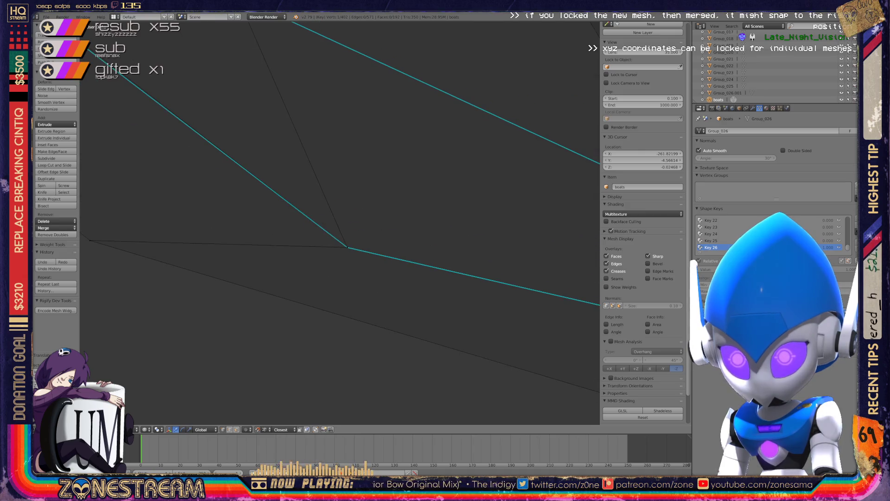
pyautogui.scroll(-8, 340, 222)
pyautogui.moveTo(340, 222)
pyautogui.mouseDown(button='middle')
pyautogui.moveTo(347, 130)
pyautogui.moveTo(385, 148)
pyautogui.moveTo(387, 176)
pyautogui.mouseUp(button='middle')
pyautogui.scroll(8, 340, 222)
pyautogui.scroll(-3, 340, 222)
pyautogui.scroll(6, 340, 223)
pyautogui.scroll(3, 254, 232)
pyautogui.keyDown('shift'); pyautogui.rightClick(254, 232); pyautogui.keyUp('shift')
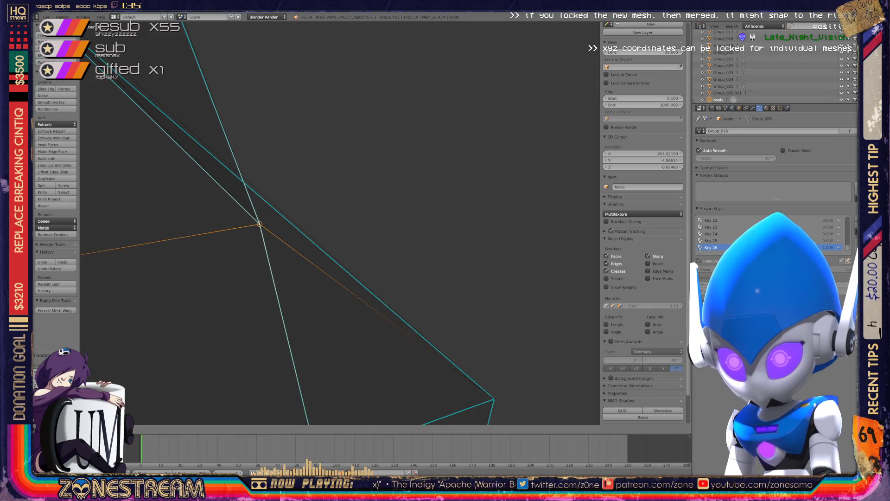
# Step: Snap the left boot's lower corner vertex onto the one above and merge them
pyautogui.scroll(-8, 258, 224)
pyautogui.moveTo(258, 223)
pyautogui.mouseDown(button='middle')
pyautogui.moveTo(371, 212)
pyautogui.moveTo(320, 237)
pyautogui.moveTo(371, 214)
pyautogui.mouseUp(button='middle')
pyautogui.scroll(3, 320, 236)
pyautogui.rightClick(366, 311)
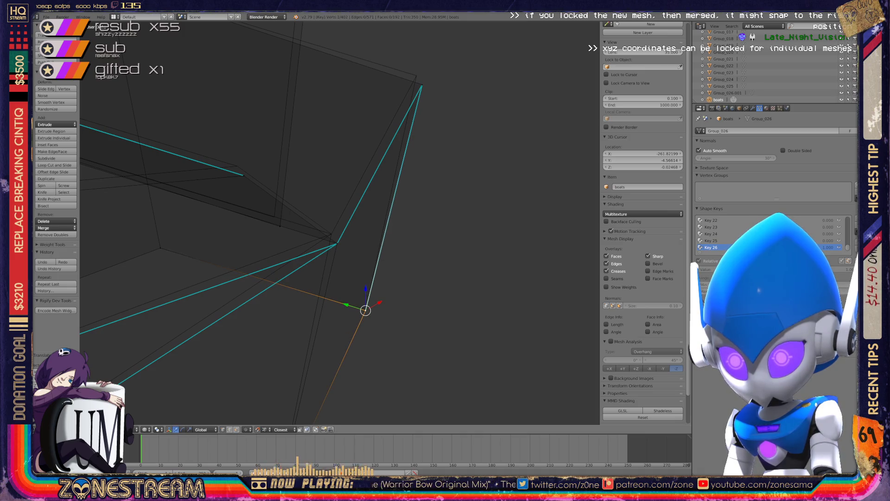
pyautogui.moveTo(366, 311); pyautogui.dragTo(337, 243)
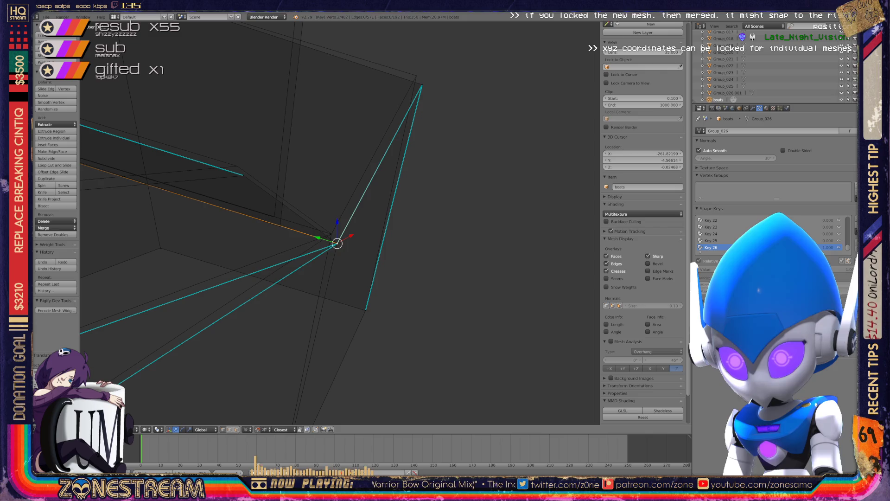
pyautogui.hotkey('alt', 'm')
pyautogui.click(337, 243)
# Step: Reposition the merged vertex and nudge the inner-edge vertex slightly up and left
pyautogui.click(345, 203)
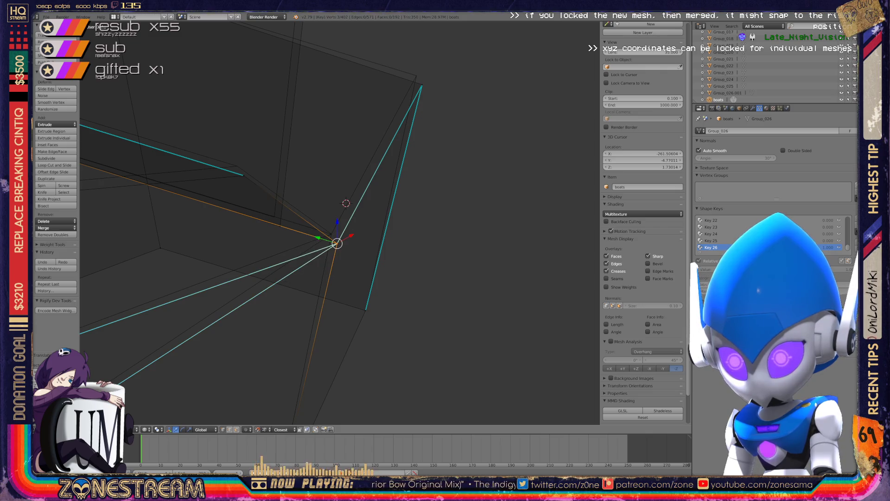
pyautogui.press('g')
pyautogui.click(331, 234)
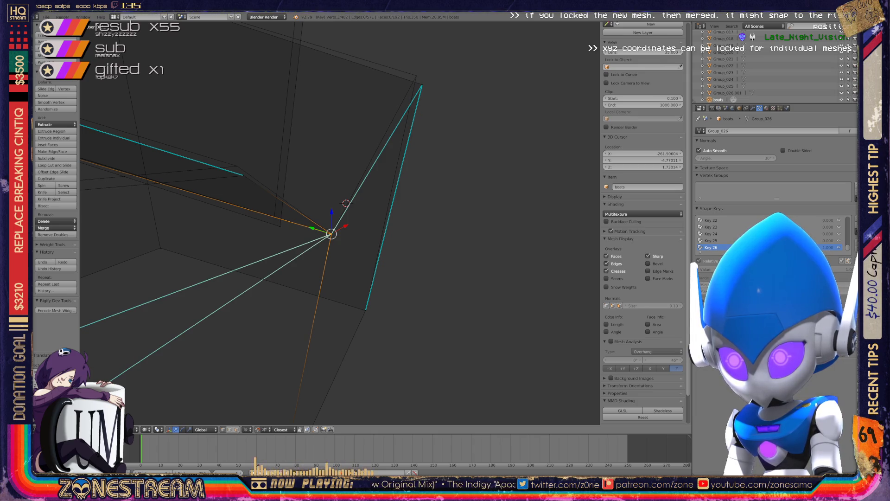
pyautogui.rightClick(422, 85)
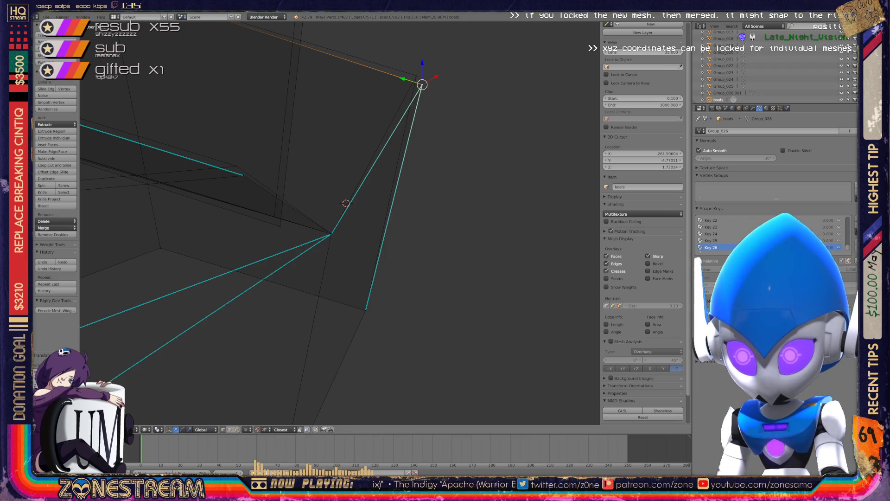
pyautogui.rightClick(280, 226)
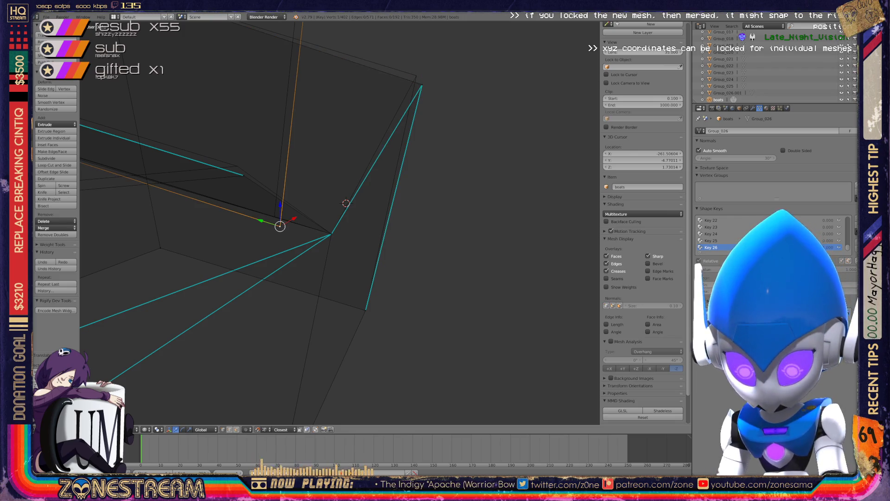
pyautogui.press('g')
pyautogui.press('Return')
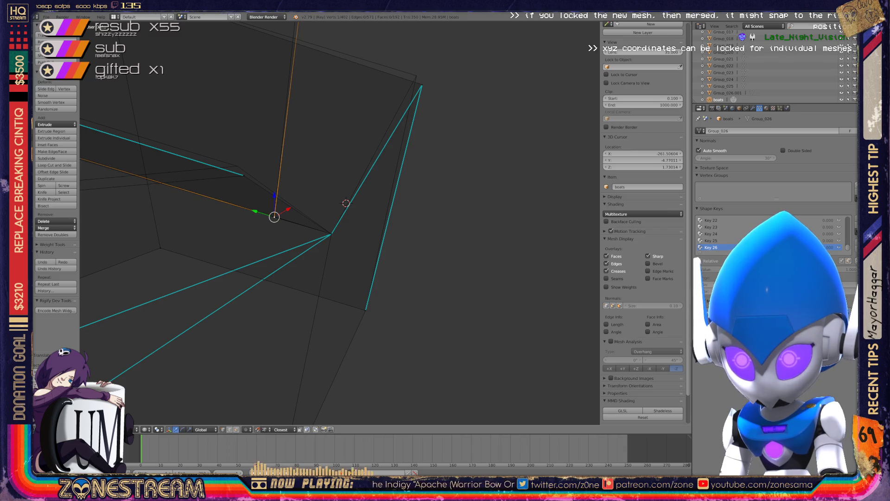
# Step: Move the neighbouring edge vertex up and left, redoing the move after an undo
pyautogui.scroll(3, 340, 223)
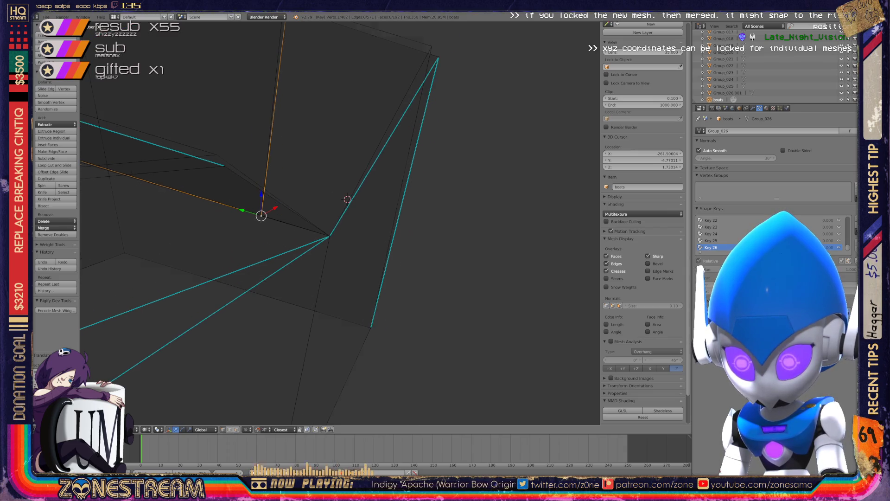
pyautogui.moveTo(339, 223)
pyautogui.keyDown('shift'); pyautogui.mouseDown(button='middle')
pyautogui.moveTo(454, 267)
pyautogui.moveTo(514, 313)
pyautogui.moveTo(434, 280)
pyautogui.mouseUp(button='middle'); pyautogui.keyUp('shift')
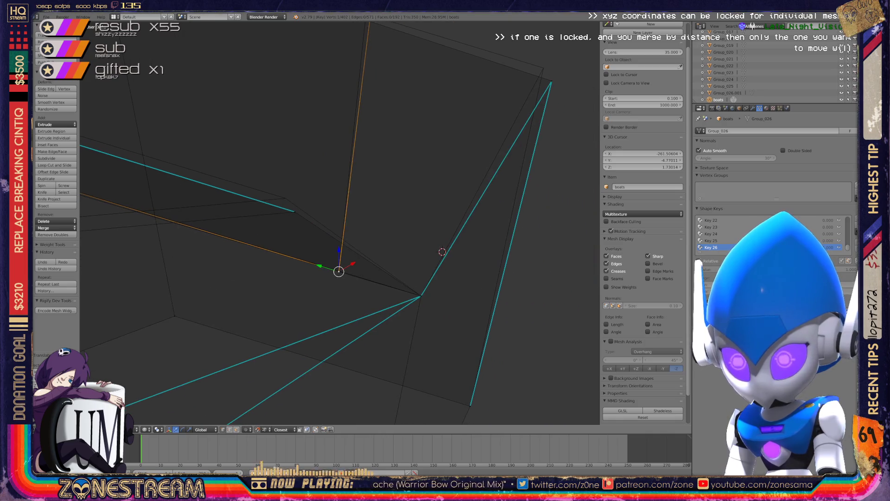
pyautogui.rightClick(295, 212)
pyautogui.press('g')
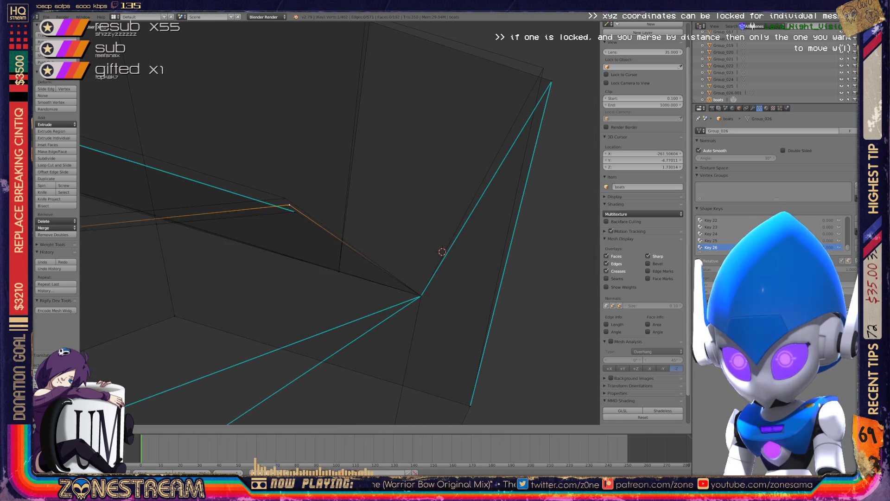
pyautogui.press('Return')
pyautogui.hotkey('ctrl', 'z')
pyautogui.press('g')
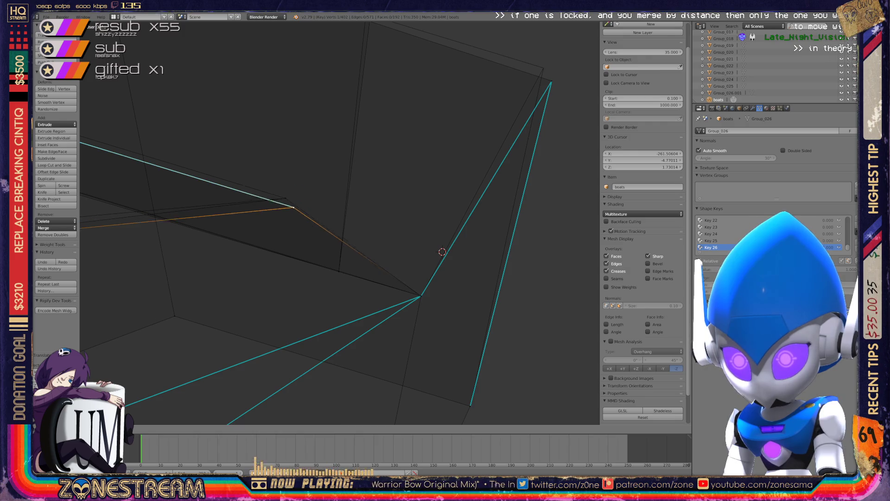
pyautogui.press('Return')
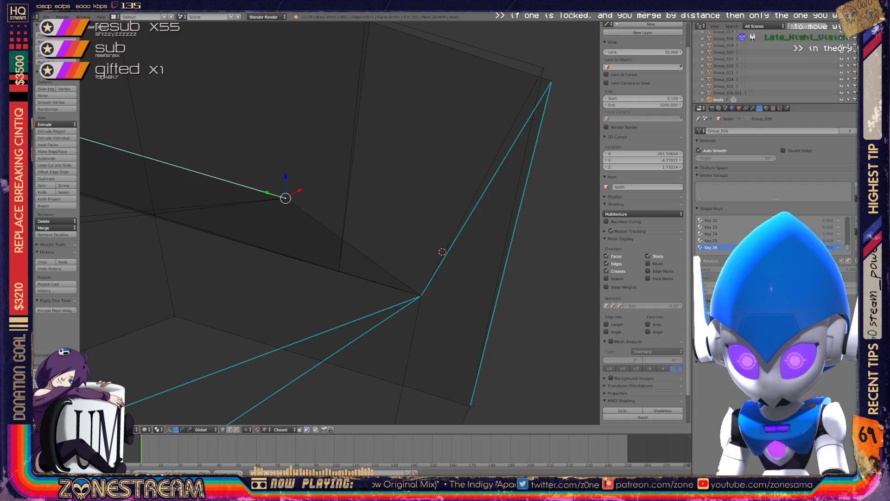
pyautogui.scroll(-6, 340, 222)
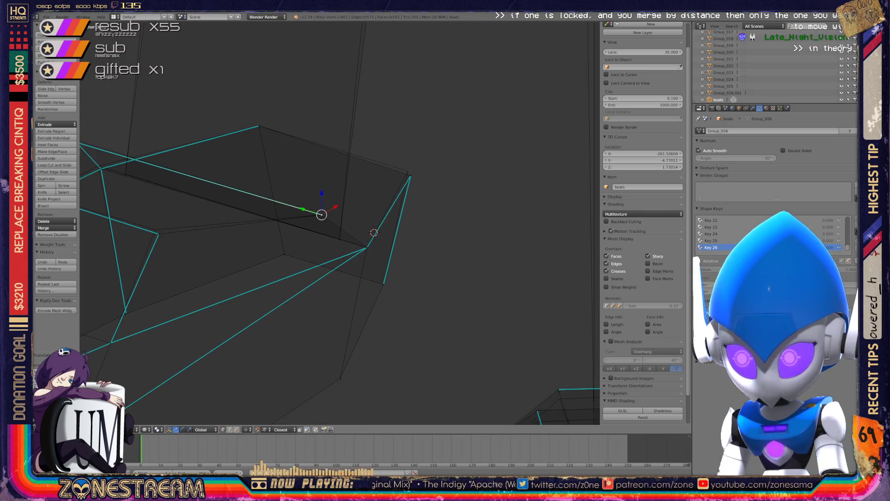
# Step: Snap the vertex where the edges meet onto the nearby corner
pyautogui.moveTo(324, 232)
pyautogui.mouseDown(button='middle')
pyautogui.moveTo(46, 259)
pyautogui.moveTo(171, 251)
pyautogui.mouseUp(button='middle')
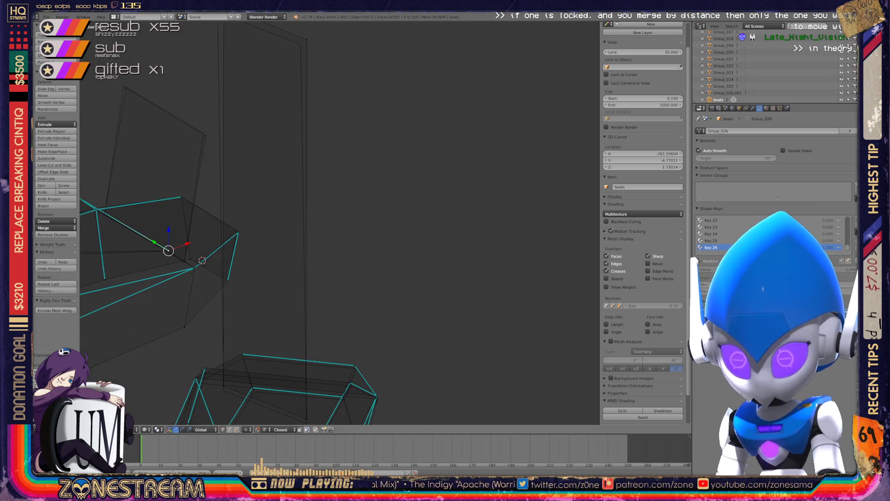
pyautogui.moveTo(325, 232)
pyautogui.mouseDown(button='middle')
pyautogui.moveTo(362, 231)
pyautogui.moveTo(279, 218)
pyautogui.moveTo(264, 232)
pyautogui.mouseUp(button='middle')
pyautogui.rightClick(265, 248)
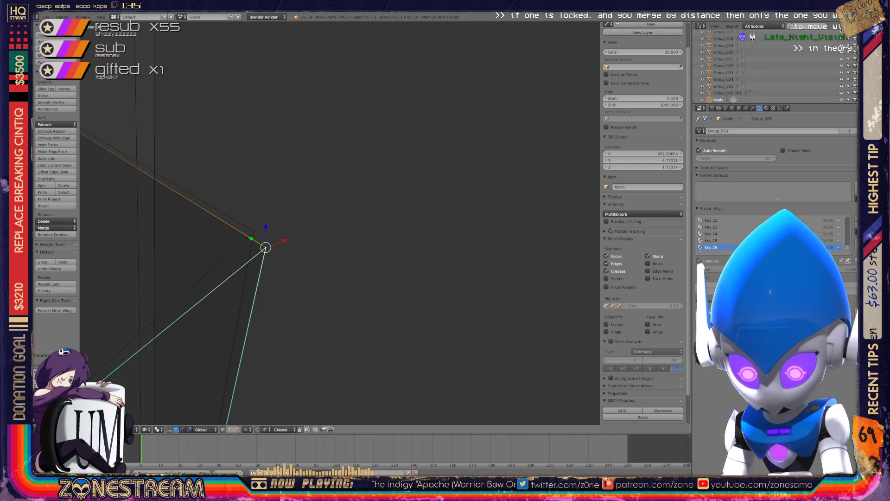
pyautogui.press('KP_Decimal')
pyautogui.moveTo(338, 222); pyautogui.dragTo(385, 208, button='middle')
pyautogui.scroll(3, 338, 222)
pyautogui.press('g')
pyautogui.click(292, 247)
# Step: Nudge the chosen vertex slightly up-left with the transform widget, then zoom out
pyautogui.scroll(-8, 338, 222)
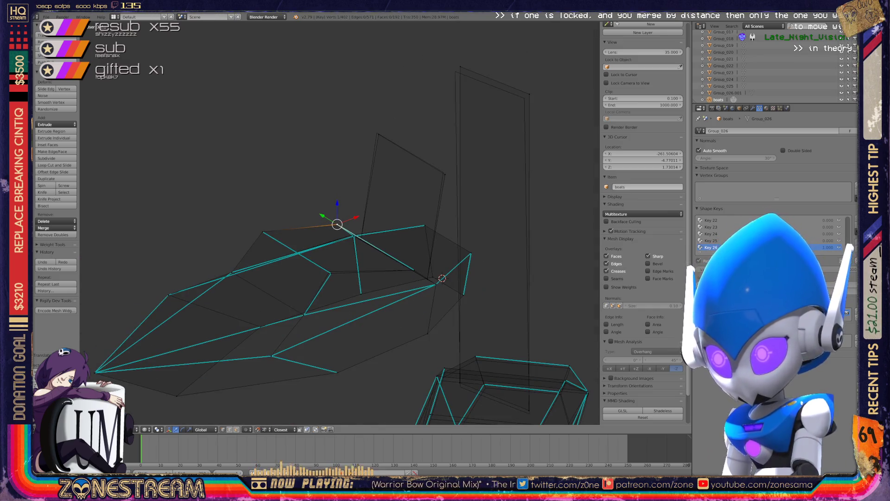
pyautogui.scroll(5, 340, 222)
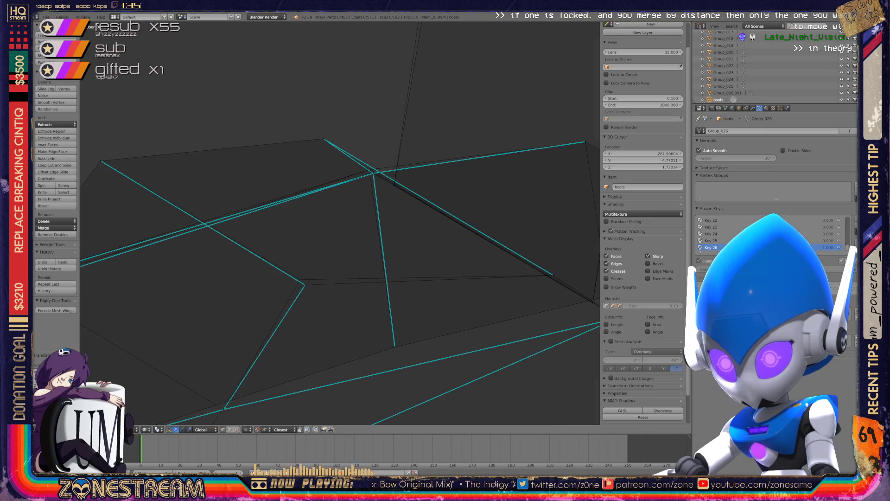
pyautogui.moveTo(305, 284); pyautogui.dragTo(300, 279)
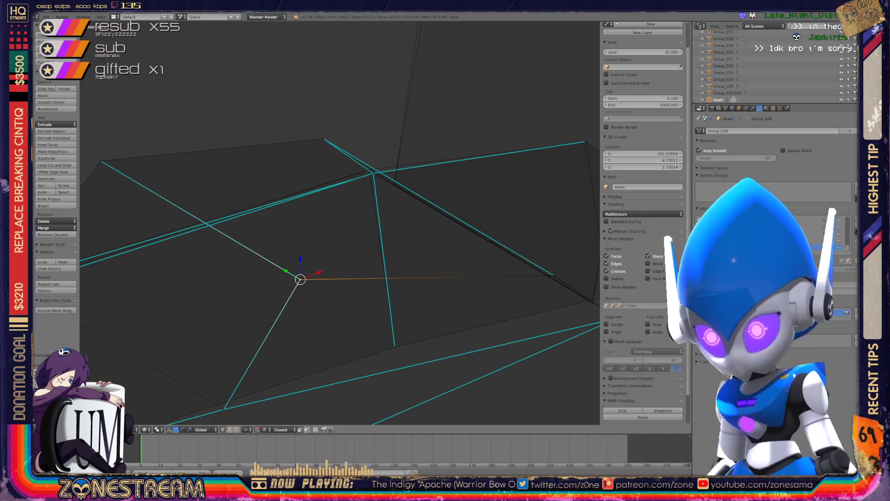
pyautogui.scroll(-5, 458, 249)
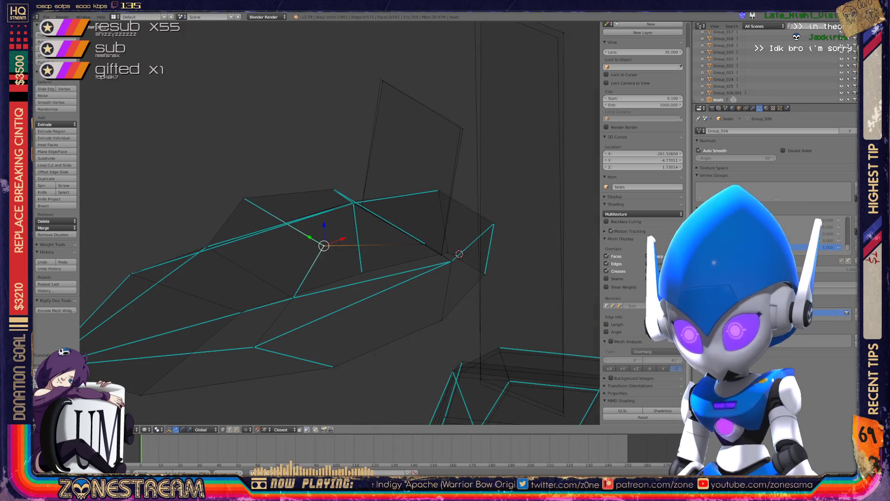
# Step: Move the vertex at the boot mesh's corner up-left into its new position
pyautogui.keyDown('shift'); pyautogui.moveTo(458, 250); pyautogui.dragTo(307, 263, button='middle'); pyautogui.keyUp('shift')
pyautogui.scroll(5, 339, 222)
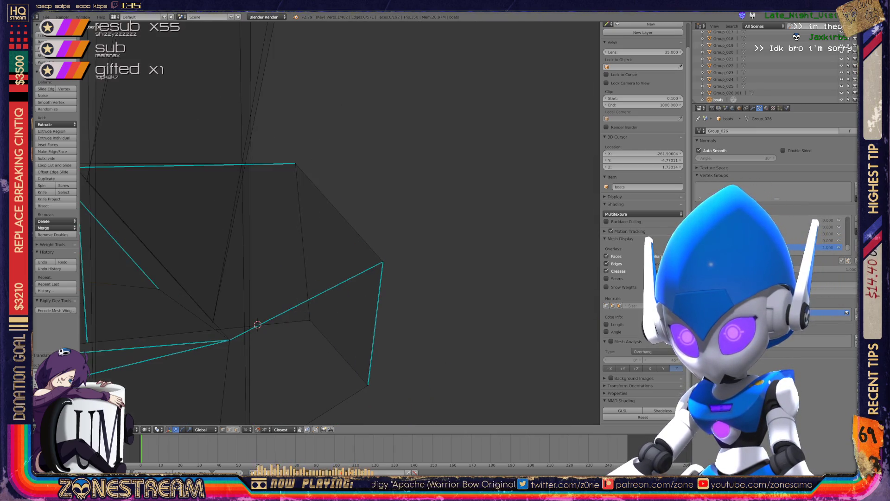
pyautogui.rightClick(306, 136)
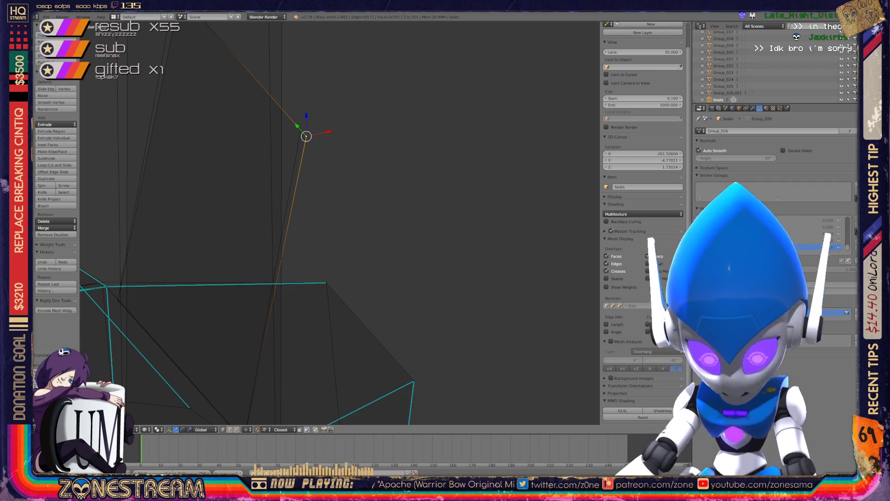
pyautogui.press('g')
pyautogui.keyDown('shift'); pyautogui.moveTo(298, 129); pyautogui.dragTo(358, 235, button='middle'); pyautogui.keyUp('shift')
pyautogui.press('g')
pyautogui.click(233, 96)
# Step: Re-enter edit mode and shift the vertex where the edges cross slightly up-left
pyautogui.keyDown('shift'); pyautogui.moveTo(232, 352); pyautogui.dragTo(251, 117, button='middle'); pyautogui.keyUp('shift')
pyautogui.moveTo(338, 222); pyautogui.dragTo(278, 193, button='middle')
pyautogui.keyDown('shift'); pyautogui.moveTo(362, 195); pyautogui.dragTo(276, 207, button='middle'); pyautogui.keyUp('shift')
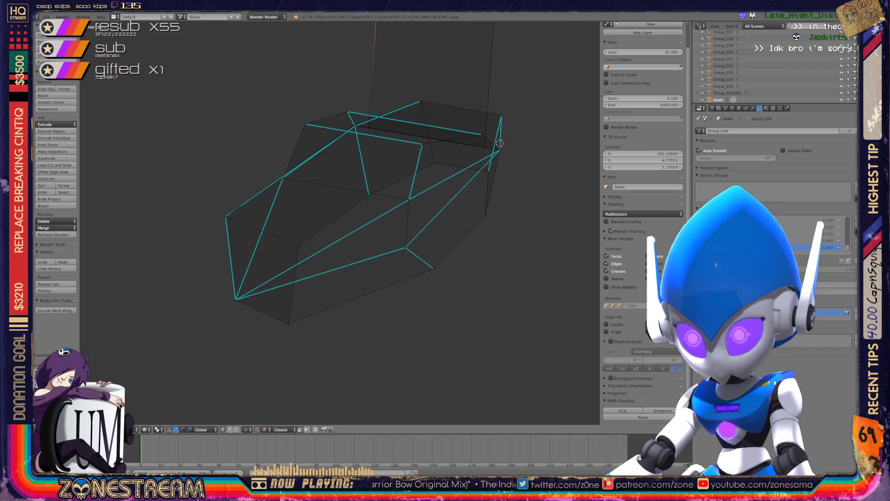
pyautogui.press('Tab')
pyautogui.press('Tab')
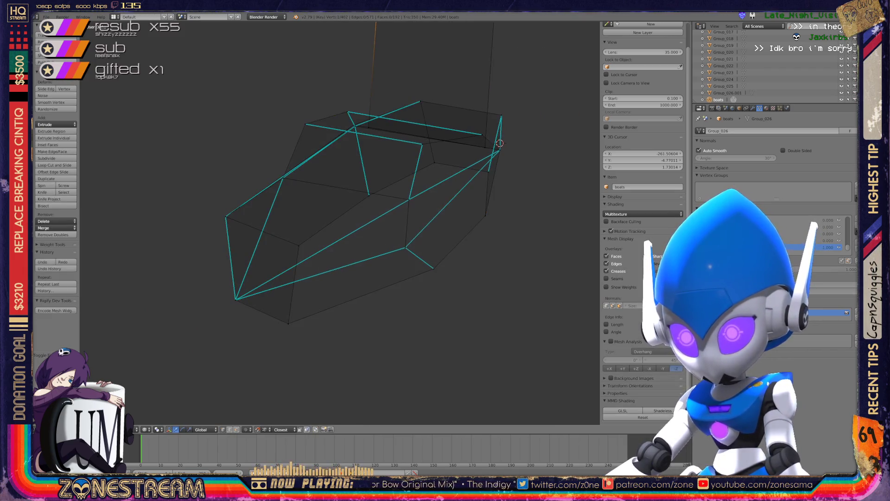
pyautogui.scroll(10, 340, 222)
pyautogui.rightClick(380, 210)
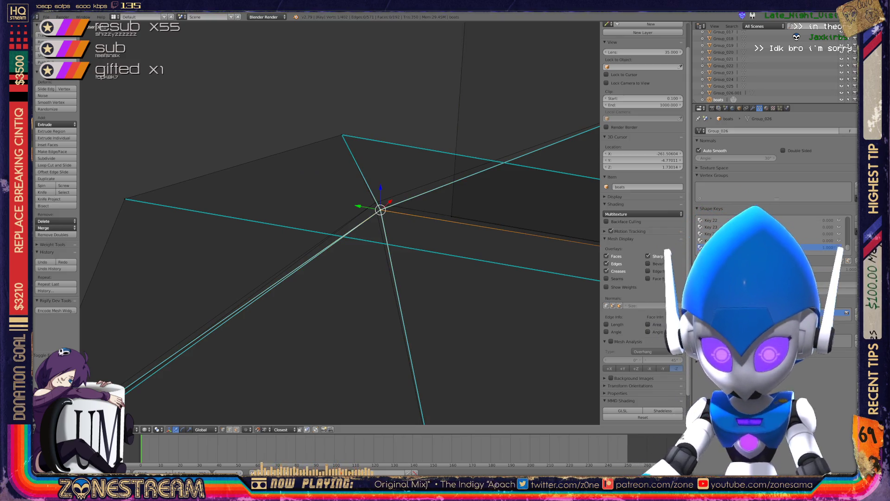
pyautogui.press('g')
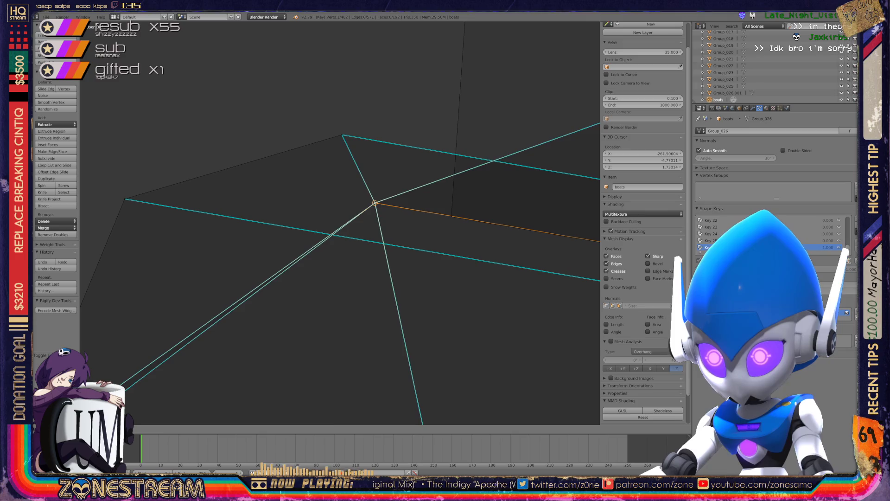
pyautogui.press('Return')
# Step: On the neighbouring boot, lower the lower-left corner vertex and the vertex above it
pyautogui.scroll(-8, 436, 230)
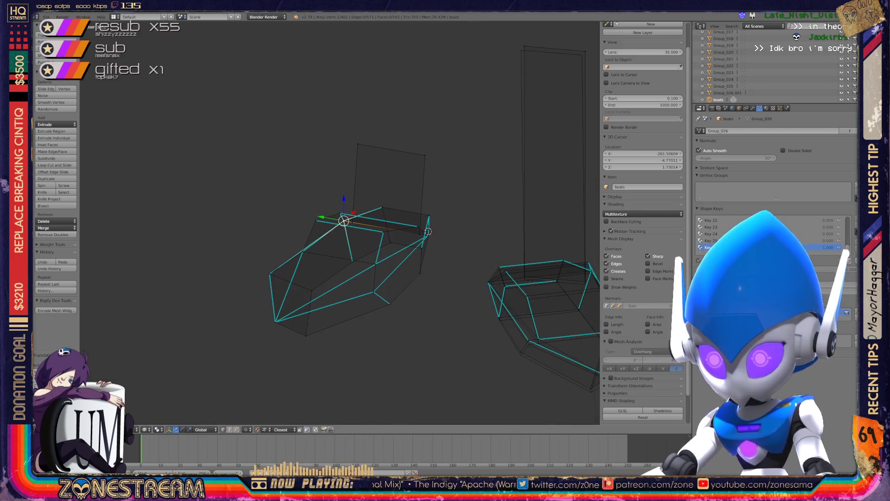
pyautogui.moveTo(437, 231); pyautogui.dragTo(352, 213, button='middle')
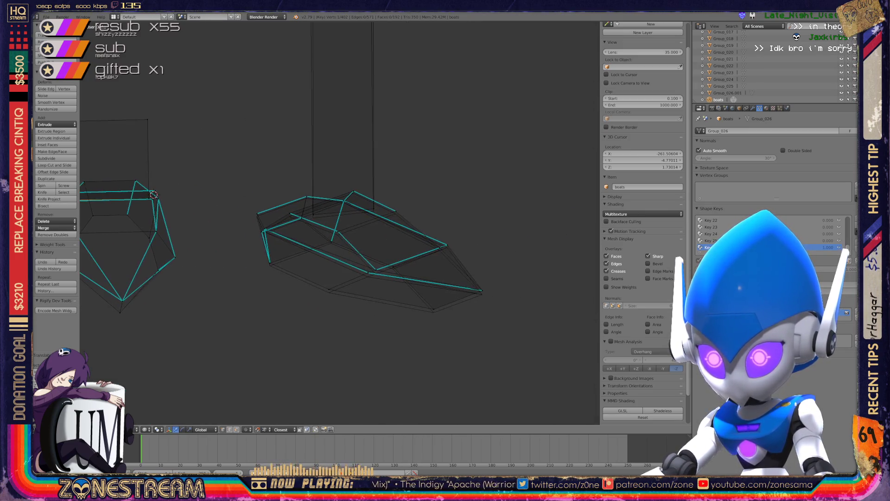
pyautogui.scroll(4, 353, 213)
pyautogui.scroll(4, 226, 272)
pyautogui.rightClick(226, 272)
pyautogui.moveTo(226, 253); pyautogui.dragTo(226, 264)
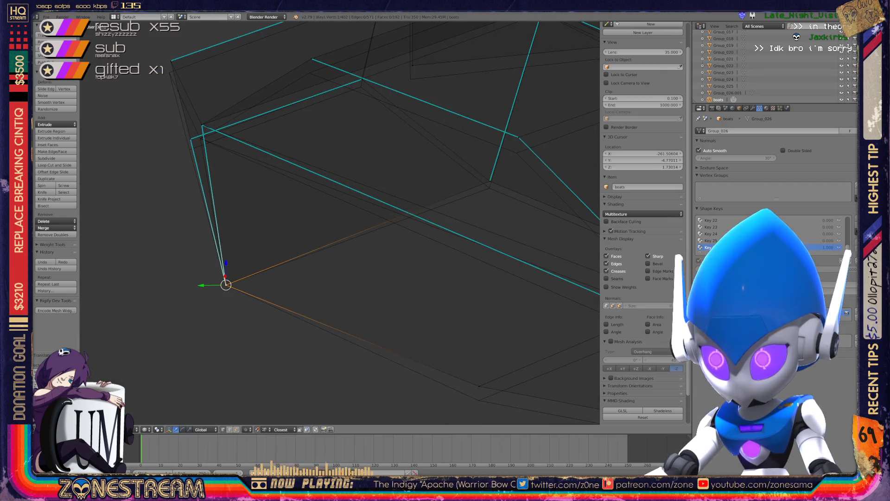
pyautogui.keyDown('shift'); pyautogui.moveTo(278, 232); pyautogui.dragTo(154, 270, button='middle'); pyautogui.keyUp('shift')
pyautogui.rightClick(365, 220)
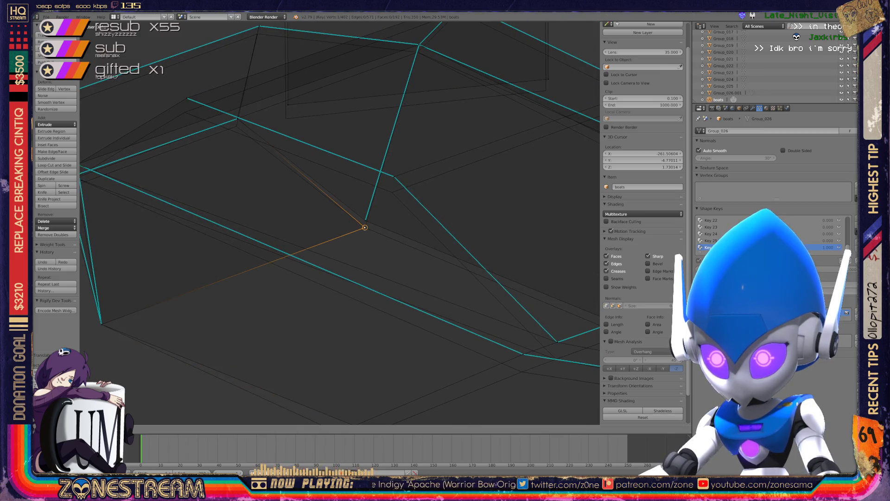
pyautogui.moveTo(365, 199); pyautogui.dragTo(366, 206)
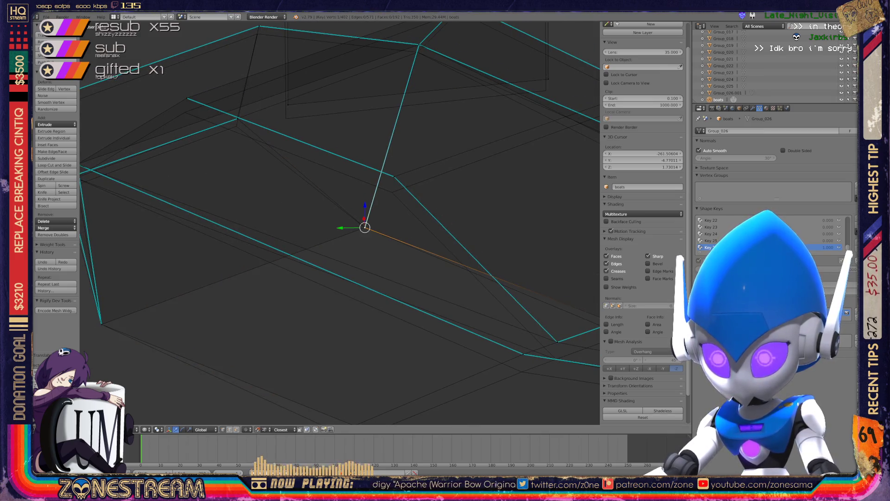
# Step: From another viewing angle, snap a vertex lower onto the mesh
pyautogui.keyDown('shift'); pyautogui.moveTo(279, 231); pyautogui.dragTo(462, 274, button='middle'); pyautogui.keyUp('shift')
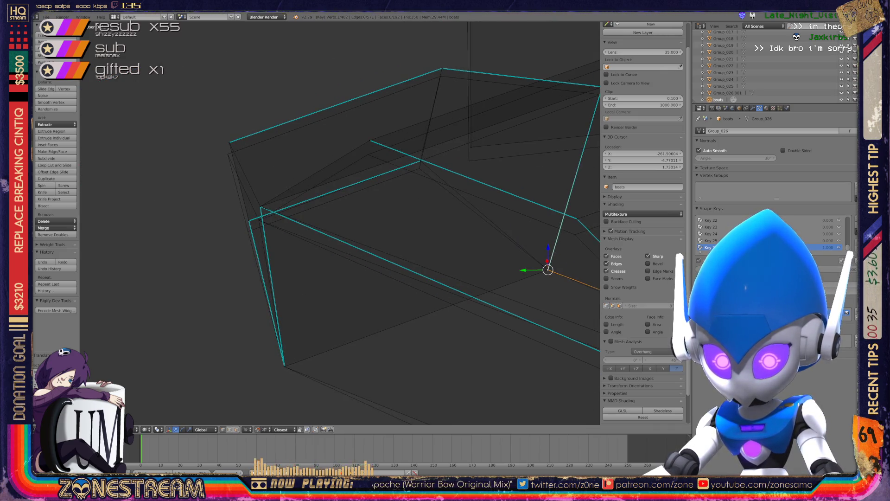
pyautogui.scroll(-2, 339, 222)
pyautogui.moveTo(484, 255)
pyautogui.mouseDown(button='middle')
pyautogui.moveTo(194, 115)
pyautogui.moveTo(340, 222)
pyautogui.mouseUp(button='middle')
pyautogui.scroll(2, 339, 223)
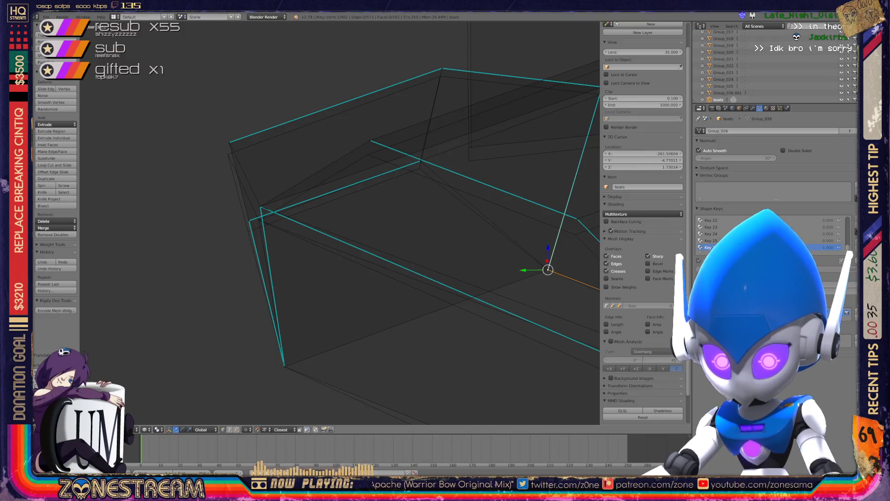
pyautogui.moveTo(548, 269)
pyautogui.mouseDown(button='middle')
pyautogui.moveTo(483, 255)
pyautogui.moveTo(338, 175)
pyautogui.moveTo(195, 116)
pyautogui.mouseUp(button='middle')
pyautogui.press('g')
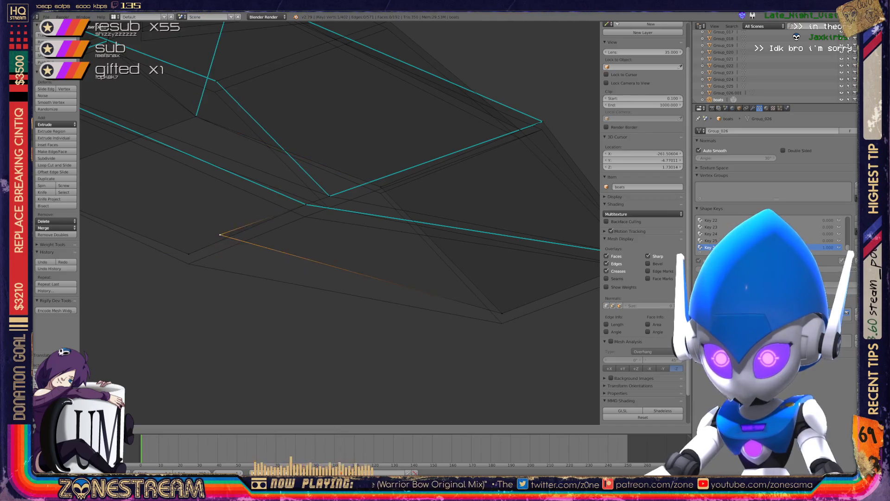
pyautogui.press('Return')
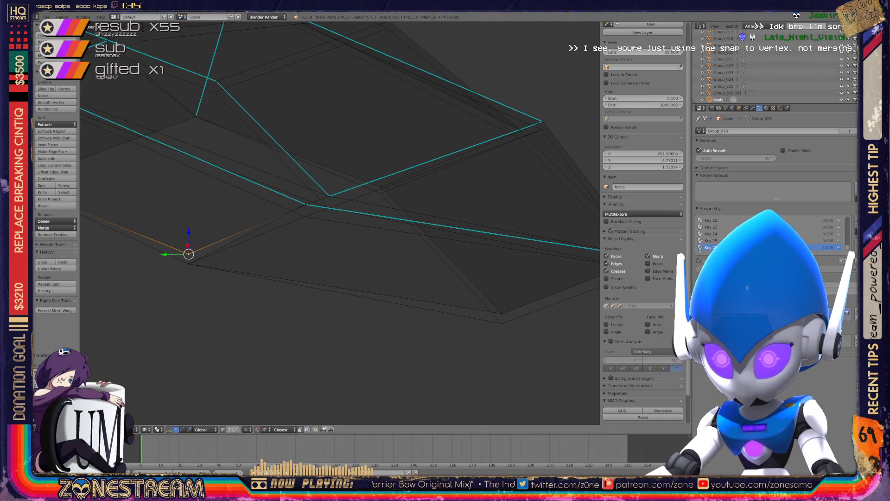
# Step: Snap the overlapping lower corner vertex onto the vertex up-right of it
pyautogui.press('ctrl+KP_6')
pyautogui.press('ctrl+KP_6')
pyautogui.rightClick(405, 325)
pyautogui.rightClick(405, 324)
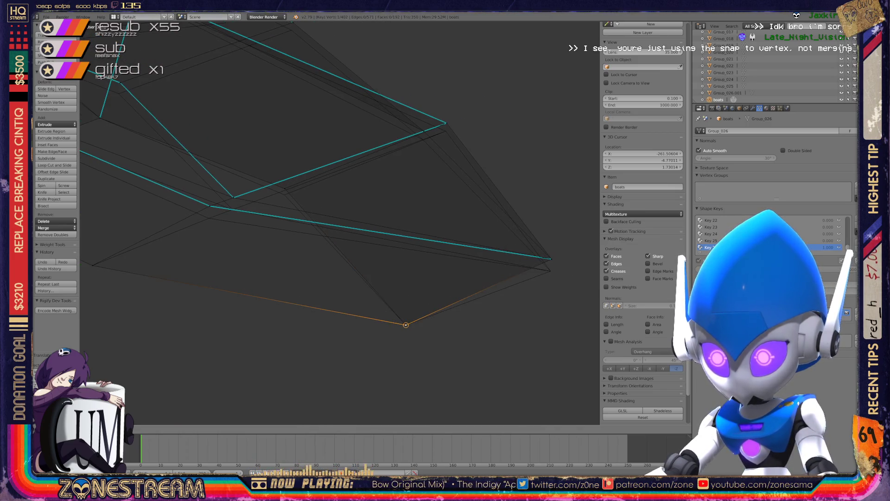
pyautogui.press('g')
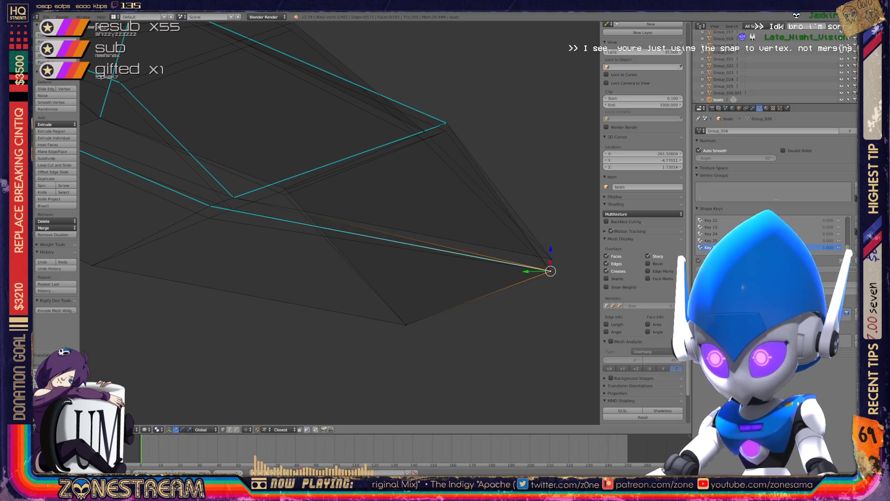
pyautogui.moveTo(536, 276); pyautogui.dragTo(551, 259)
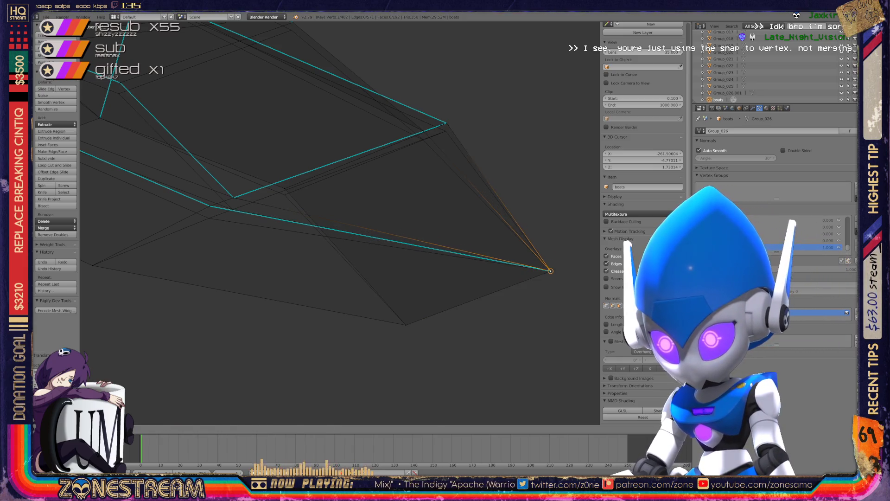
# Step: Lower a vertex slightly, then snap a corner vertex down onto a lower vertex
pyautogui.keyDown('shift'); pyautogui.moveTo(550, 270); pyautogui.dragTo(616, 346, button='middle'); pyautogui.keyUp('shift')
pyautogui.click(274, 281)
pyautogui.moveTo(275, 280)
pyautogui.mouseDown()
pyautogui.moveTo(274, 293)
pyautogui.moveTo(299, 273)
pyautogui.moveTo(298, 284)
pyautogui.mouseUp()
pyautogui.click(299, 273)
pyautogui.moveTo(298, 284)
pyautogui.mouseDown(button='middle')
pyautogui.moveTo(278, 297)
pyautogui.moveTo(333, 274)
pyautogui.mouseUp(button='middle')
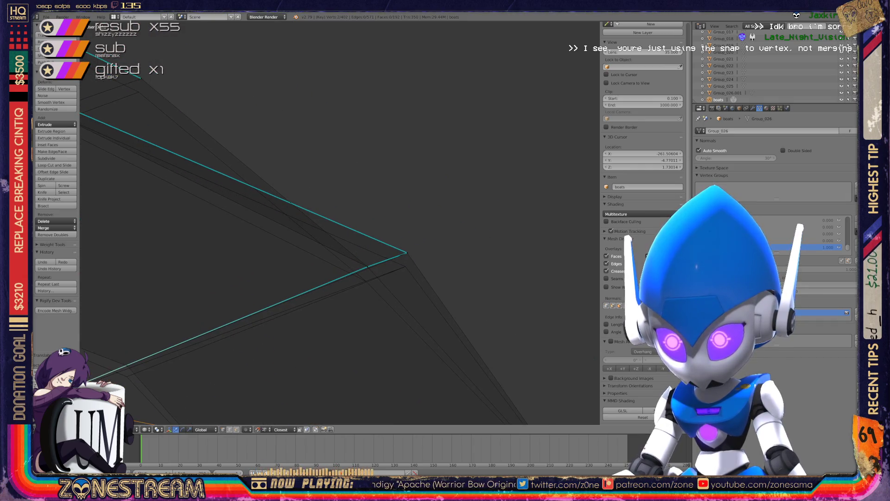
pyautogui.moveTo(407, 253)
pyautogui.mouseDown()
pyautogui.moveTo(405, 266)
pyautogui.moveTo(367, 266)
pyautogui.moveTo(366, 281)
pyautogui.mouseUp()
# Step: Select a lower-edge vertex together with the overlapping vertex beneath it
pyautogui.keyDown('shift'); pyautogui.moveTo(366, 281); pyautogui.dragTo(588, 181, button='middle'); pyautogui.keyUp('shift')
pyautogui.rightClick(350, 267)
pyautogui.keyDown('shift'); pyautogui.rightClick(349, 277); pyautogui.keyUp('shift')
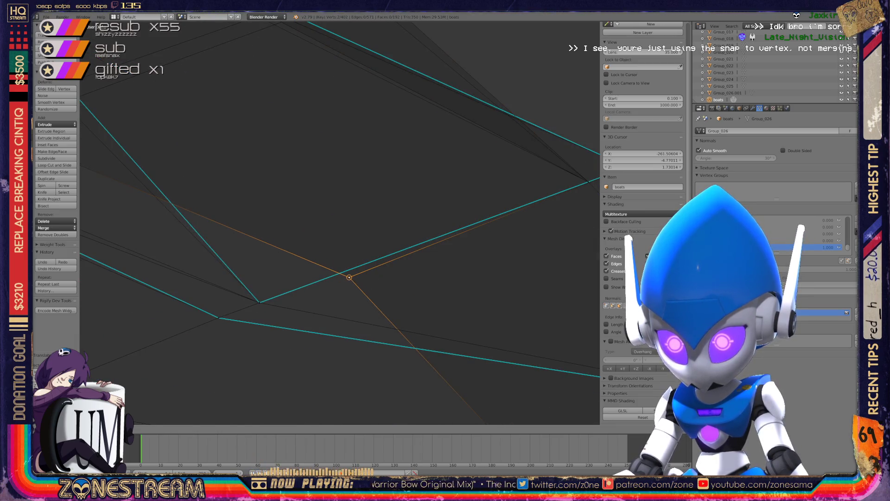
pyautogui.scroll(-5, 349, 278)
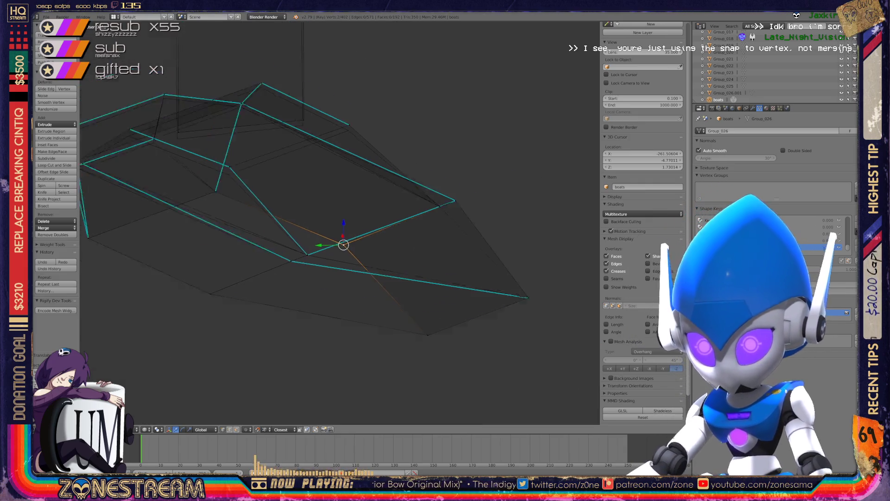
# Step: Pull the boot's left-side vertex down and snap the upper-left corner vertex onto the vertex below
pyautogui.scroll(4, 255, 192)
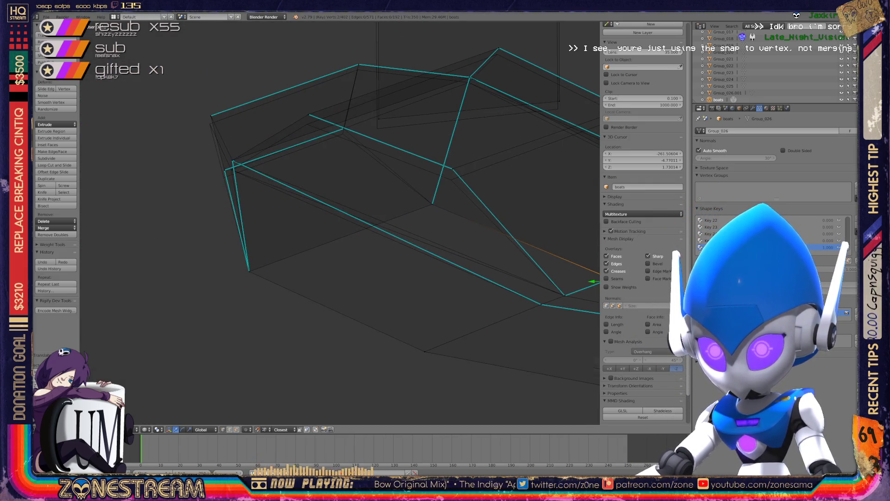
pyautogui.scroll(4, 278, 185)
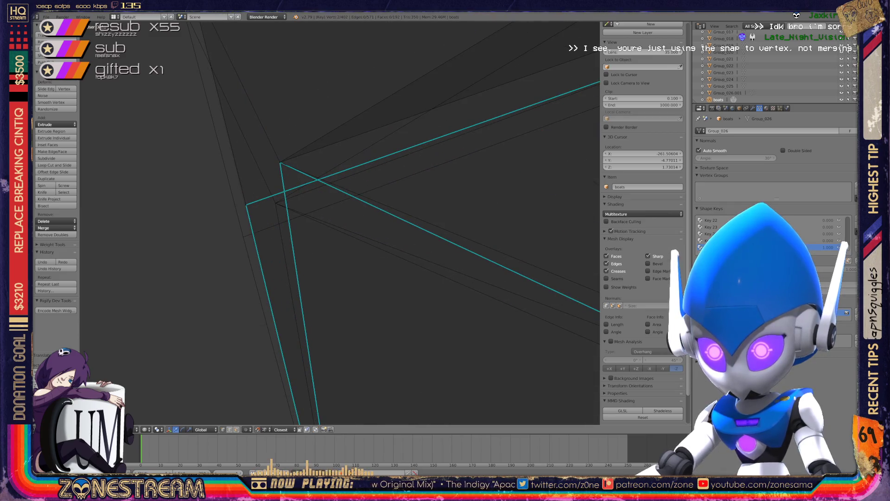
pyautogui.moveTo(246, 204); pyautogui.dragTo(243, 236, button='right')
pyautogui.rightClick(280, 162)
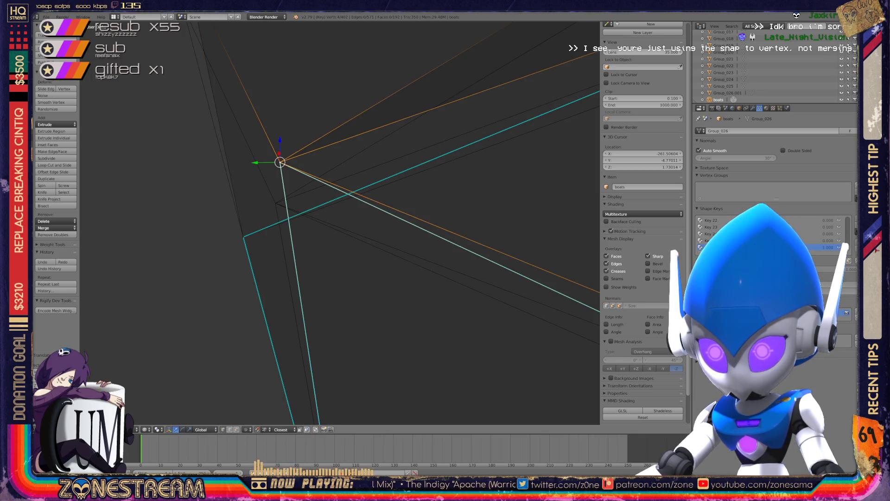
pyautogui.moveTo(339, 222); pyautogui.dragTo(371, 204, button='middle')
pyautogui.rightClick(288, 139)
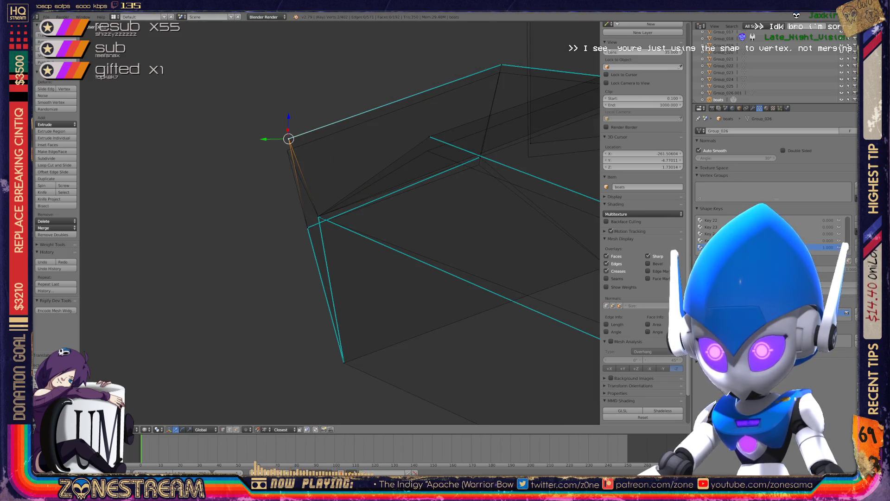
pyautogui.moveTo(288, 139)
pyautogui.mouseDown(button='middle')
pyautogui.moveTo(324, 158)
pyautogui.moveTo(333, 179)
pyautogui.mouseUp(button='middle')
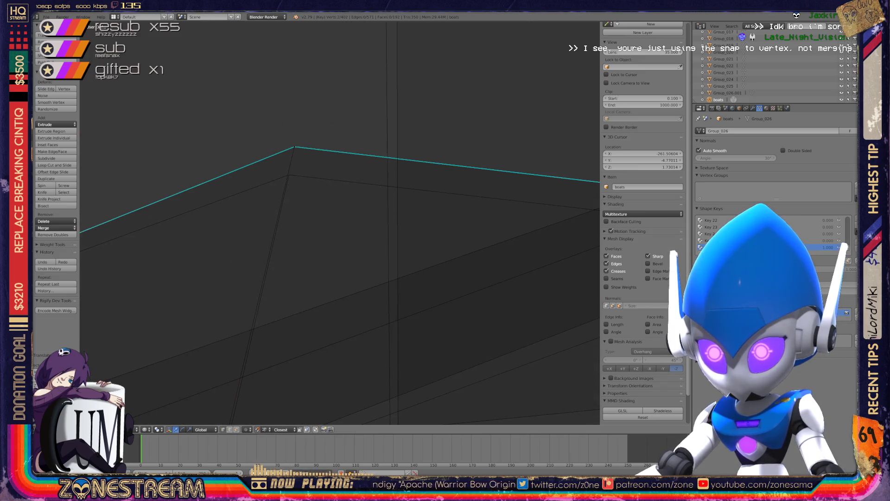
pyautogui.press('g')
pyautogui.click(289, 175)
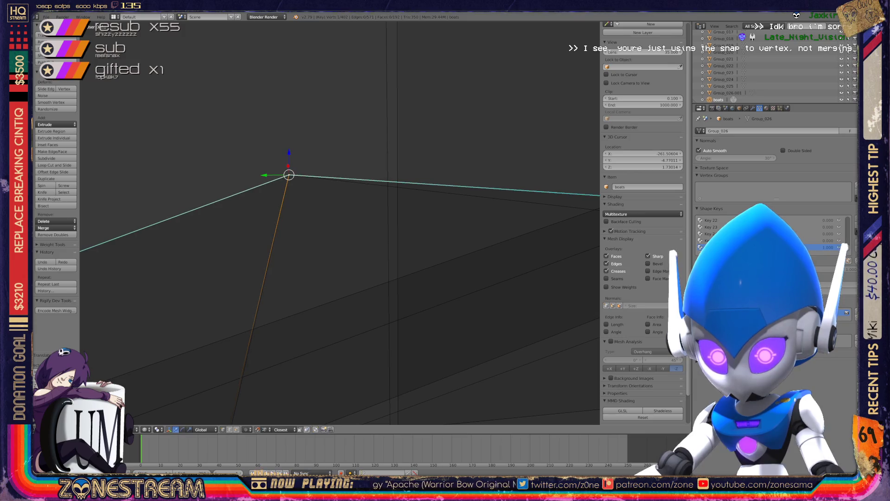
# Step: Lower another outline vertex slightly, then snap it onto the corner vertex
pyautogui.scroll(-6, 340, 223)
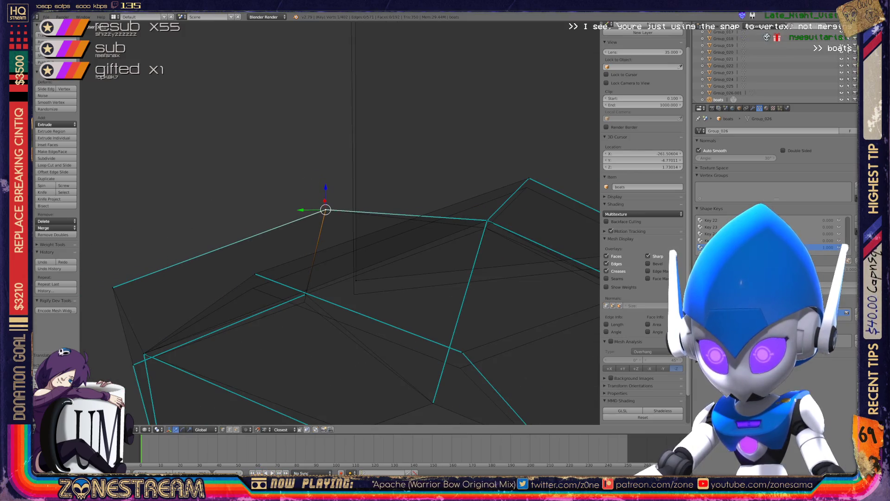
pyautogui.rightClick(254, 273)
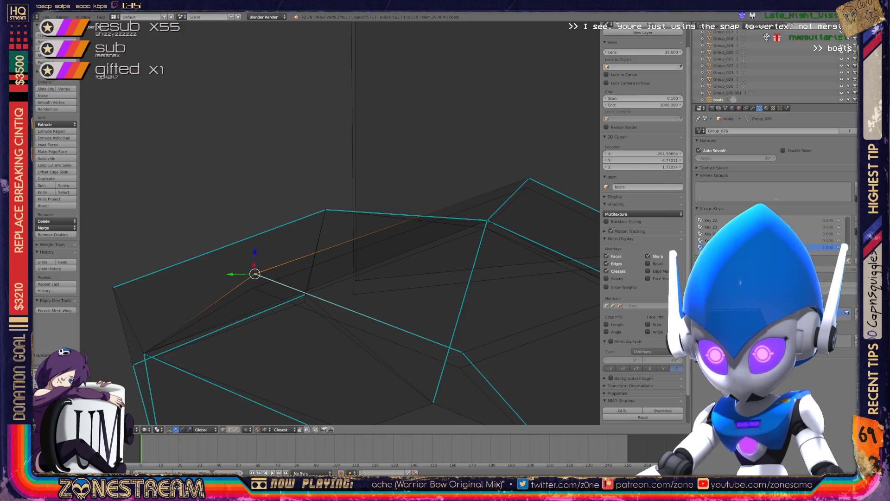
pyautogui.press('g')
pyautogui.click(252, 288)
pyautogui.keyDown('shift'); pyautogui.moveTo(340, 222); pyautogui.dragTo(284, 183, button='middle'); pyautogui.keyUp('shift')
pyautogui.press('g')
pyautogui.click(298, 256)
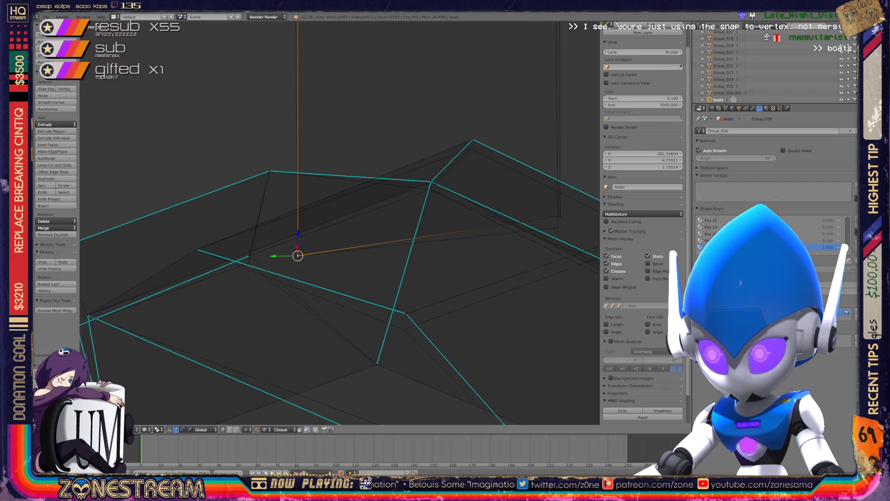
pyautogui.press('g')
pyautogui.click(558, 227)
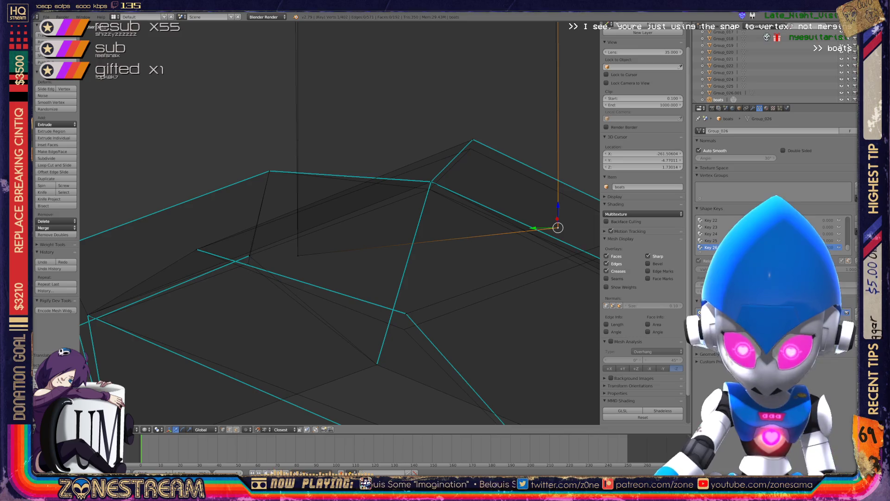
# Step: Lower two vertices on the lower edge slightly, constrained to the Z axis
pyautogui.rightClick(406, 313)
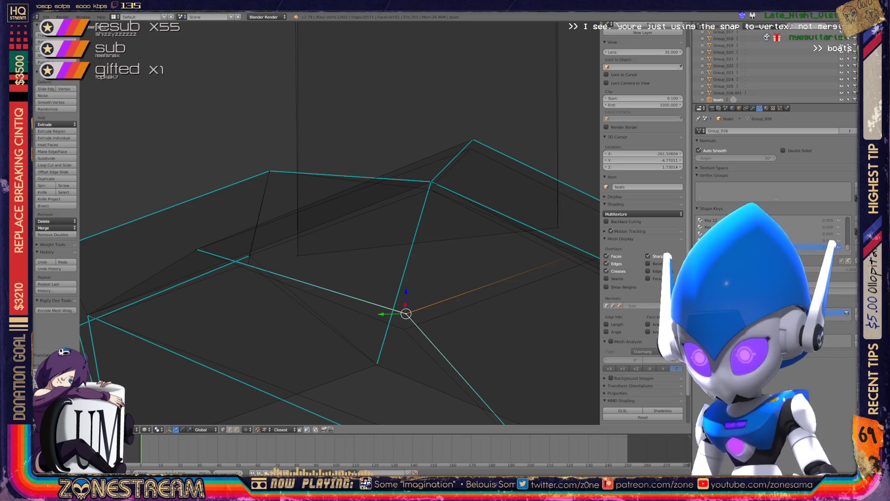
pyautogui.press('g')
pyautogui.press('z')
pyautogui.press('Return')
pyautogui.scroll(8, 339, 222)
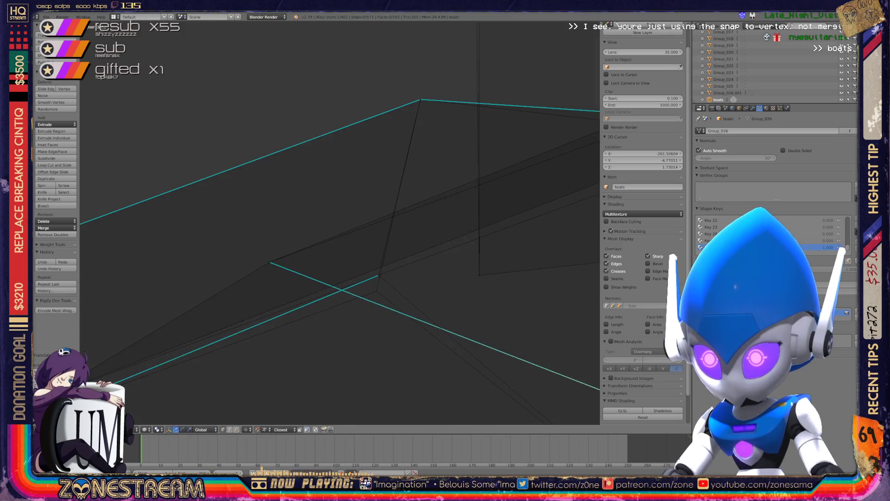
pyautogui.keyDown('shift'); pyautogui.rightClick(374, 290); pyautogui.keyUp('shift')
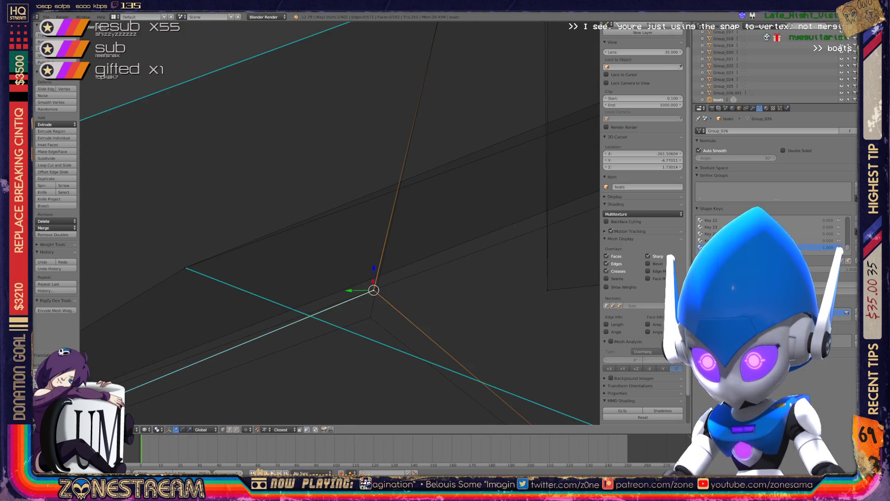
pyautogui.press('g')
pyautogui.press('z')
pyautogui.press('Return')
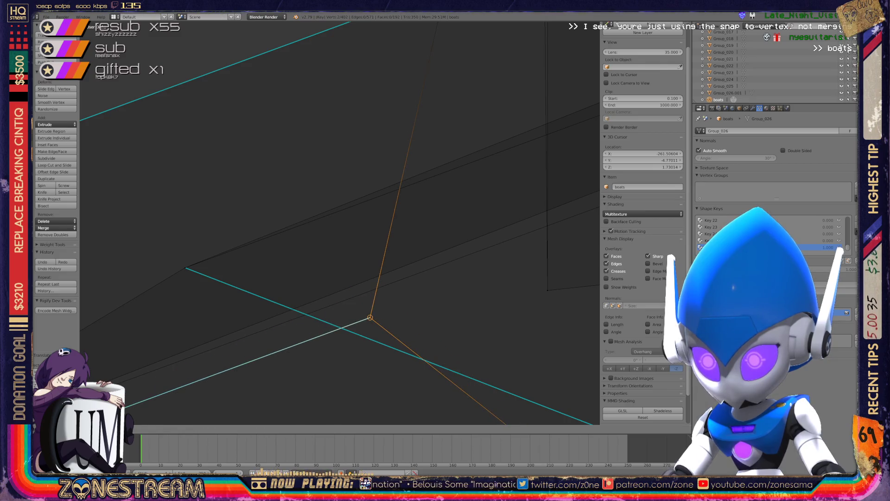
pyautogui.scroll(-10, 339, 222)
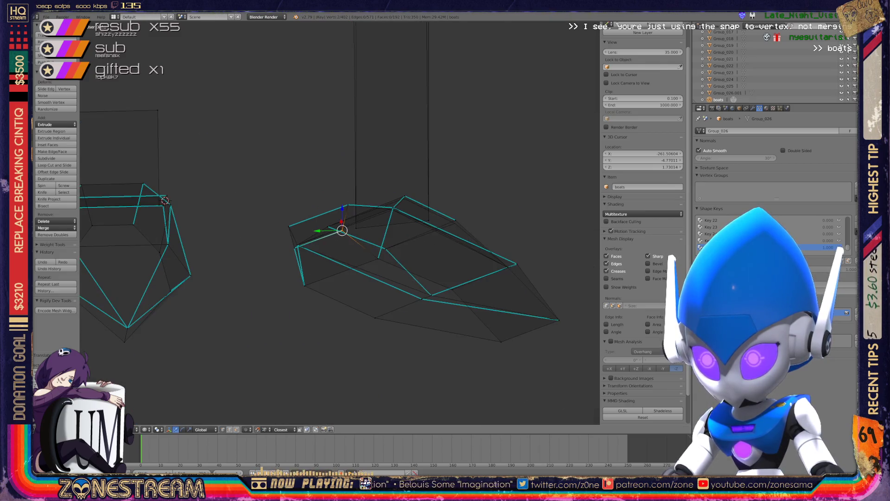
# Step: Nudge the selected boot vertex into place, then clear the selection
pyautogui.scroll(4, 386, 296)
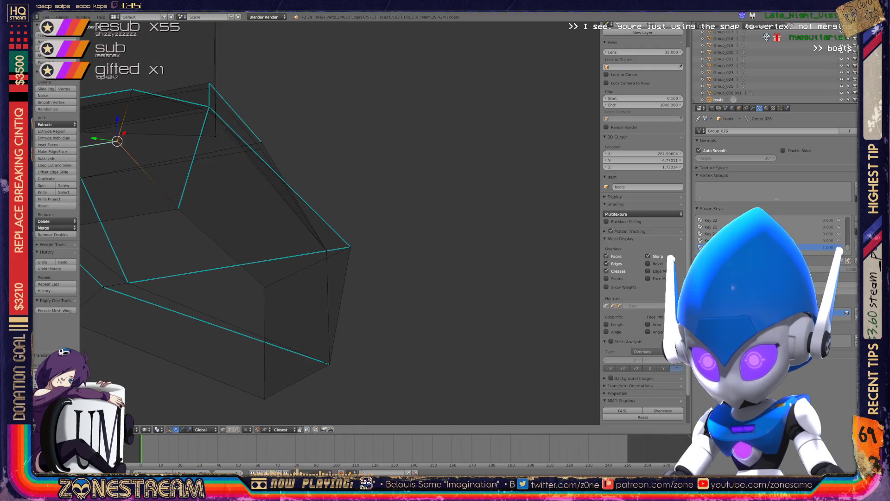
pyautogui.scroll(-4, 340, 222)
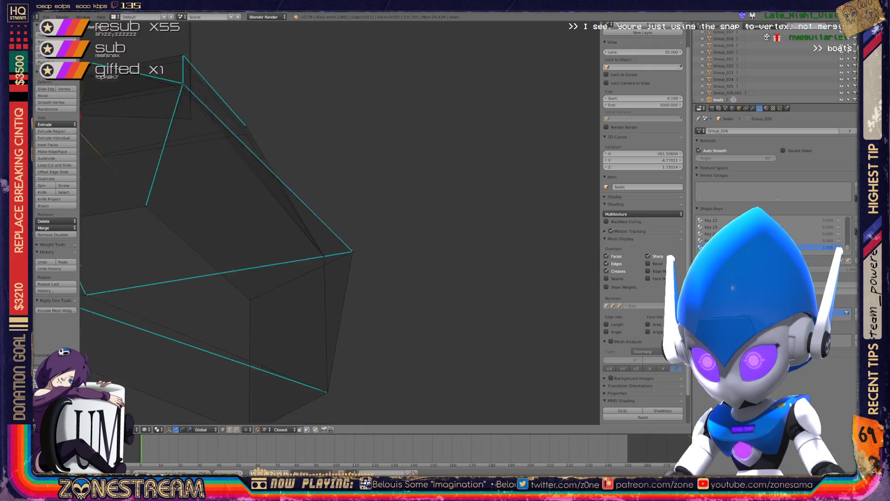
pyautogui.scroll(8, 340, 223)
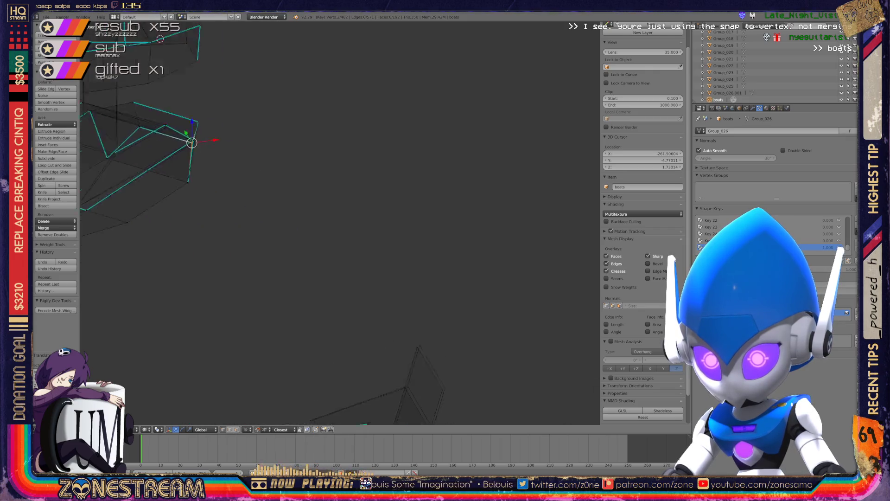
pyautogui.scroll(2, 339, 224)
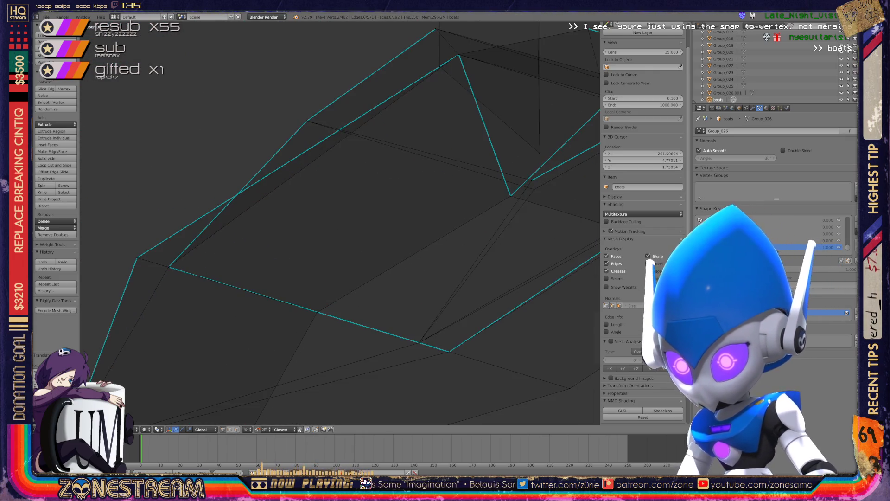
pyautogui.moveTo(339, 224); pyautogui.dragTo(324, 218, button='middle')
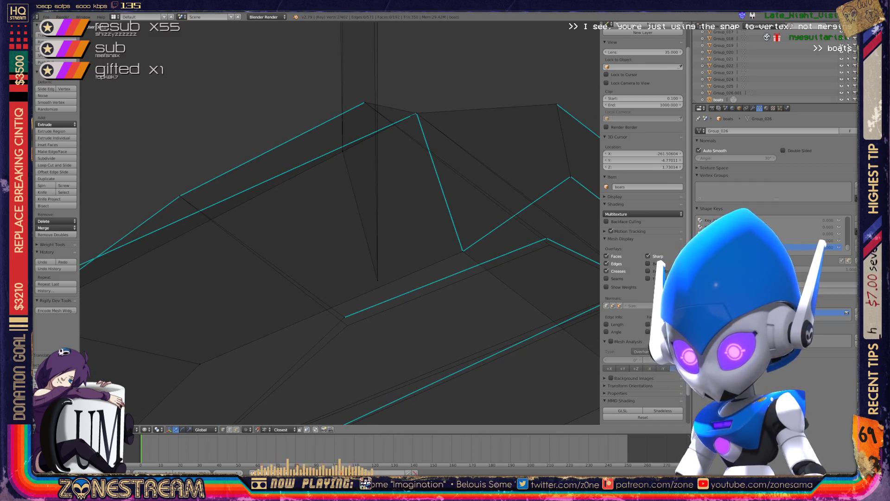
pyautogui.press('g')
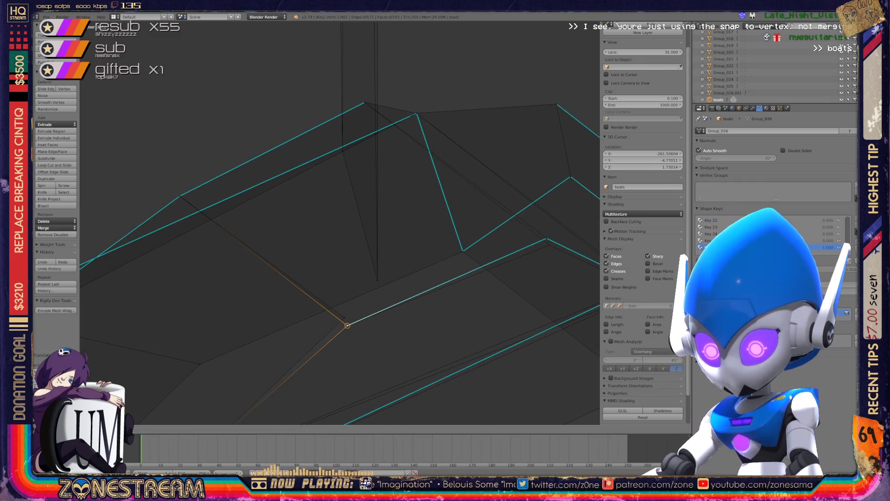
pyautogui.click(347, 325)
pyautogui.press('a')
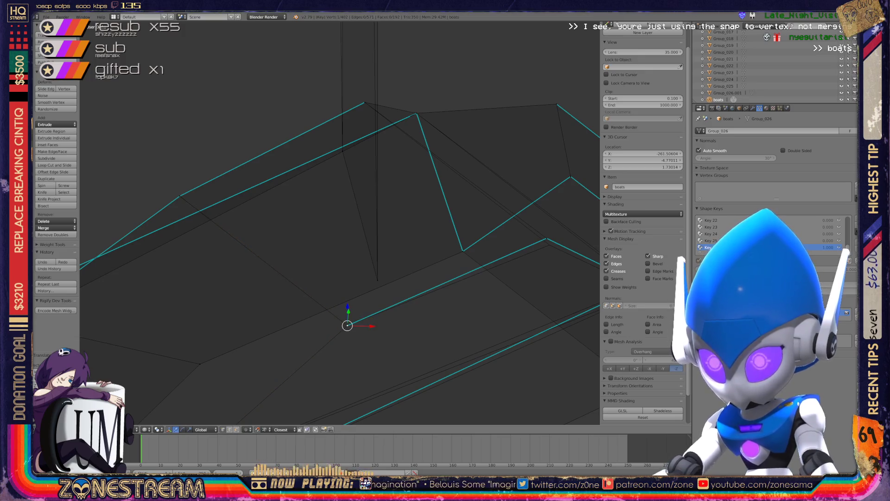
# Step: Select an inner-rim vertex and a corner vertex, and snap the vertex onto its neighbour
pyautogui.scroll(-3, 339, 223)
pyautogui.scroll(4, 340, 222)
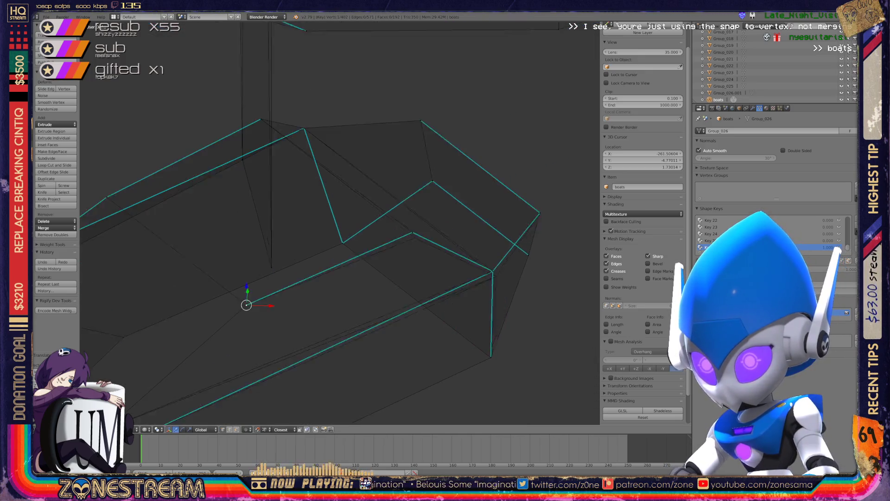
pyautogui.rightClick(444, 236)
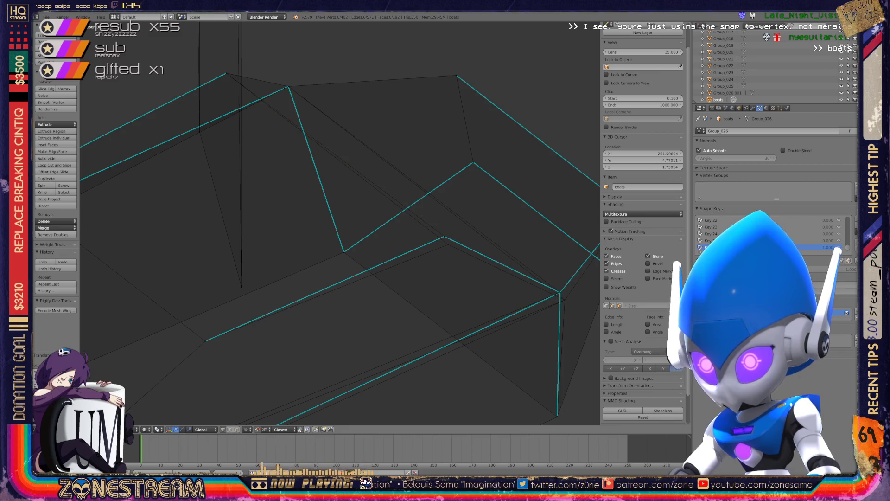
pyautogui.scroll(-3, 339, 222)
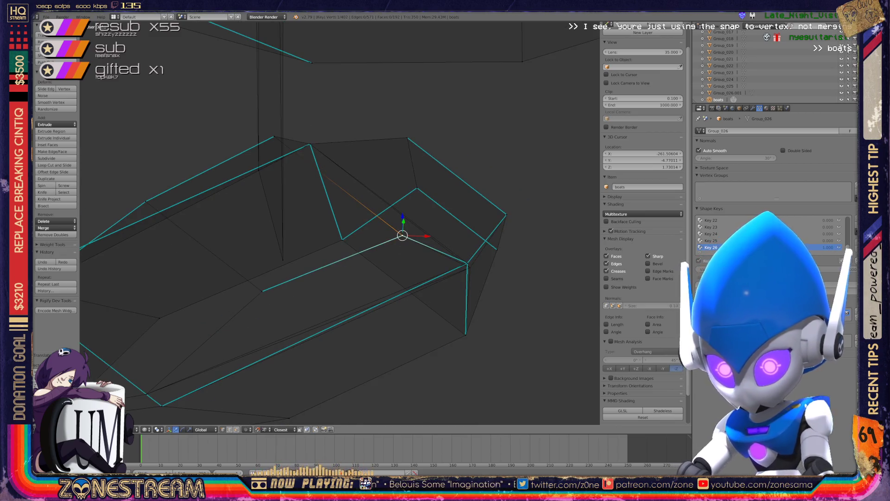
pyautogui.scroll(2, 339, 223)
pyautogui.keyDown('shift'); pyautogui.moveTo(417, 260); pyautogui.dragTo(327, 213, button='middle'); pyautogui.keyUp('shift')
pyautogui.keyDown('shift'); pyautogui.click(520, 308); pyautogui.keyUp('shift')
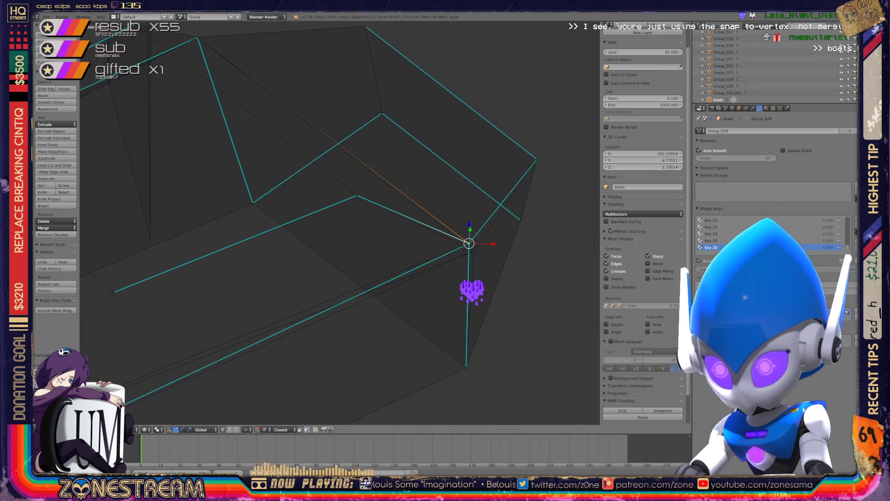
pyautogui.press('g')
pyautogui.click(417, 250)
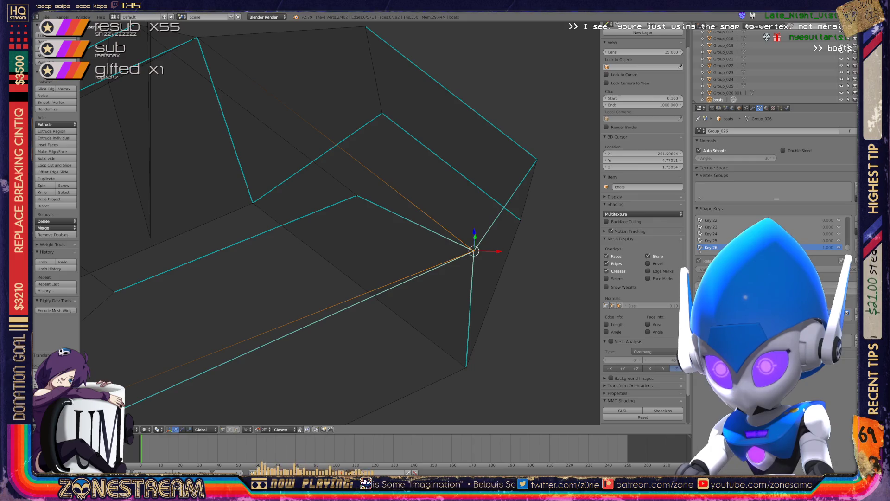
pyautogui.scroll(-3, 417, 250)
# Step: Select vertices on the upper outline and nudge the higher one slightly left
pyautogui.moveTo(418, 251); pyautogui.dragTo(389, 234, button='middle')
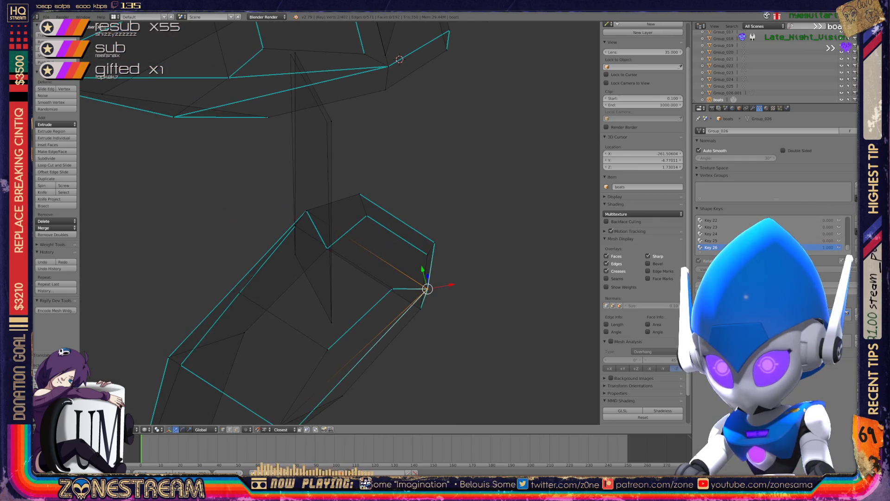
pyautogui.scroll(2, 297, 46)
pyautogui.rightClick(339, 157)
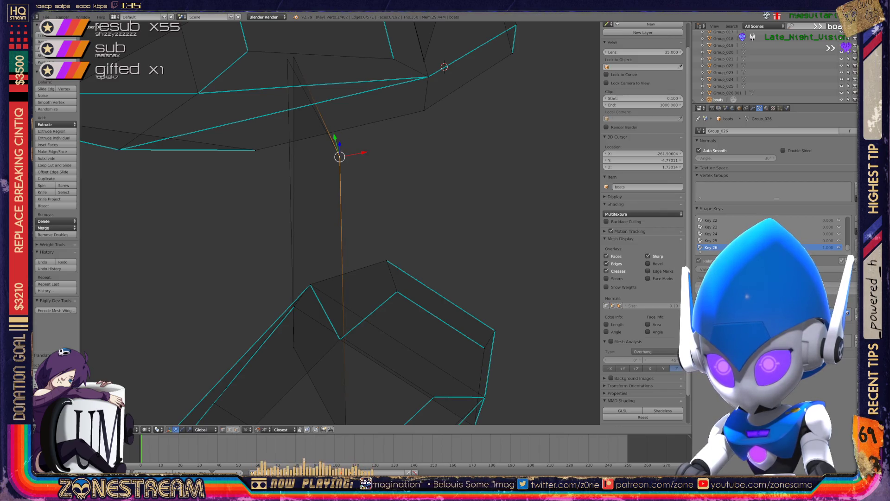
pyautogui.rightClick(293, 57)
pyautogui.moveTo(293, 58); pyautogui.dragTo(287, 58)
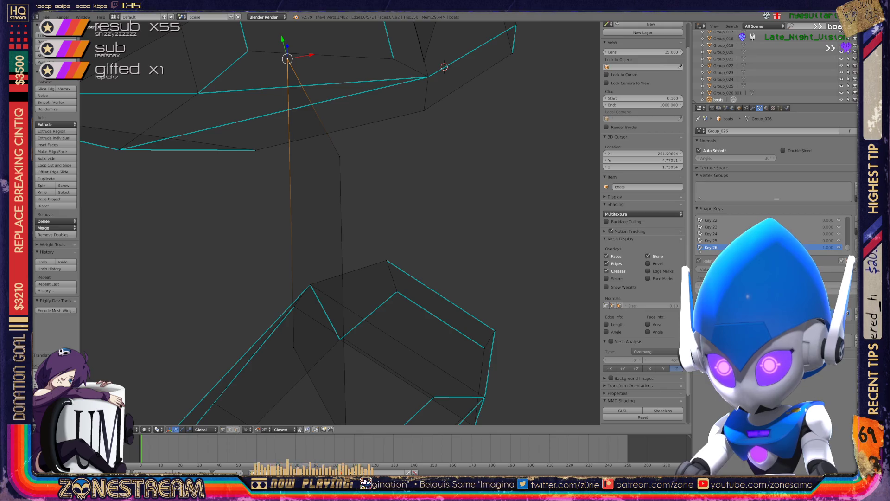
pyautogui.keyDown('shift'); pyautogui.moveTo(340, 278); pyautogui.dragTo(322, 75, button='middle'); pyautogui.keyUp('shift')
pyautogui.moveTo(297, 287)
pyautogui.keyDown('shift'); pyautogui.mouseDown(button='middle')
pyautogui.moveTo(339, 252)
pyautogui.moveTo(410, 127)
pyautogui.mouseUp(button='middle'); pyautogui.keyUp('shift')
pyautogui.scroll(1, 340, 223)
pyautogui.scroll(-2, 340, 222)
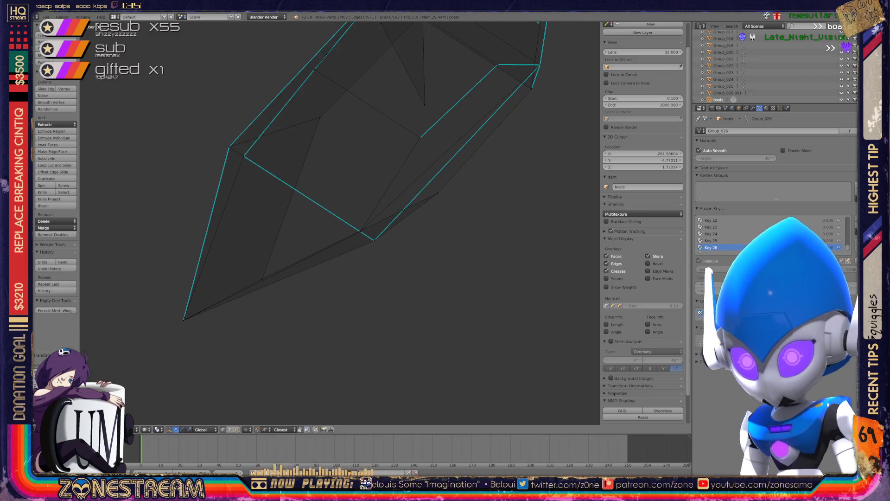
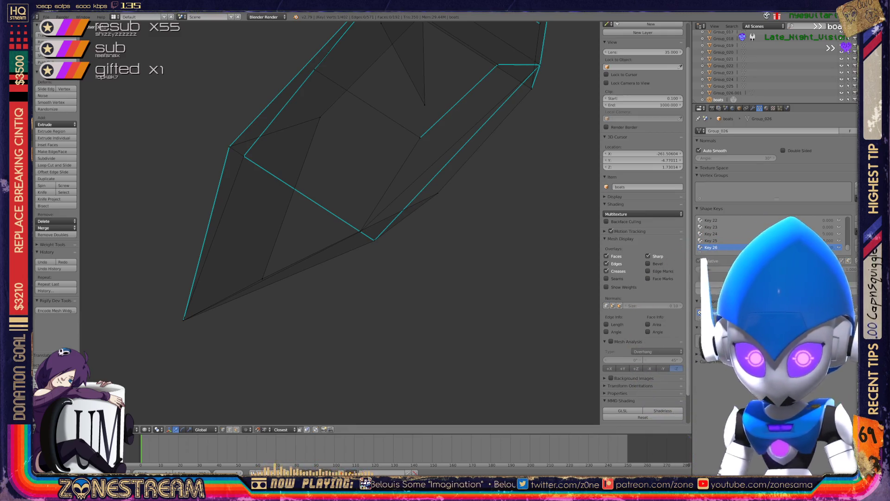
# Step: Inspect the seat mesh from new angles in Object Mode, then return to Edit Mode on its vertices
pyautogui.scroll(-5, 340, 223)
pyautogui.moveTo(340, 222); pyautogui.dragTo(311, 190, button='middle')
pyautogui.press('Tab')
pyautogui.press('z')
pyautogui.moveTo(340, 223)
pyautogui.mouseDown(button='middle')
pyautogui.moveTo(325, 213)
pyautogui.moveTo(335, 211)
pyautogui.moveTo(322, 167)
pyautogui.moveTo(315, 223)
pyautogui.moveTo(287, 199)
pyautogui.mouseUp(button='middle')
pyautogui.scroll(6, 340, 223)
pyautogui.scroll(-4, 315, 223)
pyautogui.press('Tab')
pyautogui.scroll(5, 287, 199)
pyautogui.scroll(-5, 338, 222)
pyautogui.moveTo(338, 222); pyautogui.dragTo(361, 218, button='middle')
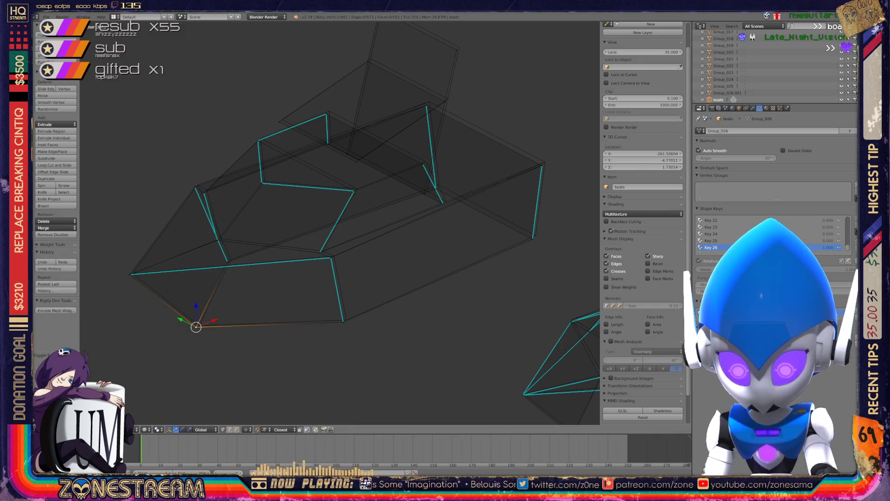
# Step: Nudge the first two base corner vertices slightly up and outward
pyautogui.press('g')
pyautogui.press('Return')
pyautogui.rightClick(343, 321)
pyautogui.press('g')
pyautogui.press('Return')
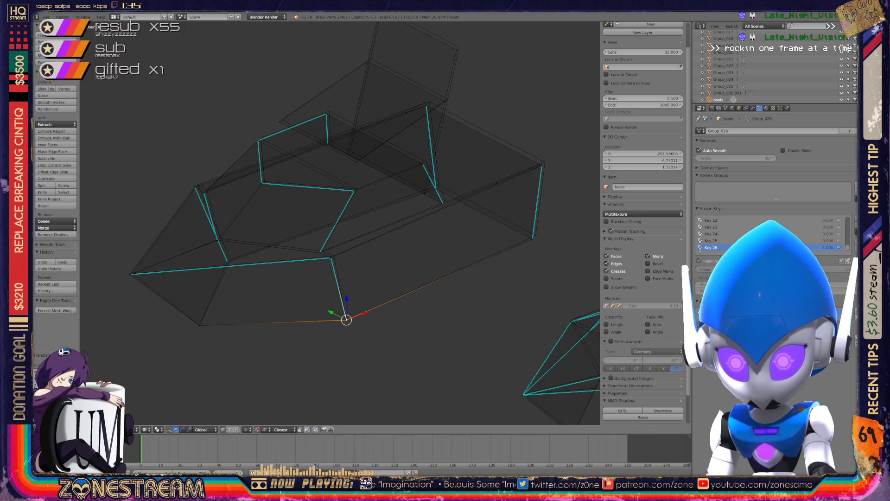
# Step: Reposition the base's left corner vertex onto the nearby vertex
pyautogui.rightClick(130, 273)
pyautogui.press('g')
pyautogui.press('Return')
pyautogui.press('g')
pyautogui.press('Return')
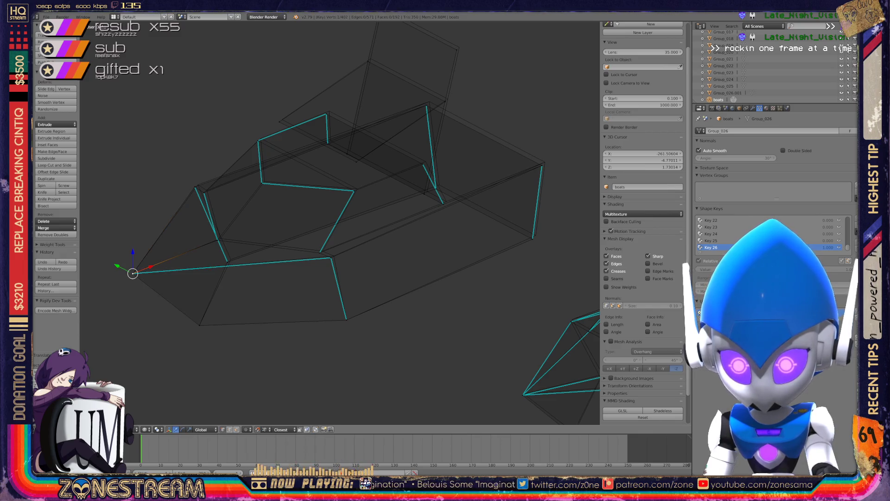
pyautogui.scroll(7, 340, 222)
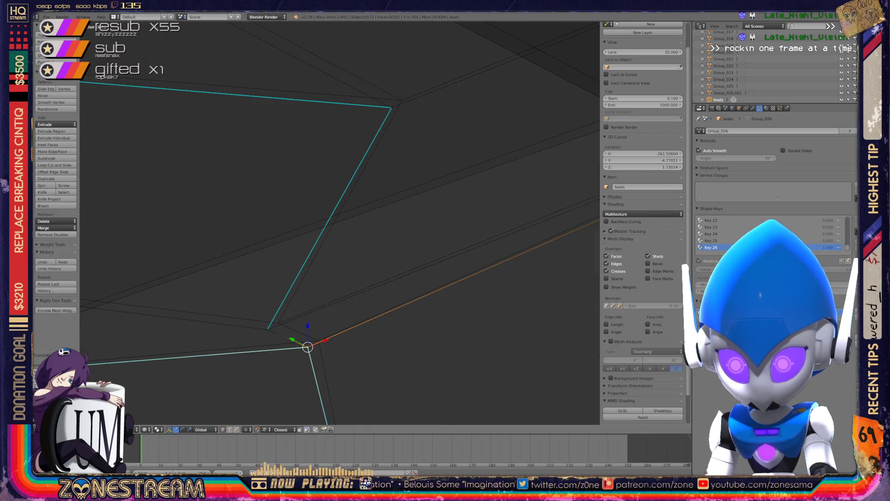
pyautogui.moveTo(307, 347); pyautogui.dragTo(319, 341, button='right')
# Step: Shift another base corner vertex and the edge's lower vertex up and to the right
pyautogui.rightClick(268, 328)
pyautogui.moveTo(268, 329); pyautogui.dragTo(278, 323, button='right')
pyautogui.moveTo(278, 322); pyautogui.dragTo(598, 320, button='middle')
pyautogui.rightClick(305, 364)
pyautogui.moveTo(306, 364); pyautogui.dragTo(318, 355, button='right')
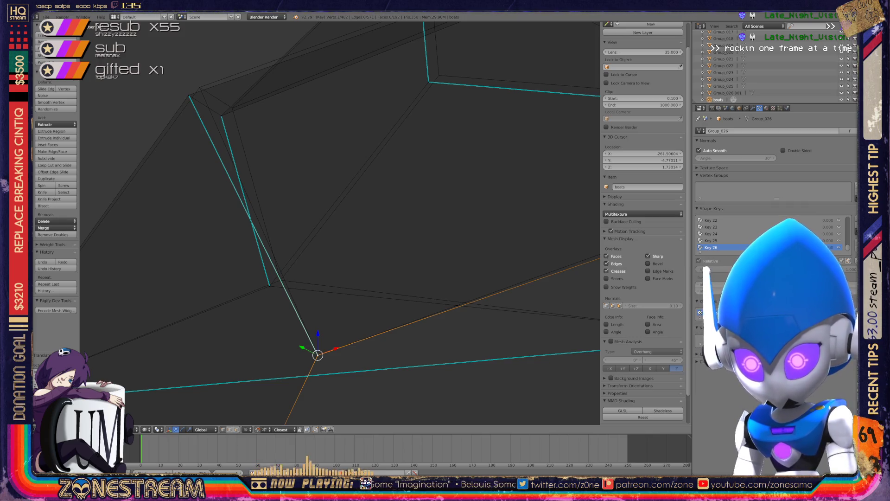
# Step: Move both vertices at one base corner together up and to the right
pyautogui.rightClick(269, 285)
pyautogui.keyDown('shift'); pyautogui.rightClick(270, 285); pyautogui.keyUp('shift')
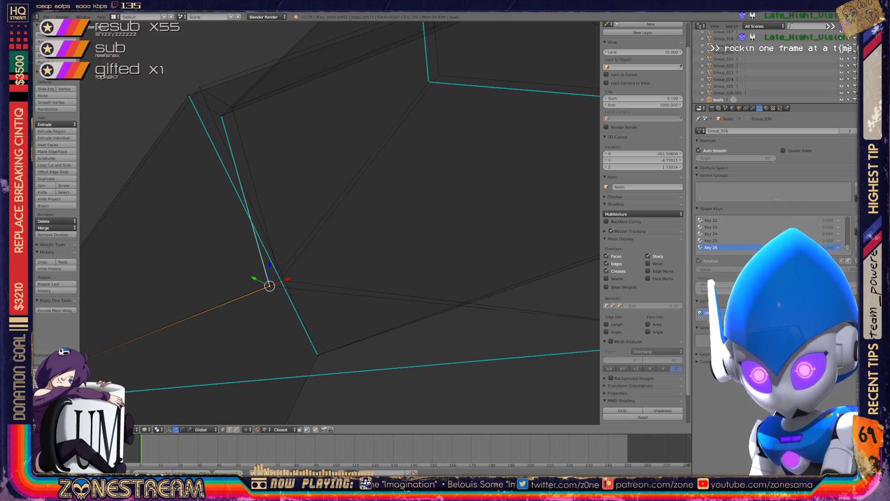
pyautogui.press('g')
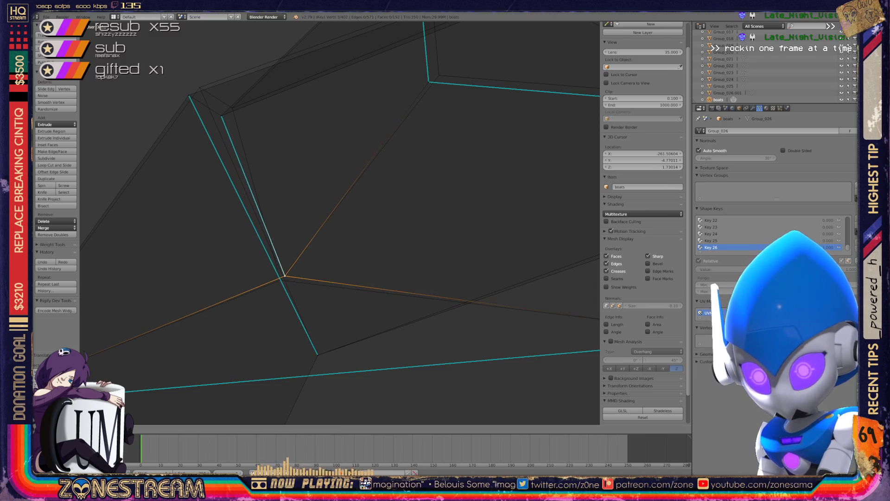
pyautogui.click(280, 279)
# Step: Move the upper corner vertex and the next corner vertex up and to the right
pyautogui.moveTo(325, 278); pyautogui.dragTo(343, 241, button='middle')
pyautogui.rightClick(282, 215)
pyautogui.press('g')
pyautogui.click(293, 209)
pyautogui.rightClick(250, 195)
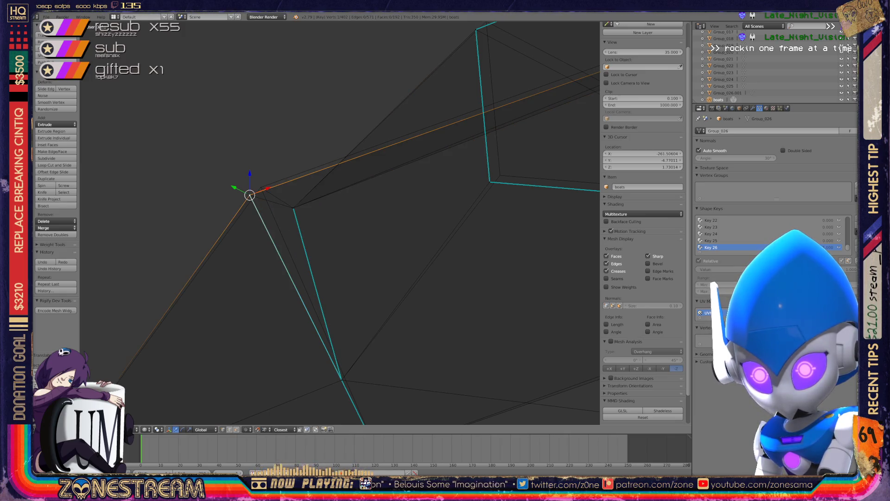
pyautogui.press('g')
pyautogui.press('Return')
pyautogui.press('g')
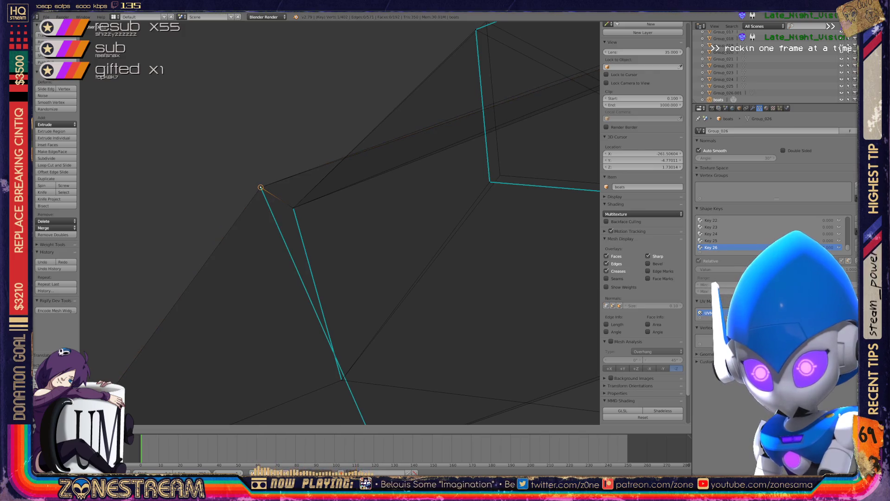
pyautogui.click(260, 188)
# Step: Pull the seat's remaining corner vertex slightly up and to the right
pyautogui.scroll(-5, 340, 223)
pyautogui.scroll(-4, 339, 222)
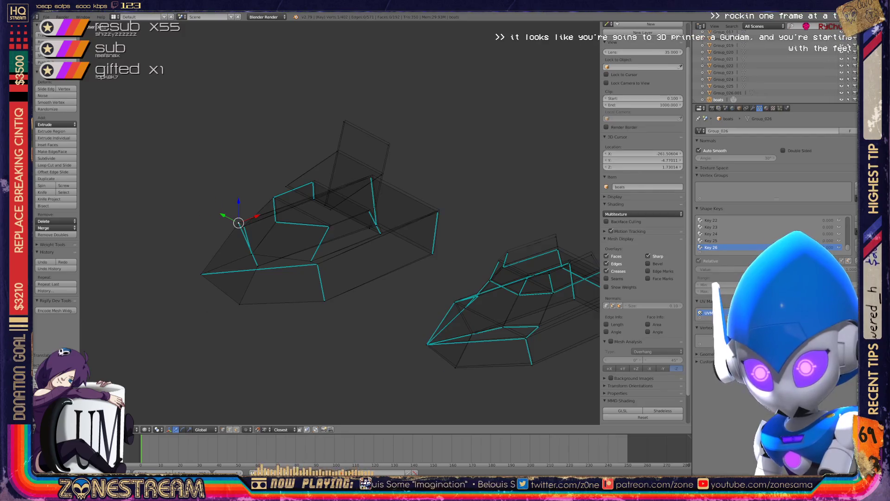
pyautogui.scroll(8, 340, 222)
pyautogui.rightClick(273, 244)
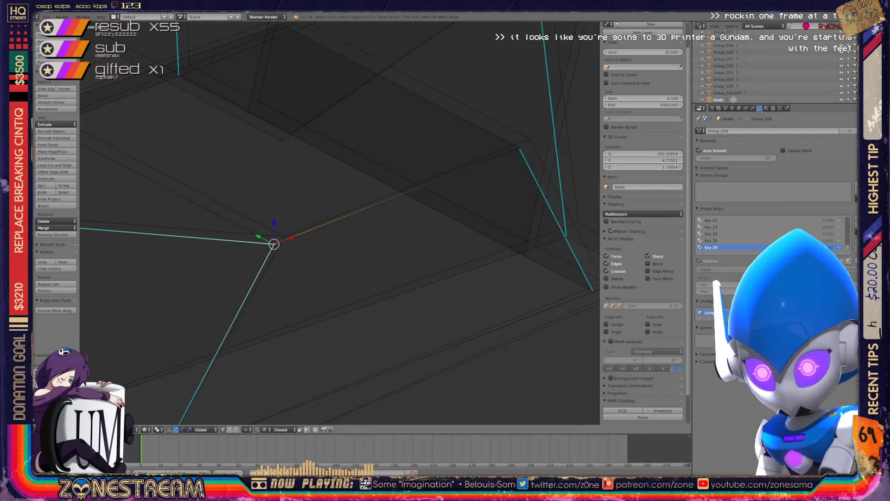
pyautogui.moveTo(273, 244); pyautogui.dragTo(284, 237, button='right')
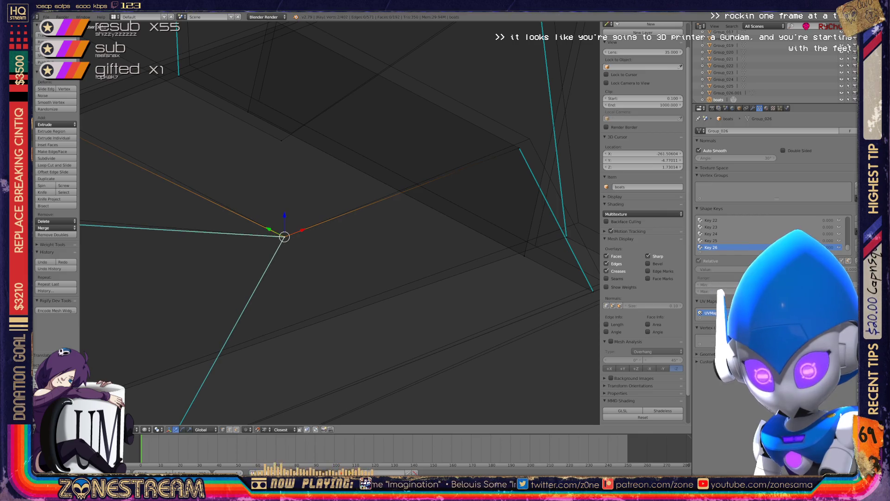
pyautogui.scroll(-7, 340, 223)
pyautogui.scroll(-10, 340, 222)
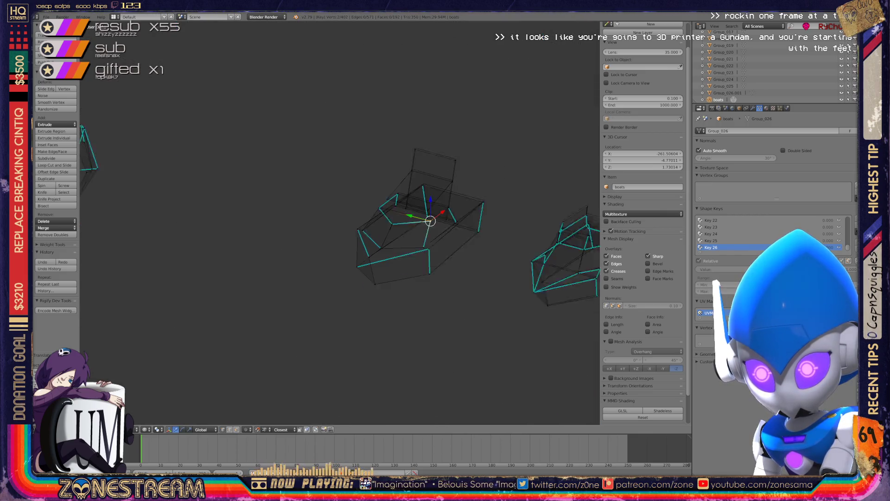
# Step: Adjust a vertex on the seat's front edge
pyautogui.moveTo(340, 223); pyautogui.dragTo(376, 214, button='middle')
pyautogui.scroll(10, 343, 237)
pyautogui.scroll(3, 376, 214)
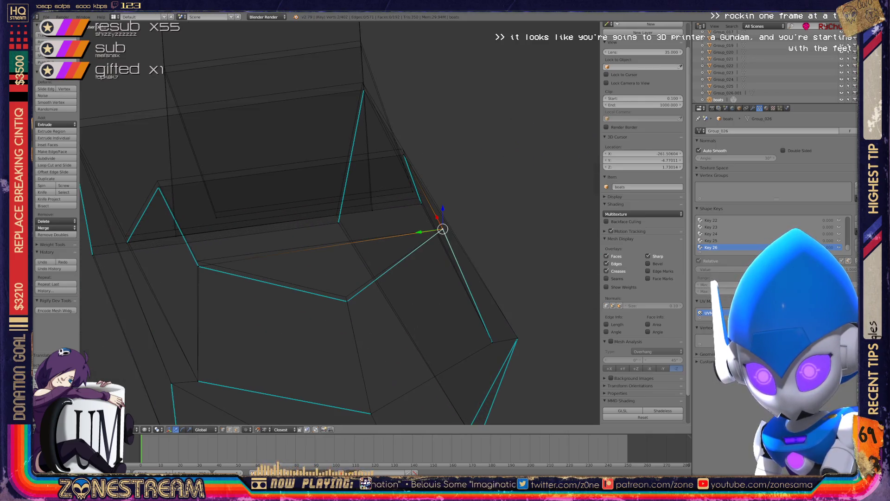
pyautogui.rightClick(198, 266)
pyautogui.click(197, 261)
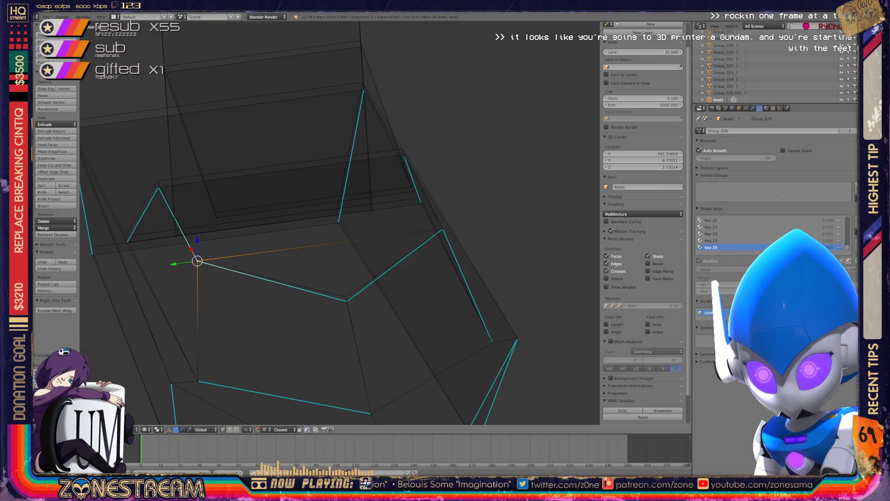
# Step: Snap the vertex below the triangle panel onto its left corner, then raise the triangle's apex
pyautogui.keyDown('shift'); pyautogui.moveTo(197, 261); pyautogui.dragTo(256, 315, button='middle'); pyautogui.keyUp('shift')
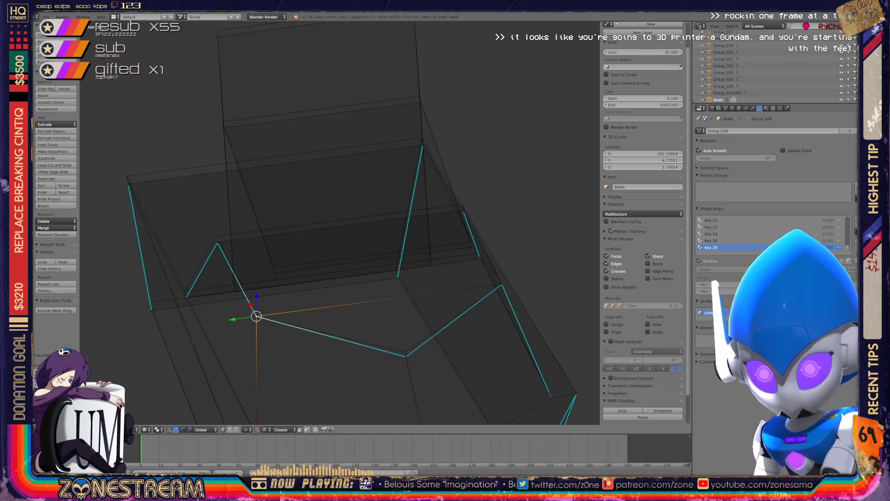
pyautogui.keyDown('shift'); pyautogui.moveTo(256, 315); pyautogui.dragTo(278, 278, button='middle'); pyautogui.keyUp('shift')
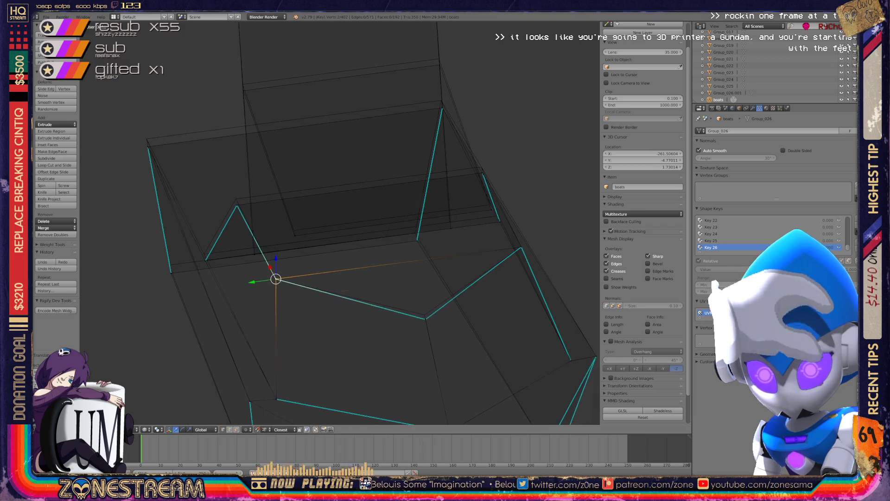
pyautogui.scroll(3, 278, 278)
pyautogui.keyDown('shift'); pyautogui.moveTo(207, 340); pyautogui.dragTo(312, 333, button='middle'); pyautogui.keyUp('shift')
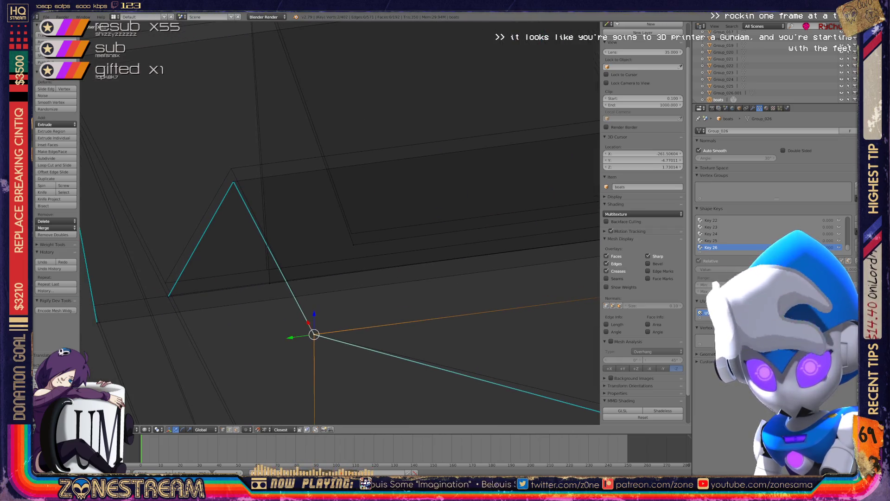
pyautogui.rightClick(269, 283)
pyautogui.press('g')
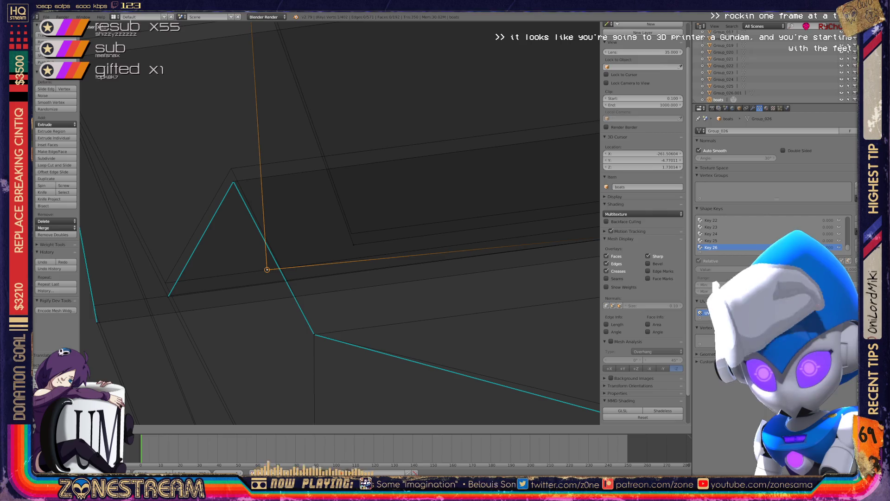
pyautogui.moveTo(266, 270)
pyautogui.mouseDown()
pyautogui.moveTo(168, 295)
pyautogui.moveTo(233, 181)
pyautogui.mouseUp()
pyautogui.press('g')
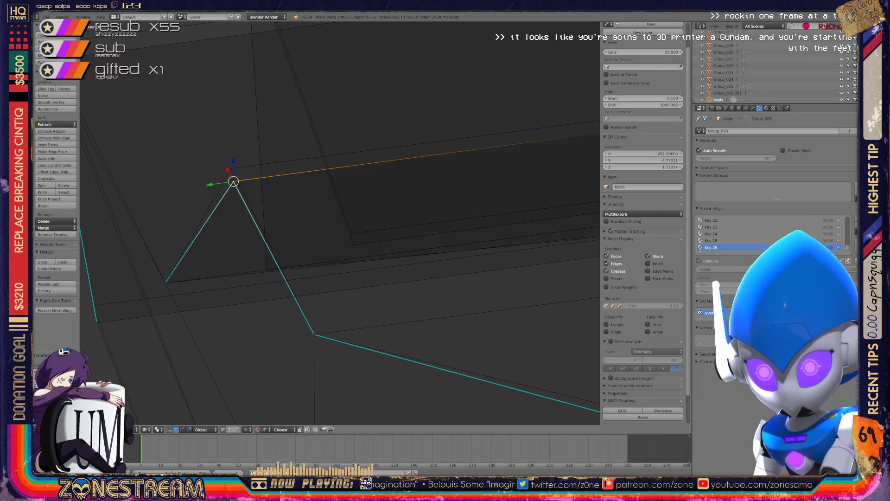
pyautogui.press('g')
pyautogui.click(231, 168)
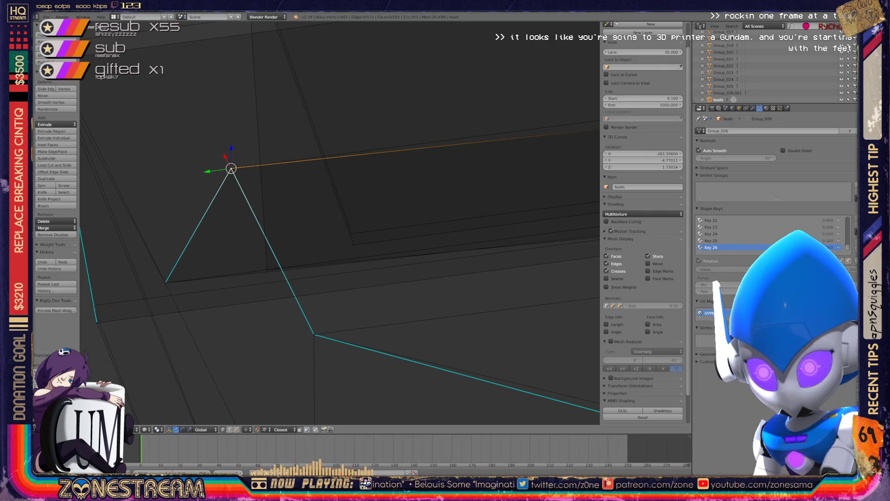
# Step: Nudge a vertex on the seat's side slightly upward
pyautogui.rightClick(354, 245)
pyautogui.press('g')
pyautogui.click(352, 233)
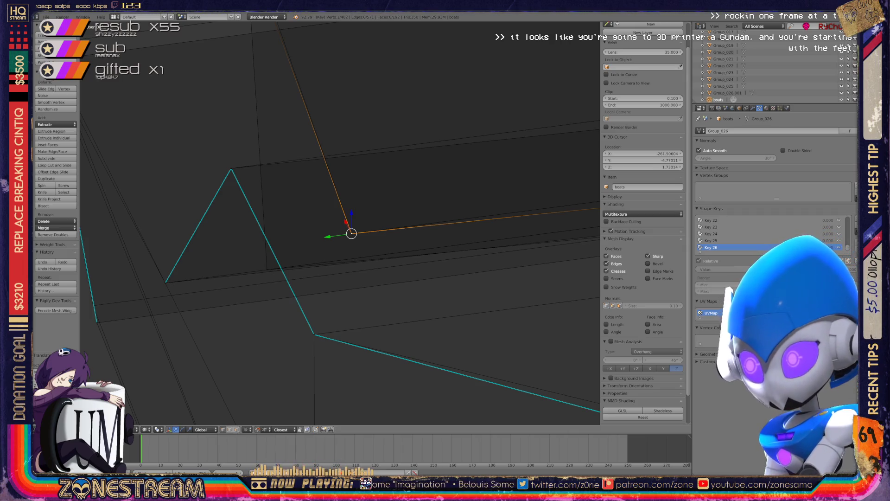
pyautogui.scroll(-5, 342, 226)
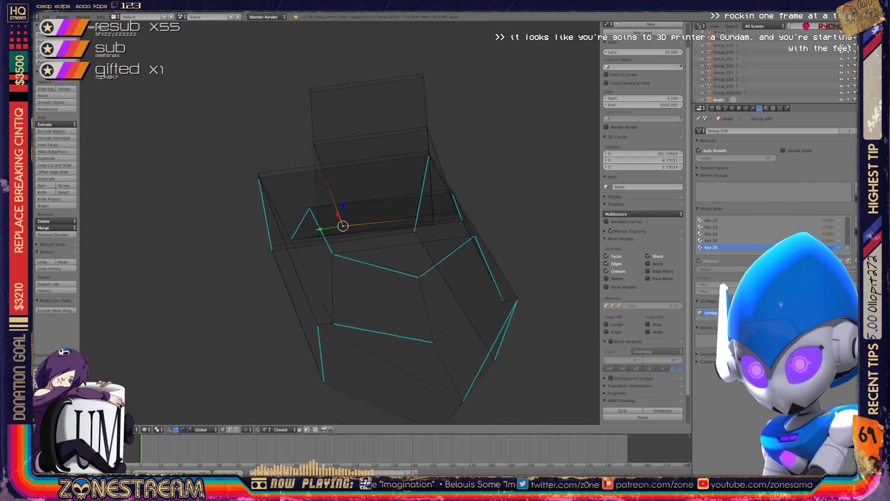
pyautogui.scroll(6, 342, 225)
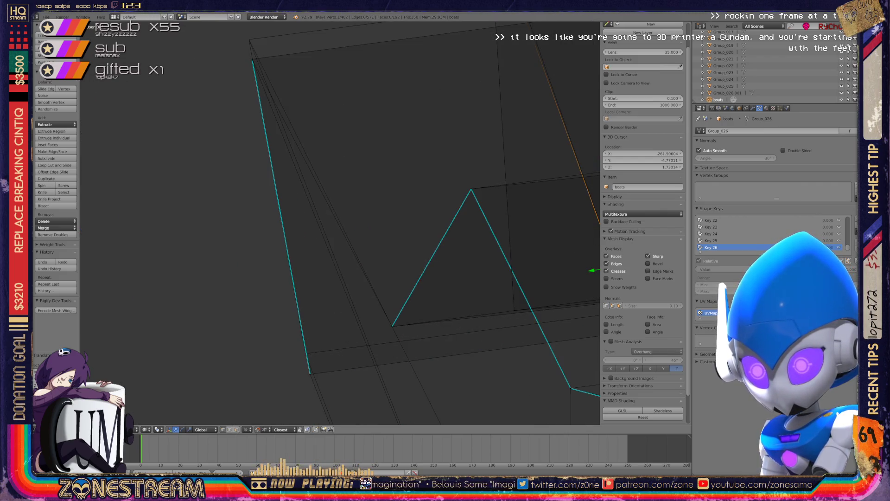
# Step: Raise the top corner vertex and slightly nudge the lower corner vertex of the seat
pyautogui.rightClick(310, 374)
pyautogui.rightClick(253, 59)
pyautogui.press('g')
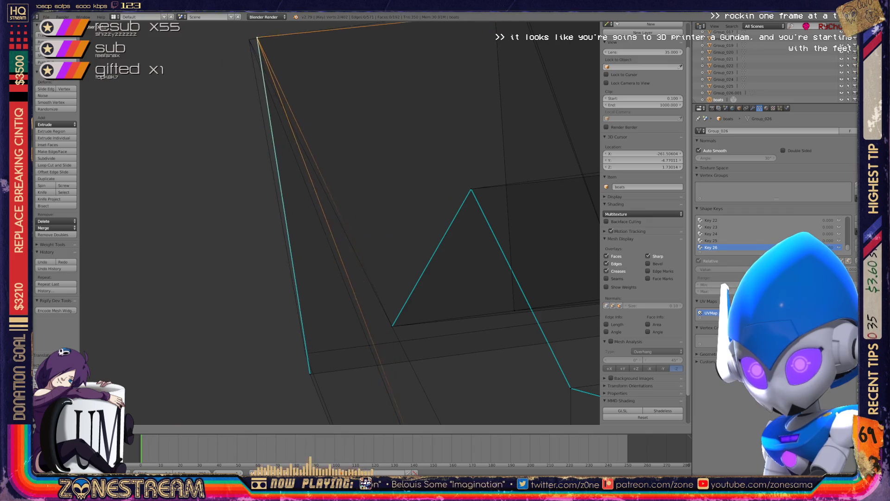
pyautogui.press('Return')
pyautogui.moveTo(248, 40)
pyautogui.mouseDown(button='middle')
pyautogui.moveTo(304, 149)
pyautogui.moveTo(524, 103)
pyautogui.moveTo(578, 70)
pyautogui.moveTo(324, 81)
pyautogui.mouseUp(button='middle')
pyautogui.rightClick(343, 214)
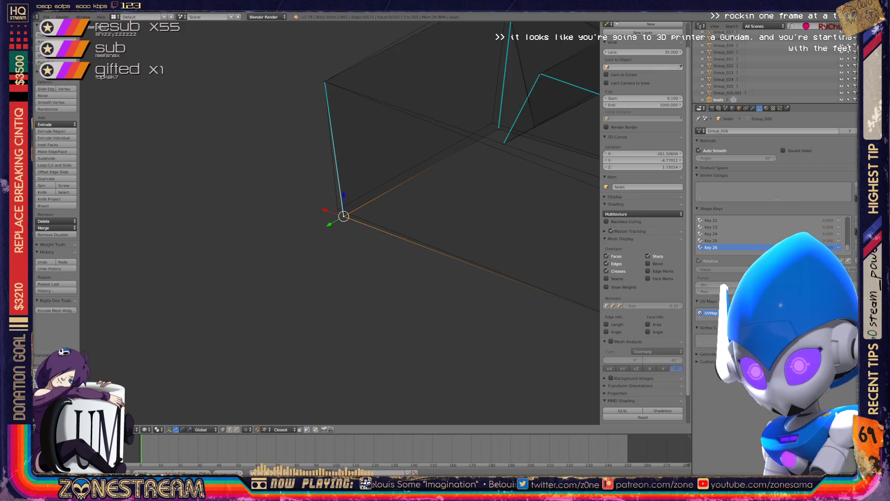
pyautogui.press('g')
pyautogui.press('Return')
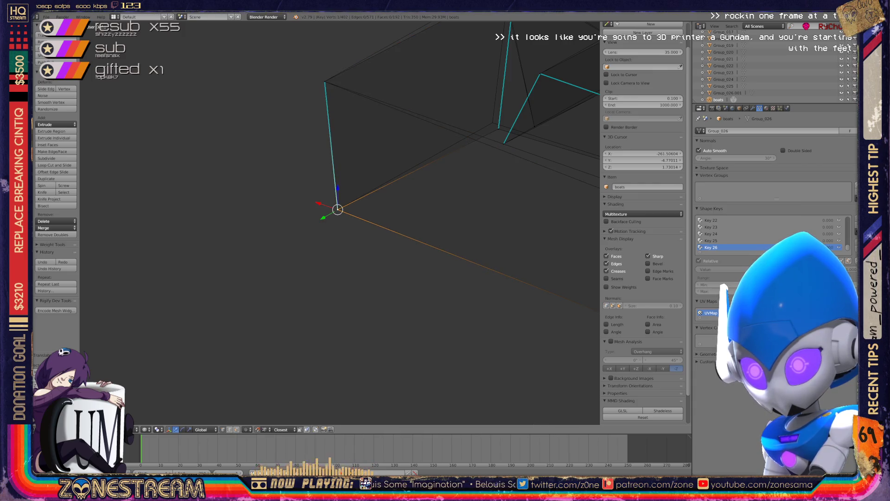
pyautogui.moveTo(338, 209); pyautogui.dragTo(135, 325, button='middle')
pyautogui.rightClick(297, 245)
pyautogui.moveTo(296, 244)
pyautogui.mouseDown(button='middle')
pyautogui.moveTo(286, 239)
pyautogui.moveTo(259, 257)
pyautogui.mouseUp(button='middle')
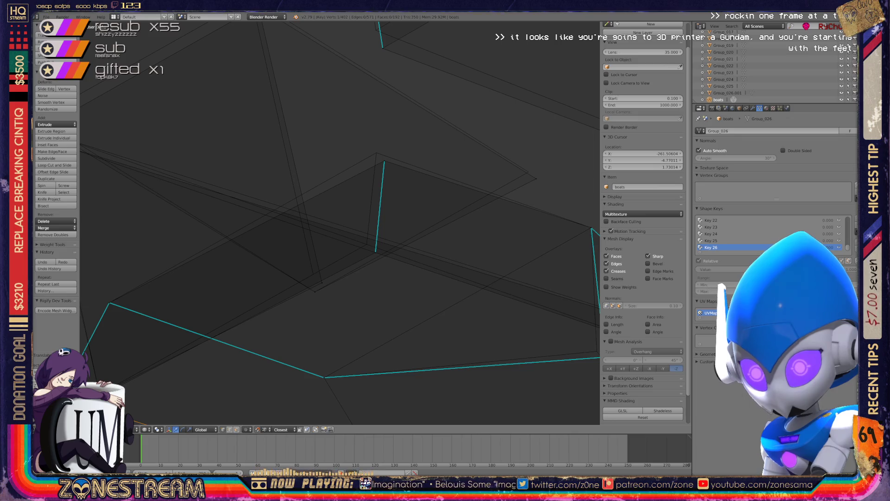
# Step: Move a seat corner vertex slightly up and to the left
pyautogui.rightClick(528, 172)
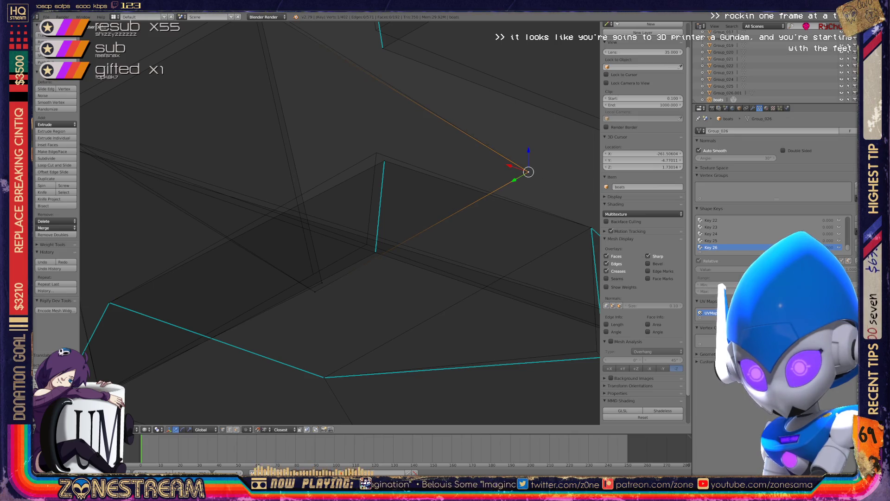
pyautogui.keyDown('shift'); pyautogui.moveTo(529, 172); pyautogui.dragTo(654, 282, button='middle'); pyautogui.keyUp('shift')
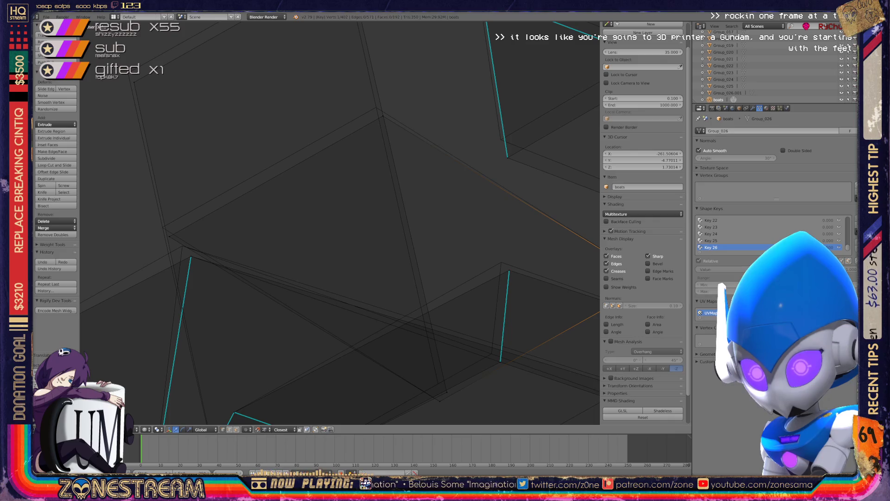
pyautogui.rightClick(169, 236)
pyautogui.moveTo(169, 237); pyautogui.dragTo(162, 227)
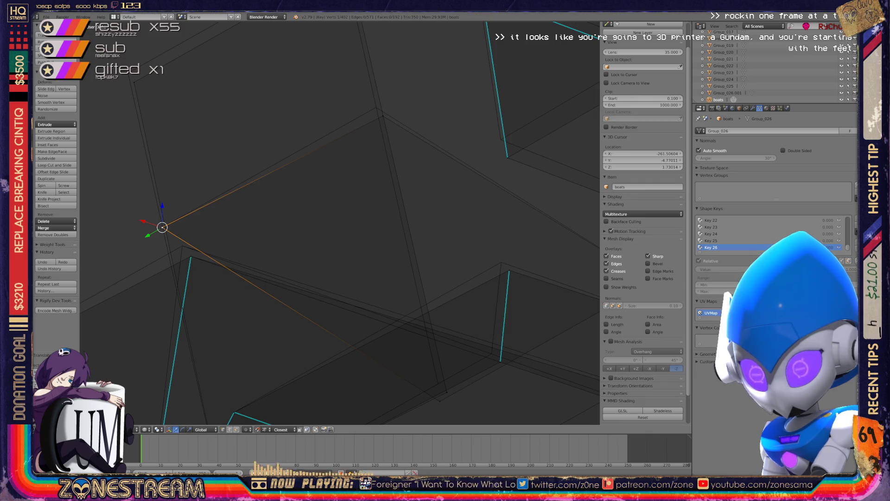
# Step: Nudge the corner vertex above and the backrest's top vertex into new positions
pyautogui.moveTo(352, 222); pyautogui.dragTo(399, 218, button='middle')
pyautogui.rightClick(195, 126)
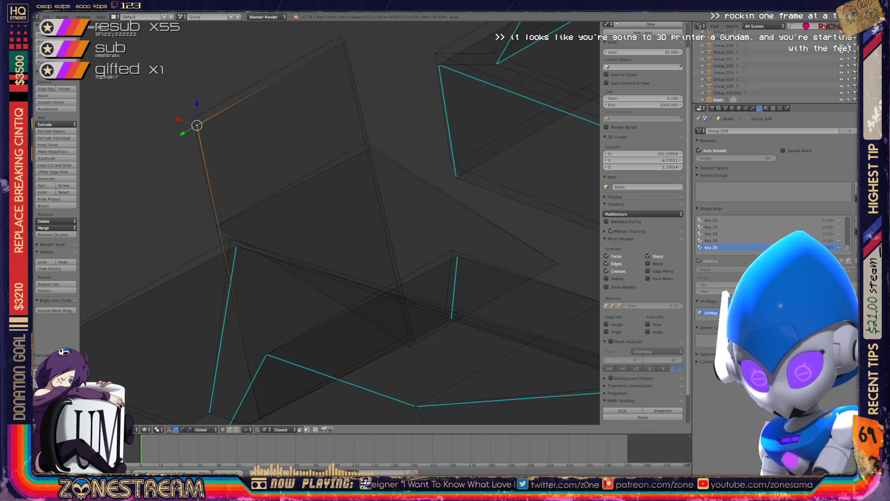
pyautogui.press('g')
pyautogui.press('Return')
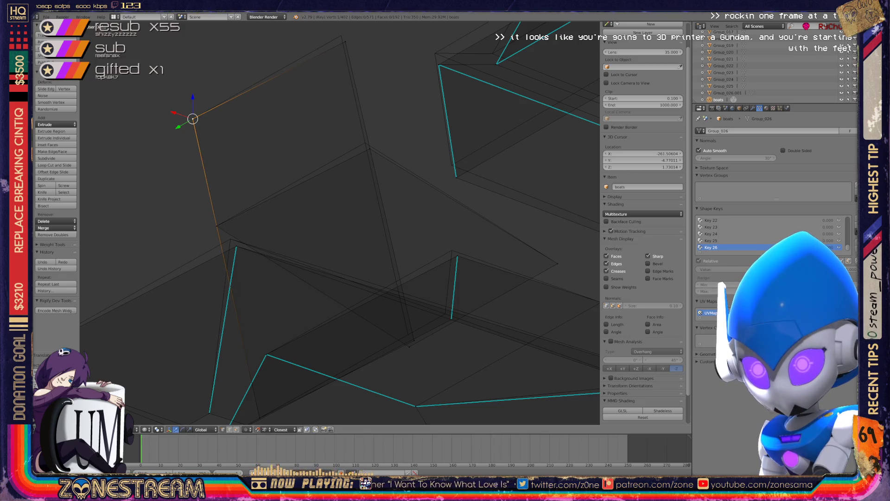
pyautogui.rightClick(344, 41)
pyautogui.press('g')
pyautogui.press('Return')
# Step: Slightly shift a vertex lower on the mesh and check the result from other angles
pyautogui.rightClick(367, 148)
pyautogui.press('g')
pyautogui.press('Return')
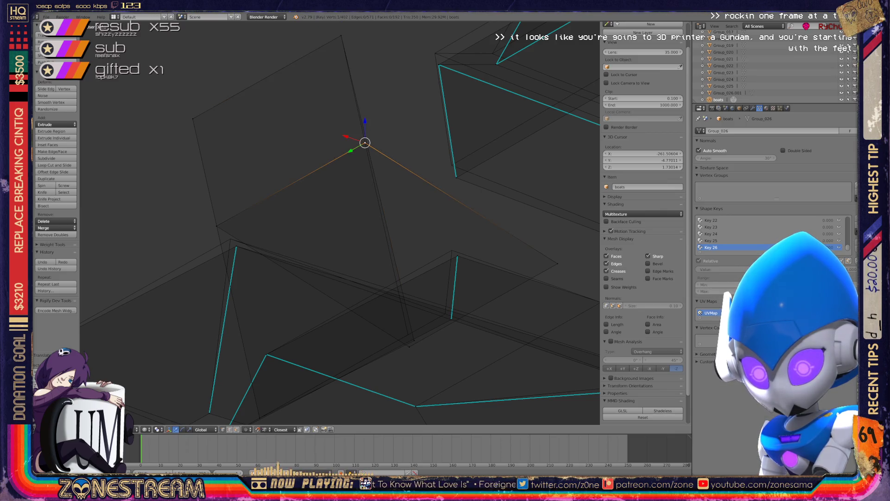
pyautogui.moveTo(365, 142); pyautogui.dragTo(357, 167, button='middle')
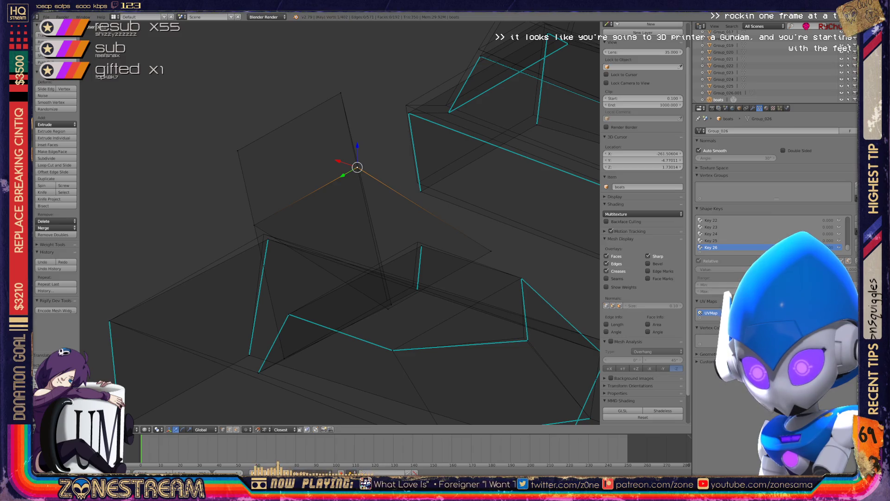
pyautogui.moveTo(357, 167)
pyautogui.mouseDown(button='middle')
pyautogui.moveTo(365, 139)
pyautogui.moveTo(468, 119)
pyautogui.moveTo(512, 78)
pyautogui.moveTo(497, 89)
pyautogui.mouseUp(button='middle')
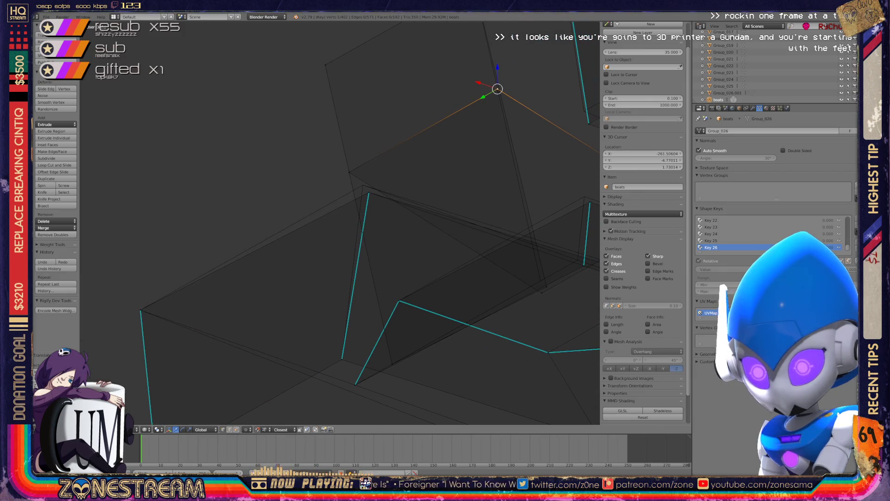
pyautogui.scroll(3, 340, 223)
# Step: Move the pair of overlapping vertices on the lower edge together
pyautogui.scroll(-1, 340, 222)
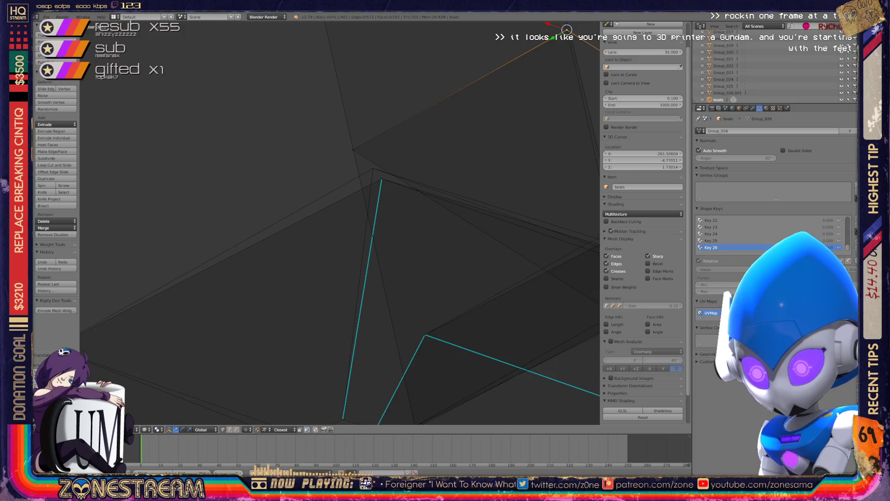
pyautogui.scroll(-4, 340, 222)
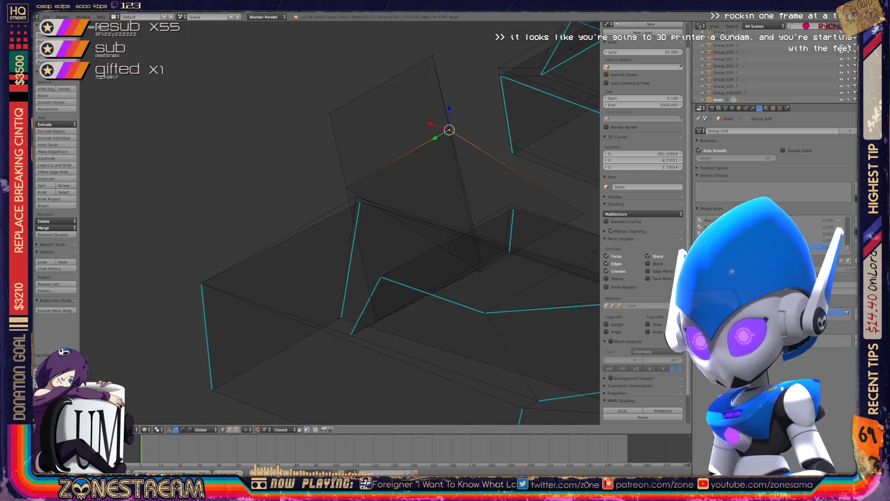
pyautogui.scroll(2, 340, 223)
pyautogui.rightClick(368, 192)
pyautogui.keyDown('shift'); pyautogui.rightClick(368, 192); pyautogui.keyUp('shift')
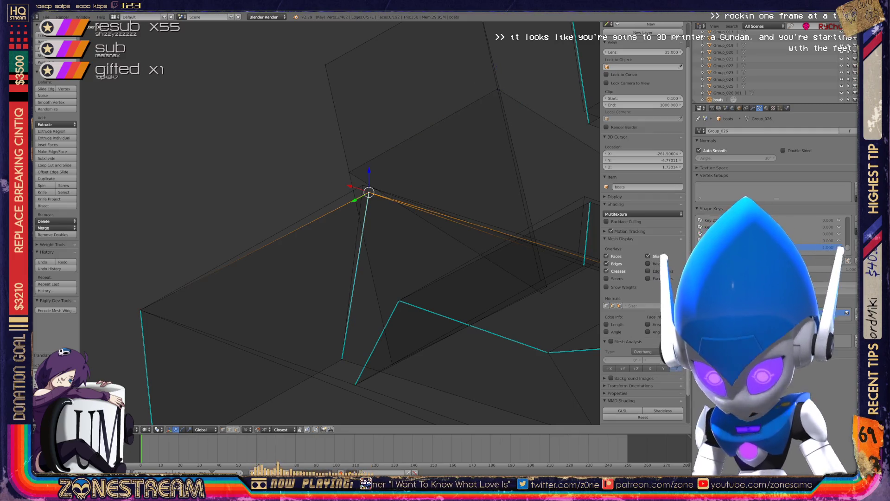
pyautogui.press('g')
pyautogui.press('Return')
# Step: Nudge a vertex further along up-left and slightly reposition a vertex lower down
pyautogui.press('ctrl+KP_6')
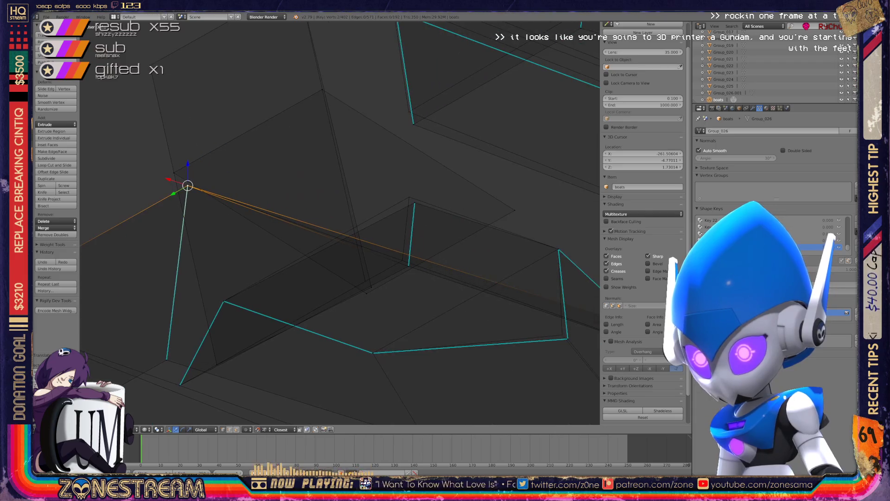
pyautogui.rightClick(414, 202)
pyautogui.moveTo(415, 202); pyautogui.dragTo(408, 197)
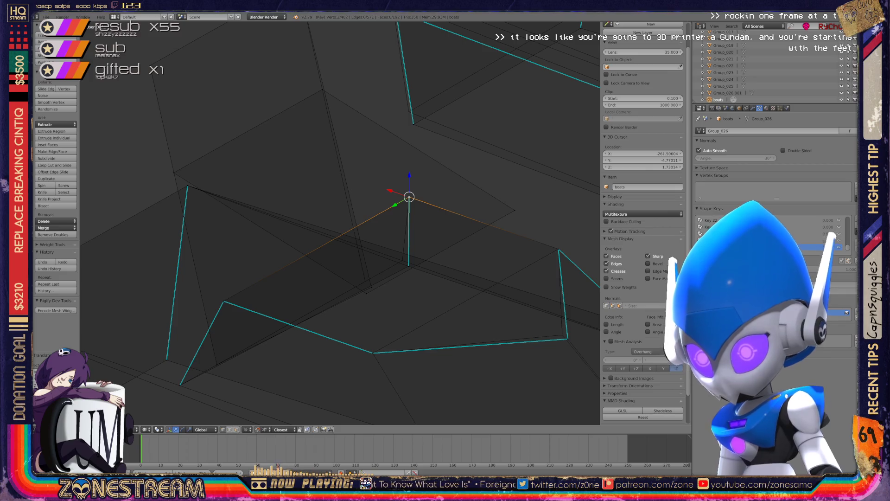
pyautogui.rightClick(366, 280)
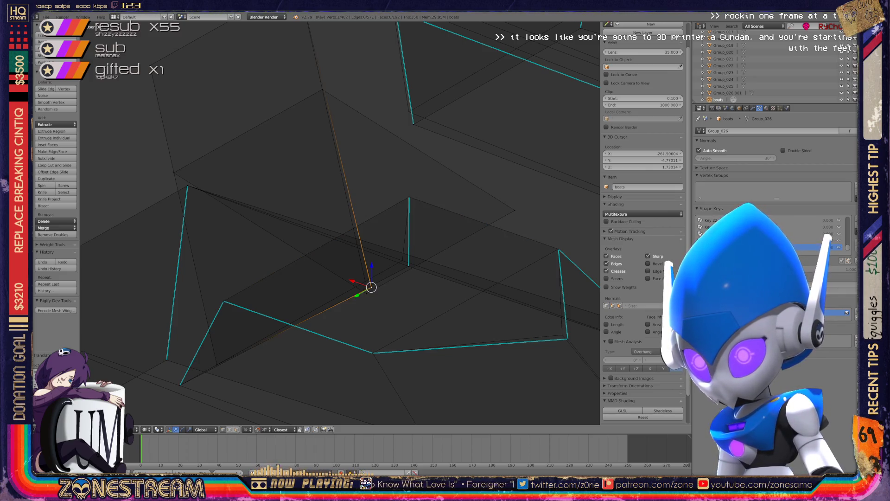
pyautogui.moveTo(366, 279); pyautogui.dragTo(365, 281, button='right')
pyautogui.moveTo(366, 281)
pyautogui.mouseDown(button='middle')
pyautogui.moveTo(296, 255)
pyautogui.moveTo(343, 232)
pyautogui.moveTo(278, 269)
pyautogui.mouseUp(button='middle')
pyautogui.scroll(5, 343, 232)
# Step: Frame a single seat vertex in the view and move it up and to the right
pyautogui.keyDown('shift'); pyautogui.rightClick(190, 377); pyautogui.keyUp('shift')
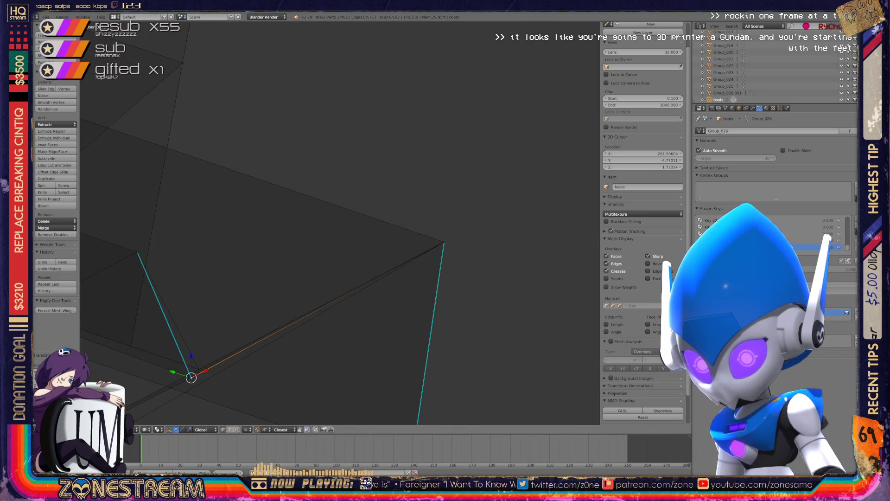
pyautogui.keyDown('shift'); pyautogui.rightClick(206, 361); pyautogui.keyUp('shift')
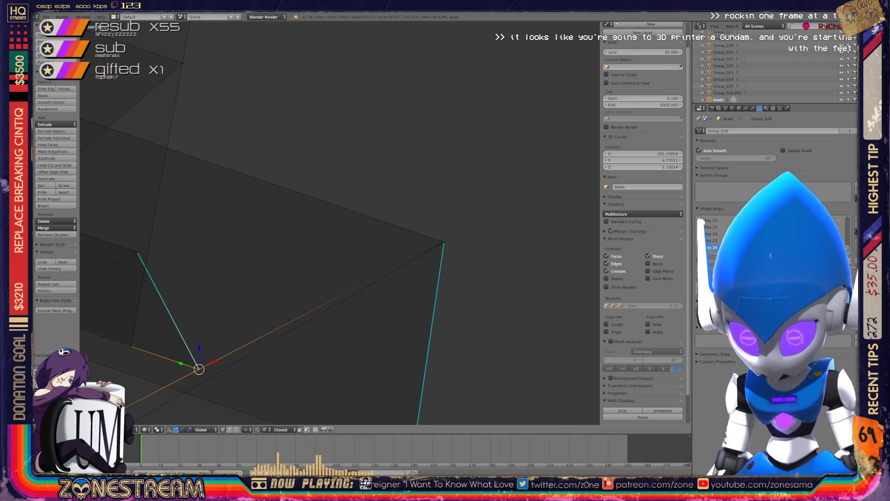
pyautogui.scroll(-7, 339, 222)
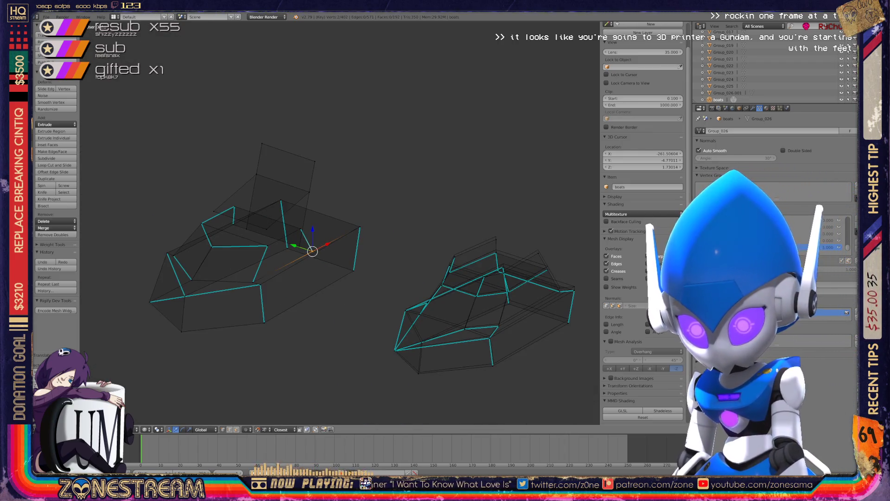
pyautogui.scroll(3, 339, 222)
pyautogui.rightClick(283, 280)
pyautogui.press('KP_Decimal')
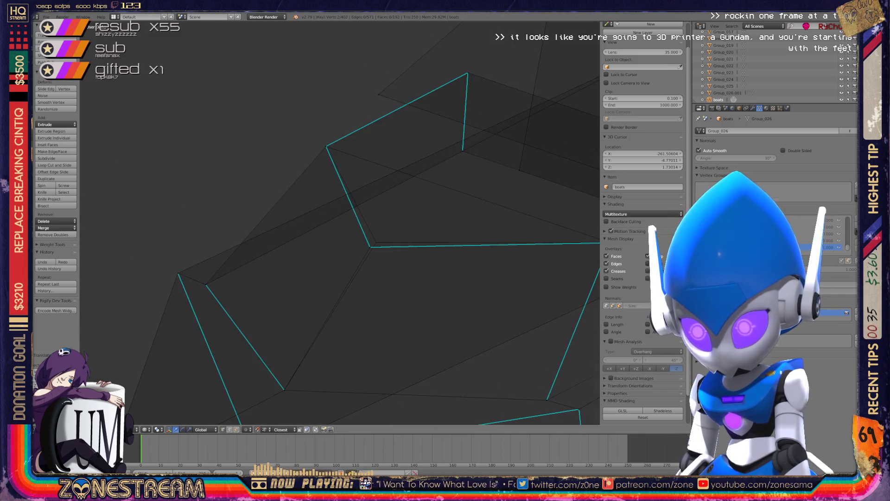
pyautogui.press('g')
pyautogui.press('Escape')
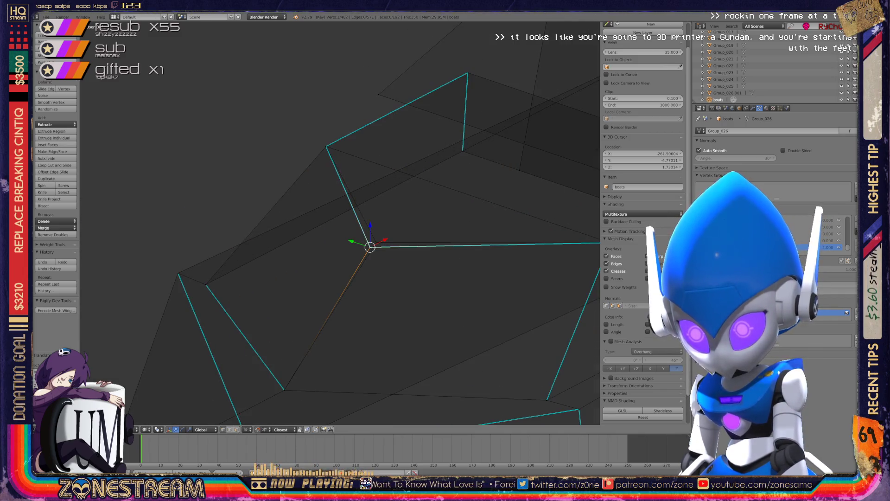
pyautogui.press('g')
pyautogui.press('Return')
pyautogui.scroll(-5, 340, 222)
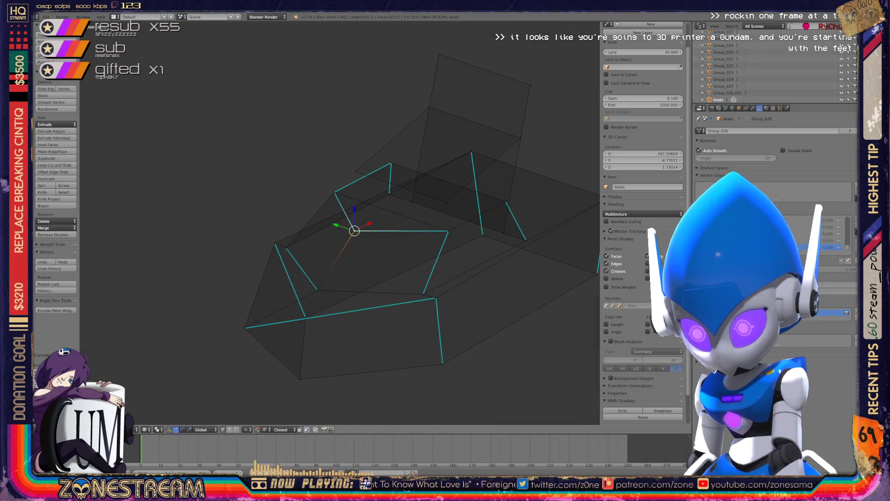
# Step: Save the .blend file over the existing copy
pyautogui.hotkey('ctrl', 's')
pyautogui.press('Return')
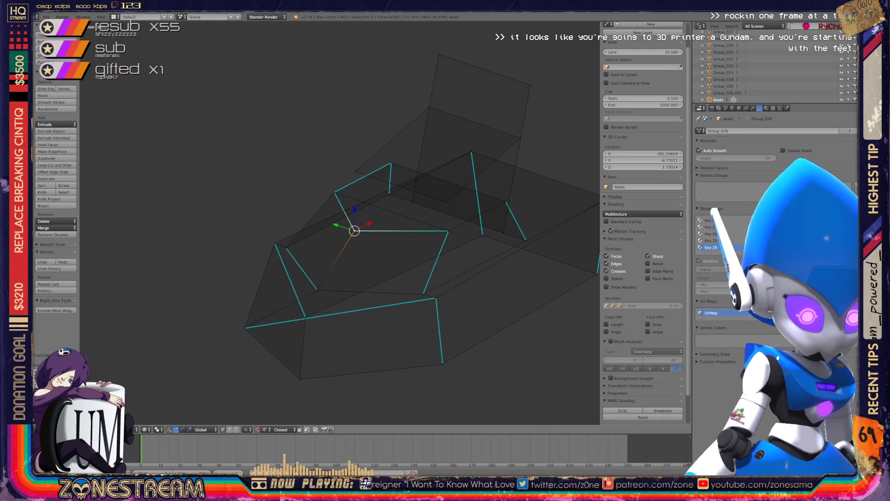
pyautogui.moveTo(339, 223)
pyautogui.mouseDown(button='middle')
pyautogui.moveTo(338, 195)
pyautogui.moveTo(242, 255)
pyautogui.mouseUp(button='middle')
pyautogui.scroll(5, 475, 283)
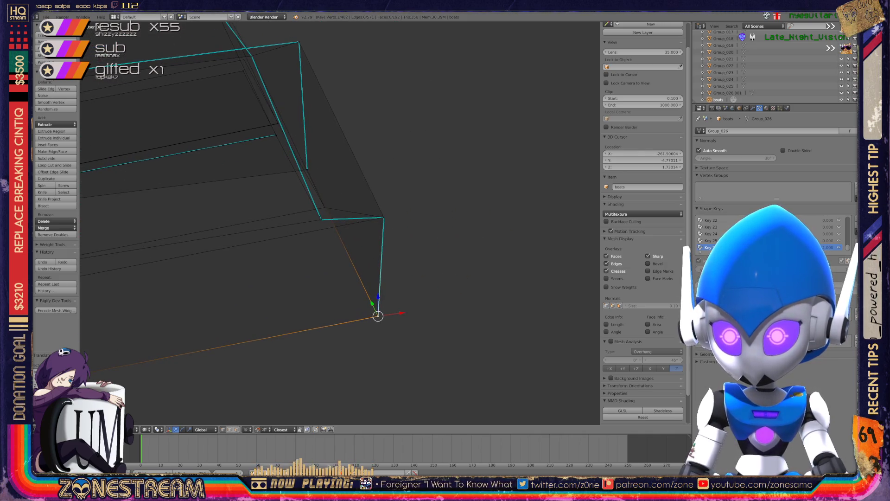
# Step: Snap the bottom base vertex onto the corner above it, then select the adjacent corner vertex
pyautogui.press('g')
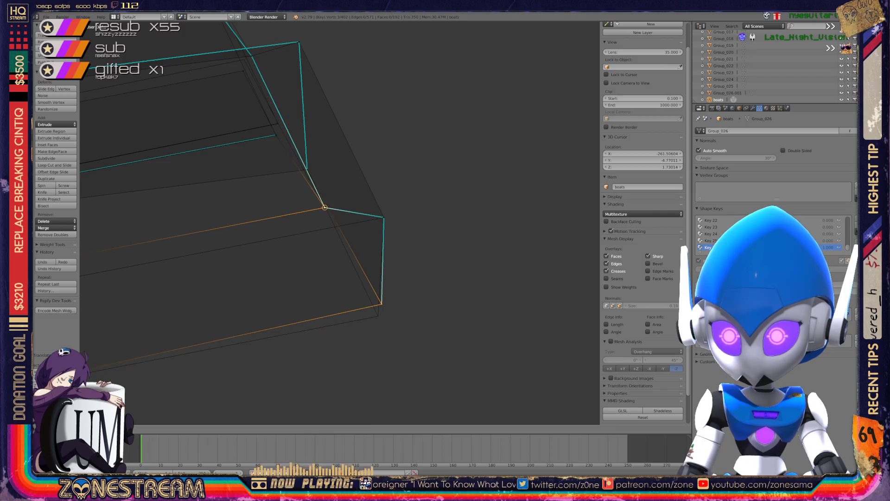
pyautogui.click(324, 207)
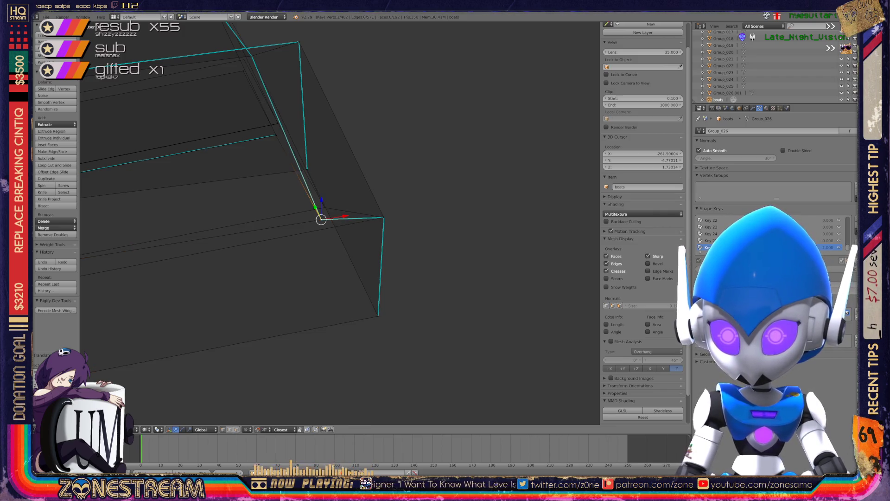
pyautogui.rightClick(320, 219)
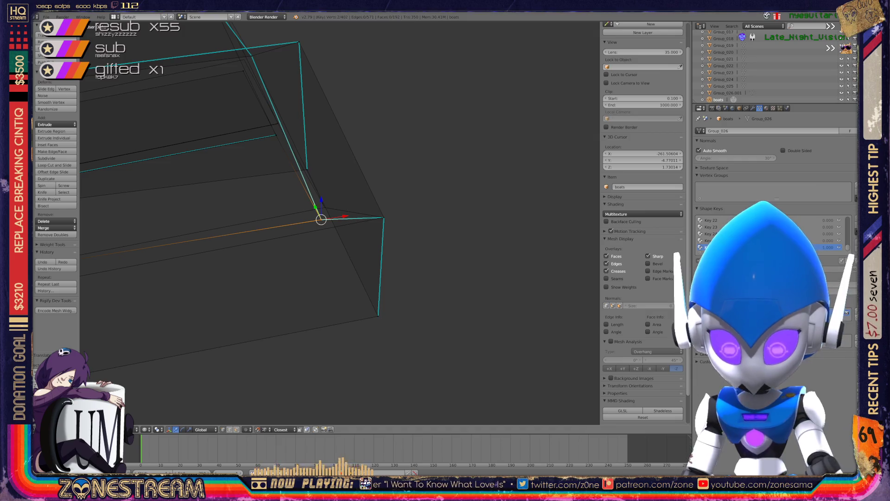
# Step: Inspect several vertices around the seat outline, orbiting and zooming around the mesh
pyautogui.scroll(-4, 324, 208)
pyautogui.keyDown('shift'); pyautogui.moveTo(325, 208); pyautogui.dragTo(408, 218, button='middle'); pyautogui.keyUp('shift')
pyautogui.scroll(6, 338, 223)
pyautogui.scroll(-5, 359, 262)
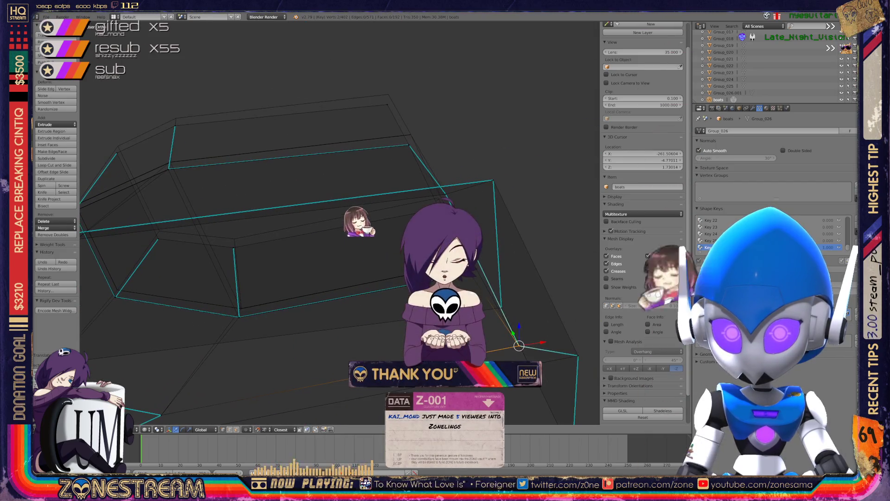
pyautogui.rightClick(438, 195)
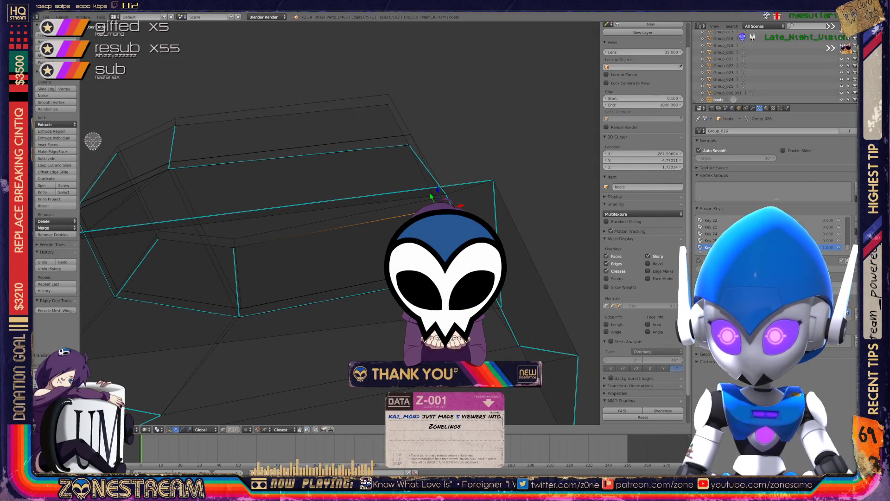
pyautogui.rightClick(233, 247)
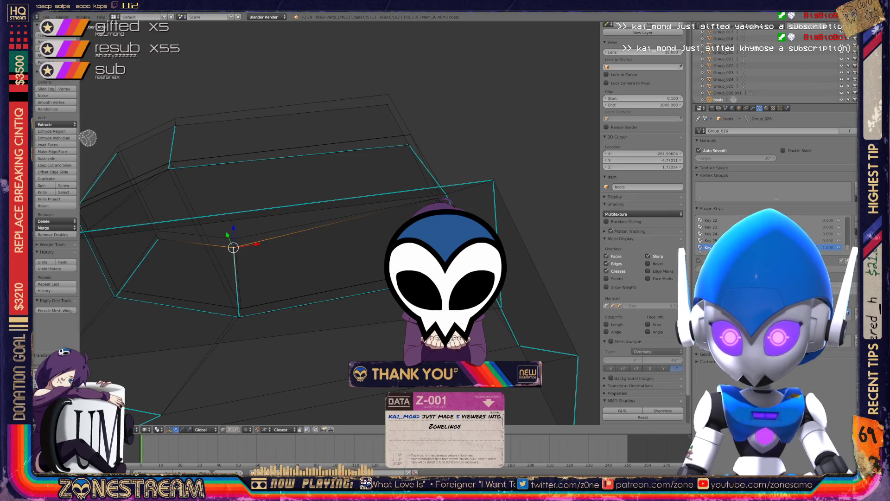
pyautogui.rightClick(158, 238)
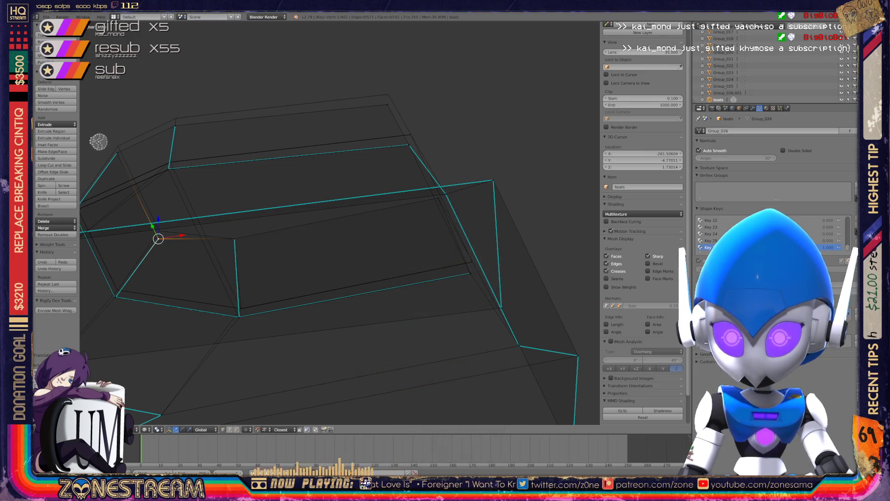
pyautogui.rightClick(159, 230)
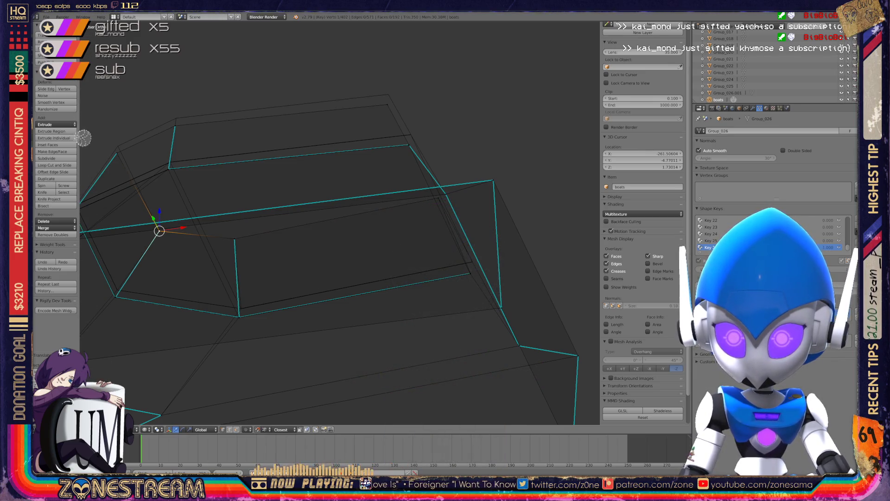
pyautogui.rightClick(118, 146)
pyautogui.rightClick(176, 119)
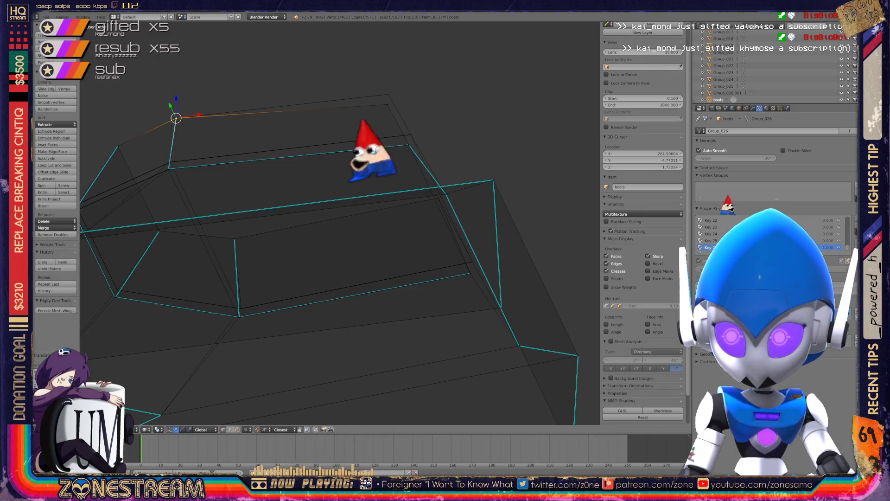
pyautogui.rightClick(388, 104)
pyautogui.moveTo(388, 104); pyautogui.dragTo(363, 160, button='middle')
pyautogui.moveTo(343, 381); pyautogui.dragTo(420, 332, button='middle')
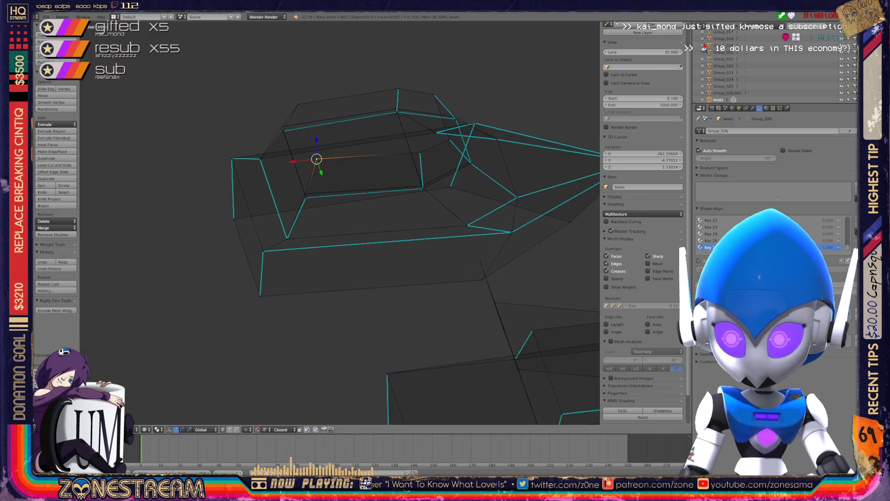
# Step: Frame the seat corner and move the overlapping vertex onto the corner point
pyautogui.scroll(6, 316, 158)
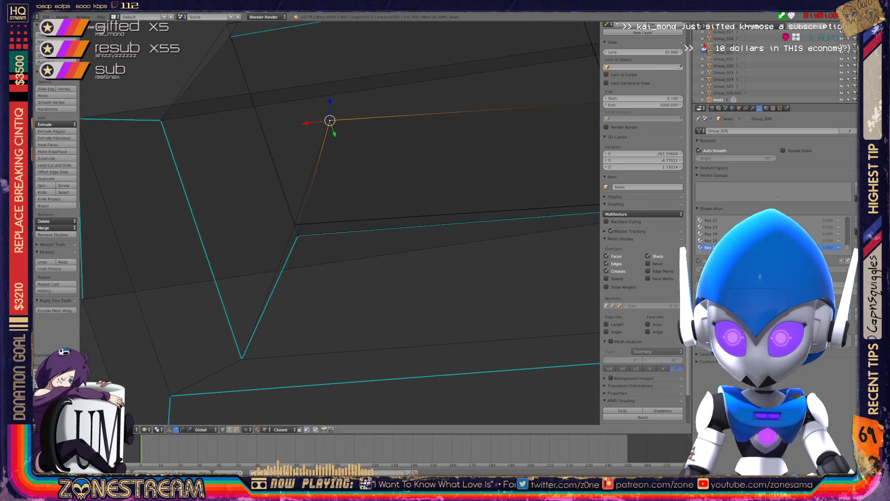
pyautogui.keyDown('shift'); pyautogui.moveTo(317, 159); pyautogui.dragTo(330, 172, button='middle'); pyautogui.keyUp('shift')
pyautogui.scroll(5, 340, 223)
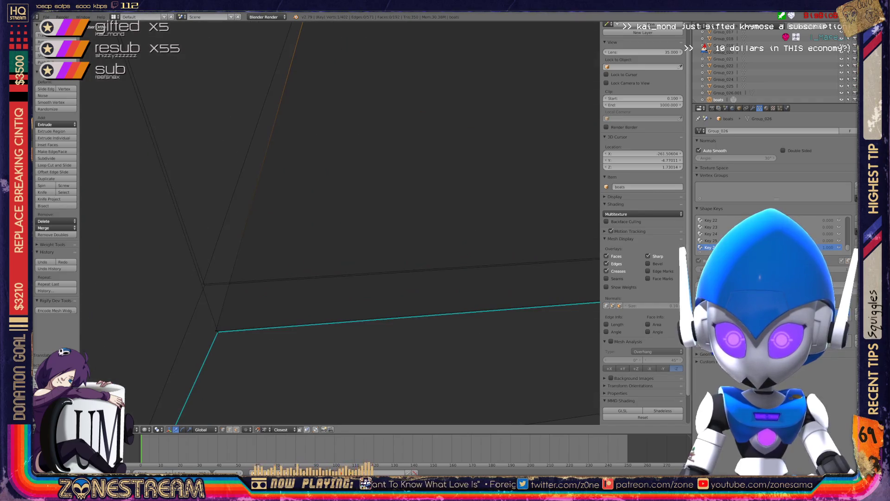
pyautogui.moveTo(340, 222)
pyautogui.keyDown('shift'); pyautogui.mouseDown(button='middle')
pyautogui.moveTo(373, 191)
pyautogui.moveTo(341, 225)
pyautogui.moveTo(366, 210)
pyautogui.mouseUp(button='middle'); pyautogui.keyUp('shift')
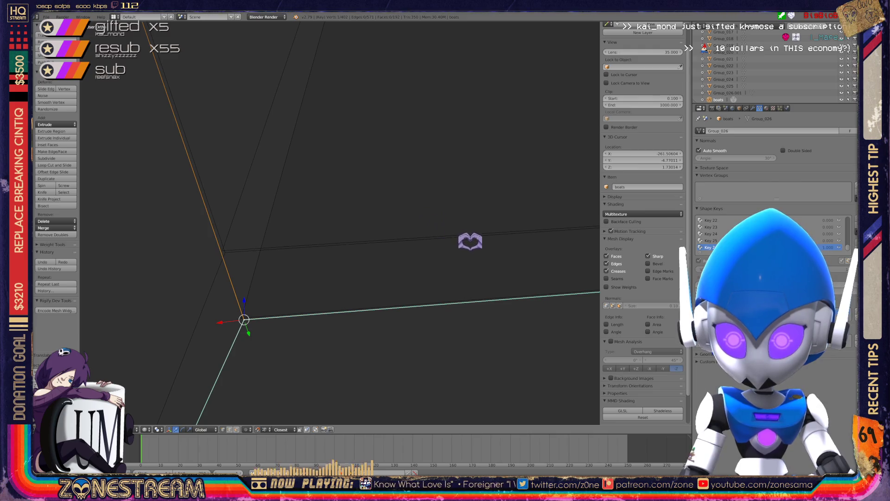
pyautogui.rightClick(242, 318)
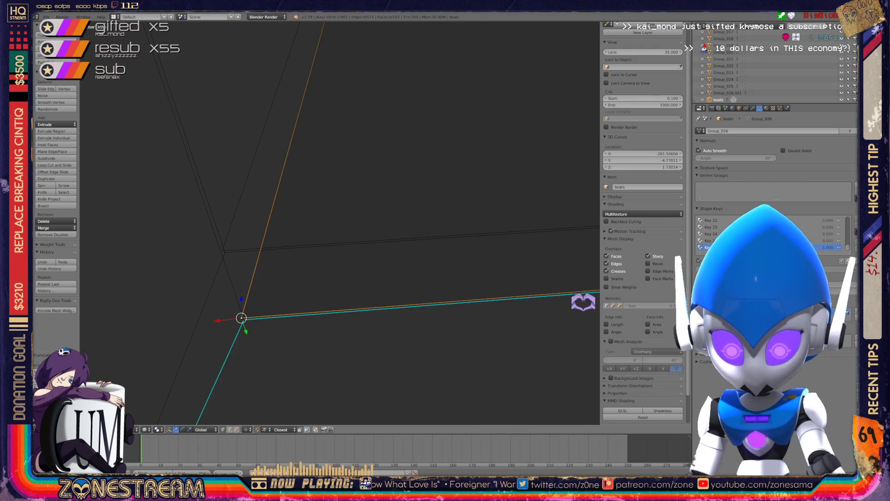
pyautogui.moveTo(242, 317); pyautogui.dragTo(222, 250, button='right')
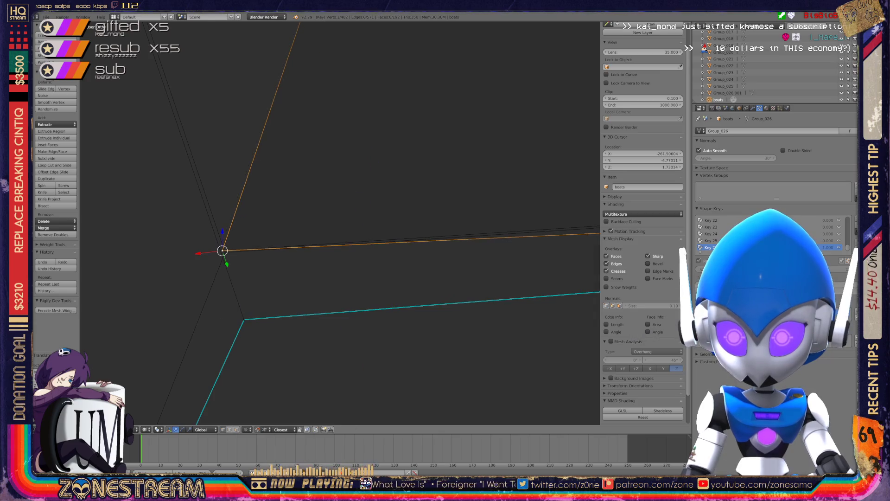
# Step: Merge both corner vertices at the 3D cursor with Alt+M, then raise the merged vertex
pyautogui.click(244, 321)
pyautogui.keyDown('shift'); pyautogui.rightClick(244, 322); pyautogui.keyUp('shift')
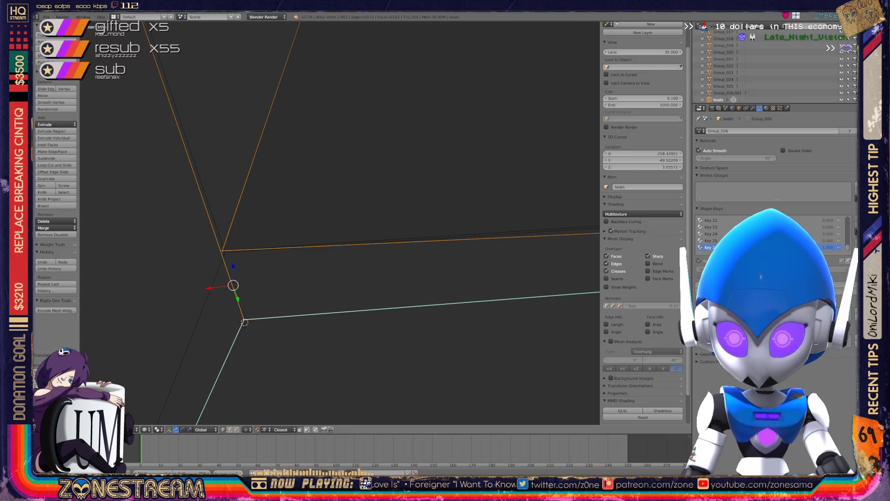
pyautogui.hotkey('alt', 'm')
pyautogui.click(244, 320)
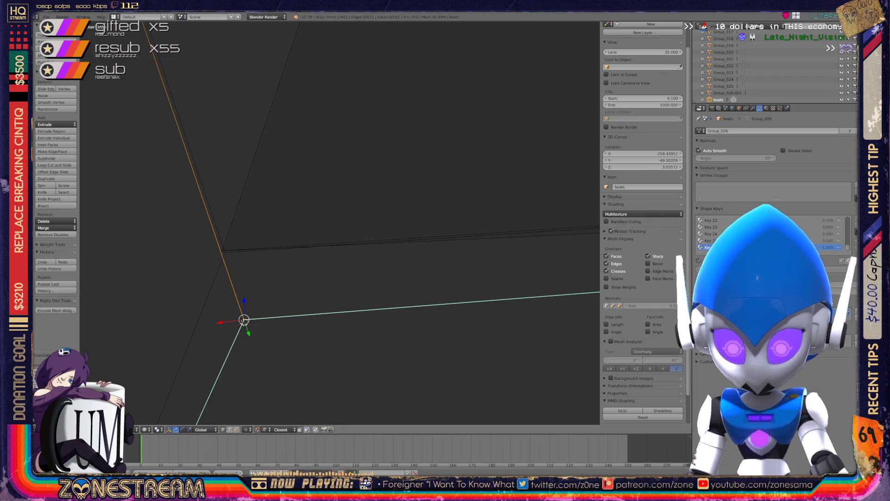
pyautogui.press('g')
pyautogui.press('Return')
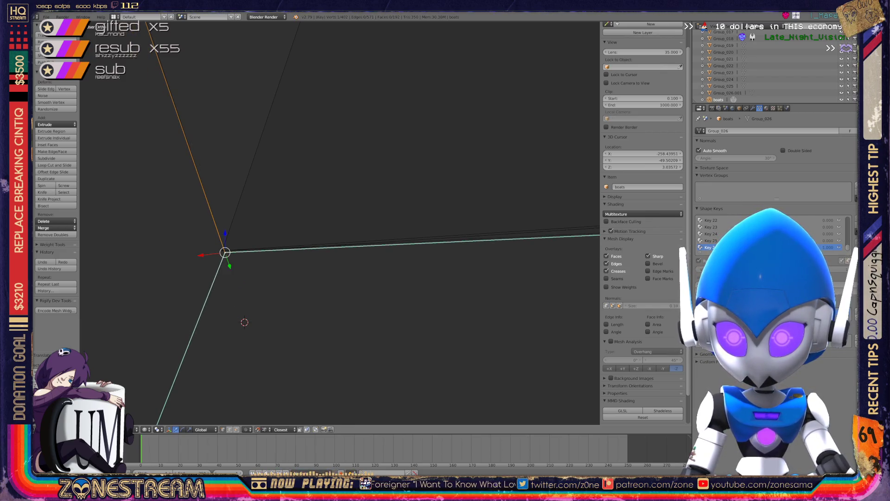
pyautogui.scroll(-10, 340, 223)
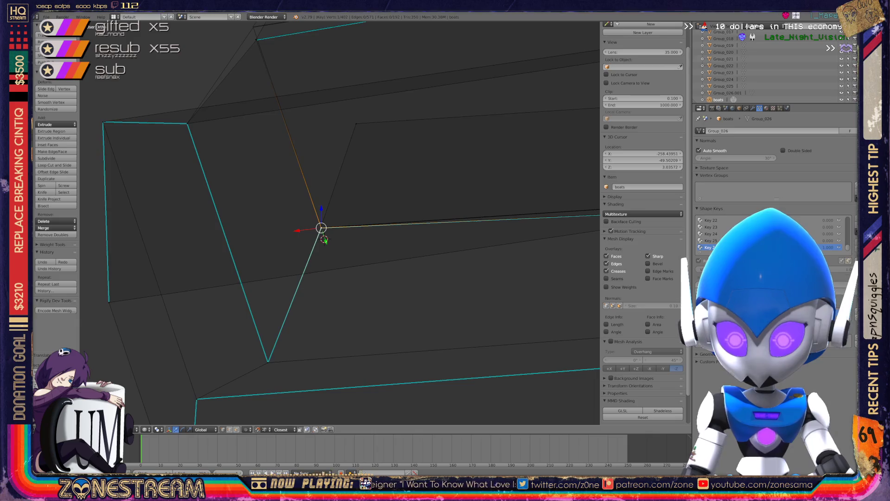
pyautogui.scroll(-3, 324, 240)
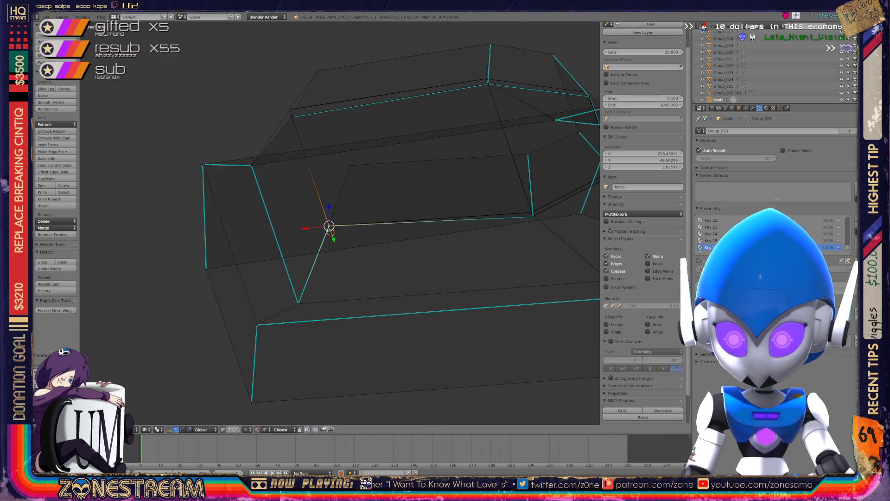
# Step: Move the lower corner vertex onto the upper corner
pyautogui.moveTo(328, 227)
pyautogui.keyDown('shift'); pyautogui.mouseDown(button='middle')
pyautogui.moveTo(269, 230)
pyautogui.moveTo(432, 247)
pyautogui.moveTo(416, 230)
pyautogui.moveTo(448, 182)
pyautogui.moveTo(463, 222)
pyautogui.mouseUp(button='middle'); pyautogui.keyUp('shift')
pyautogui.scroll(10, 339, 223)
pyautogui.rightClick(358, 294)
pyautogui.press('g')
pyautogui.click(302, 170)
# Step: Reposition the next vertex up-left toward its corner and check the result
pyautogui.rightClick(367, 301)
pyautogui.press('g')
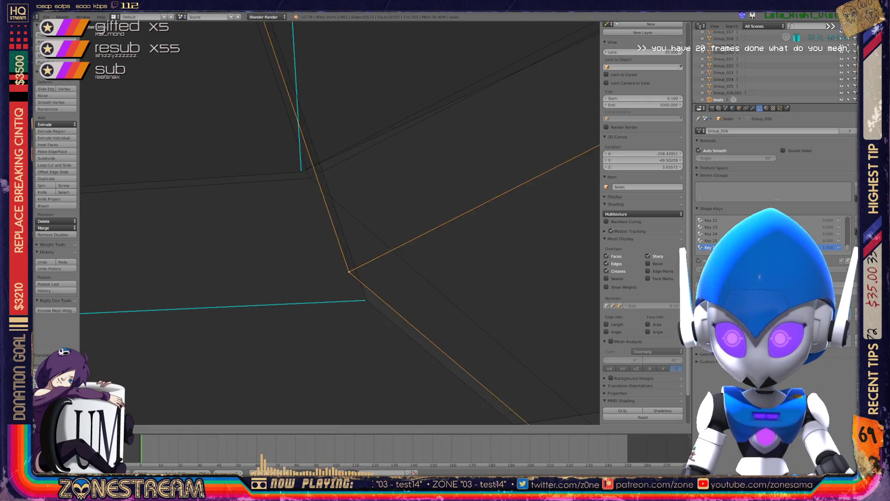
pyautogui.press('Escape')
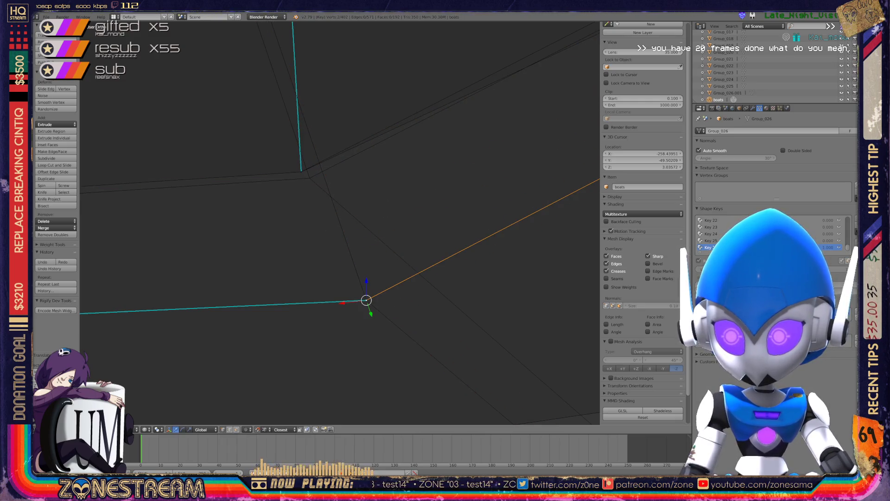
pyautogui.press('g')
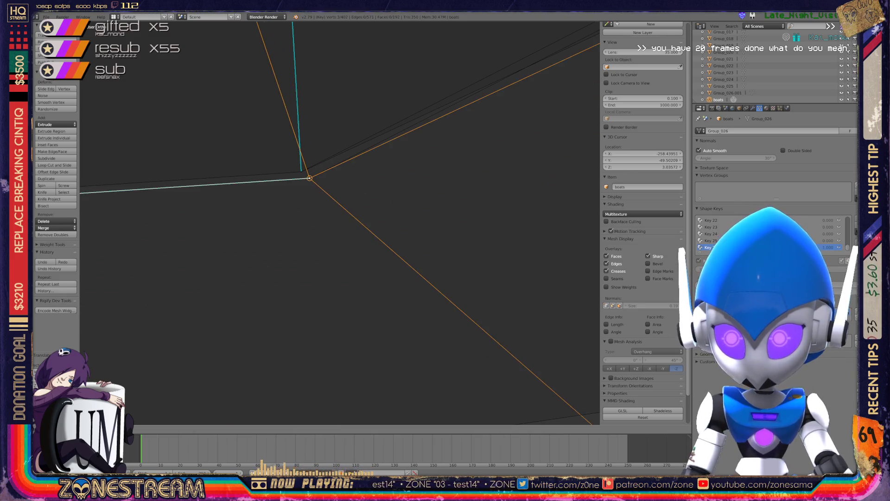
pyautogui.press('Return')
pyautogui.moveTo(324, 209)
pyautogui.mouseDown(button='middle')
pyautogui.moveTo(320, 231)
pyautogui.moveTo(292, 264)
pyautogui.moveTo(272, 243)
pyautogui.mouseUp(button='middle')
pyautogui.keyDown('shift'); pyautogui.moveTo(493, 343); pyautogui.dragTo(258, 308, button='middle'); pyautogui.keyUp('shift')
# Step: Frame the next corner vertex with numpad period and save the file
pyautogui.rightClick(255, 295)
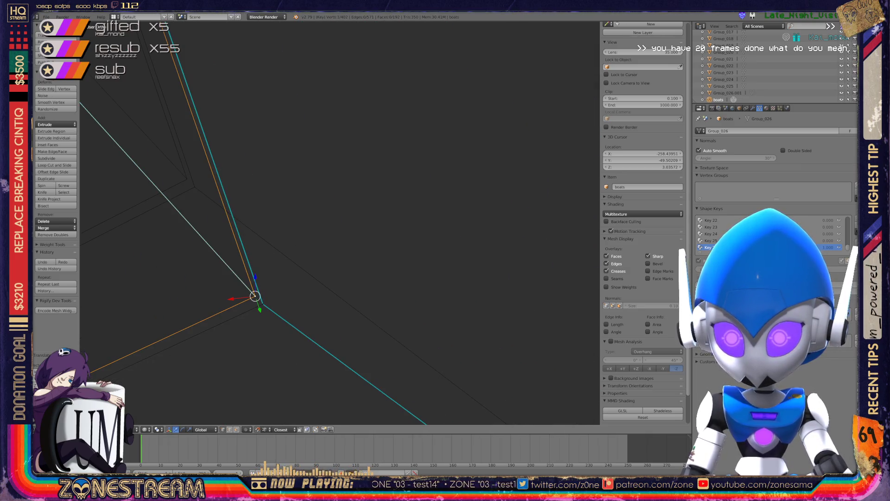
pyautogui.press('g')
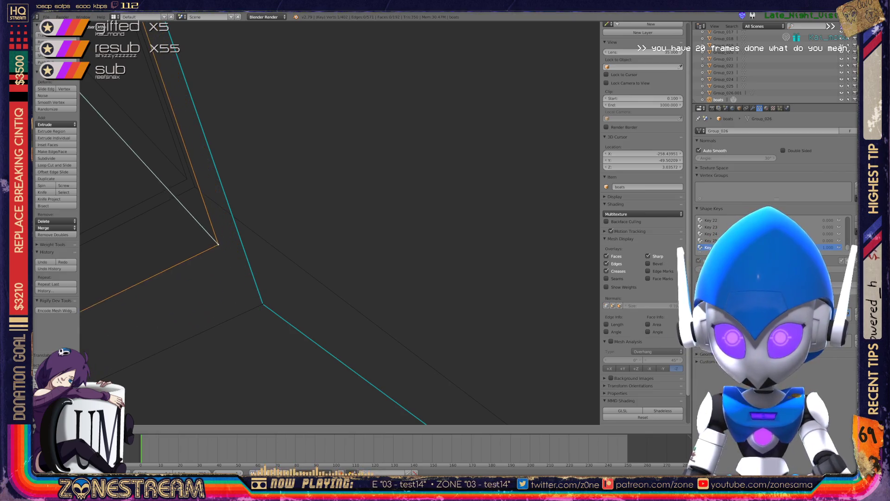
pyautogui.press('Escape')
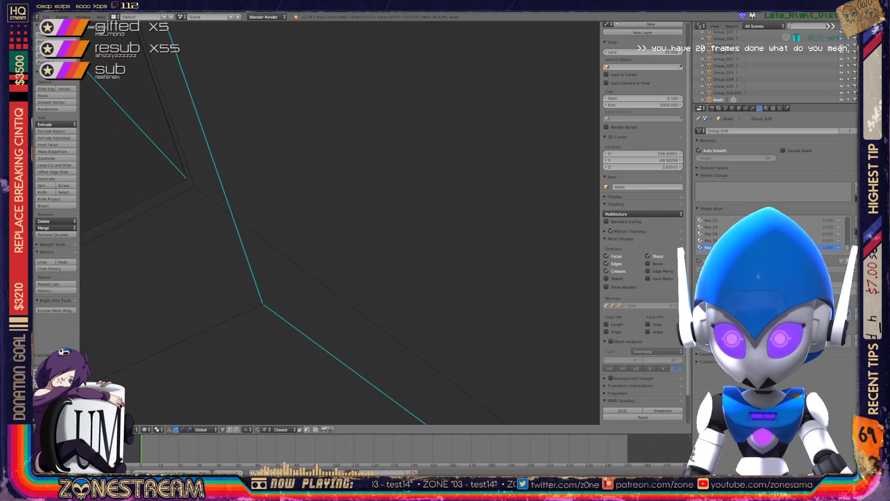
pyautogui.moveTo(262, 304)
pyautogui.mouseDown(button='middle')
pyautogui.moveTo(193, 182)
pyautogui.moveTo(219, 192)
pyautogui.mouseUp(button='middle')
pyautogui.press('KP_Decimal')
pyautogui.scroll(-8, 340, 223)
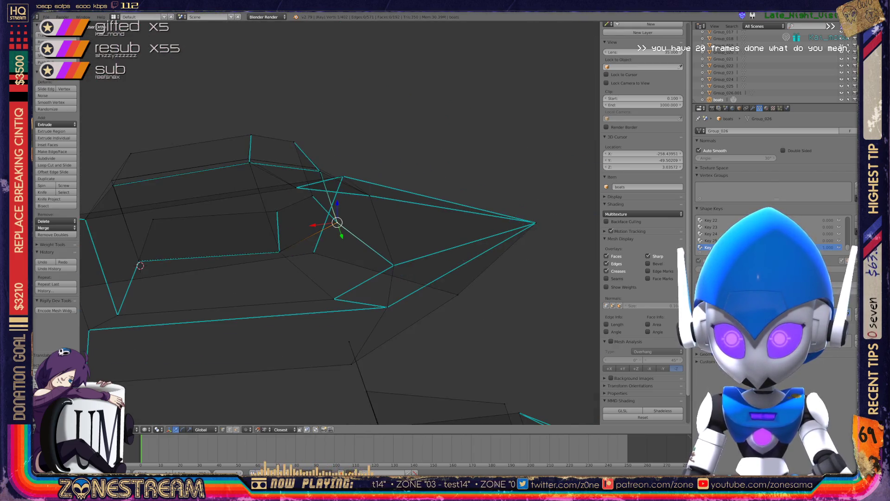
pyautogui.hotkey('ctrl', 's')
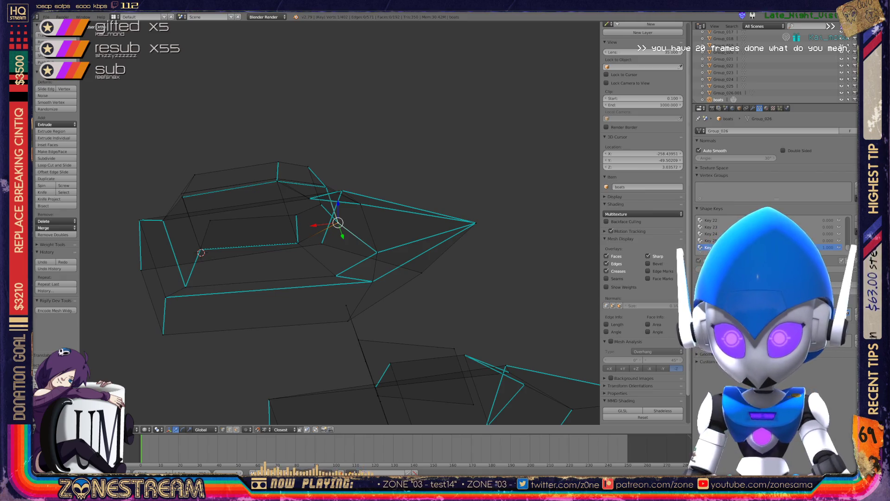
pyautogui.moveTo(339, 223)
pyautogui.mouseDown(button='middle')
pyautogui.moveTo(315, 213)
pyautogui.moveTo(353, 199)
pyautogui.mouseUp(button='middle')
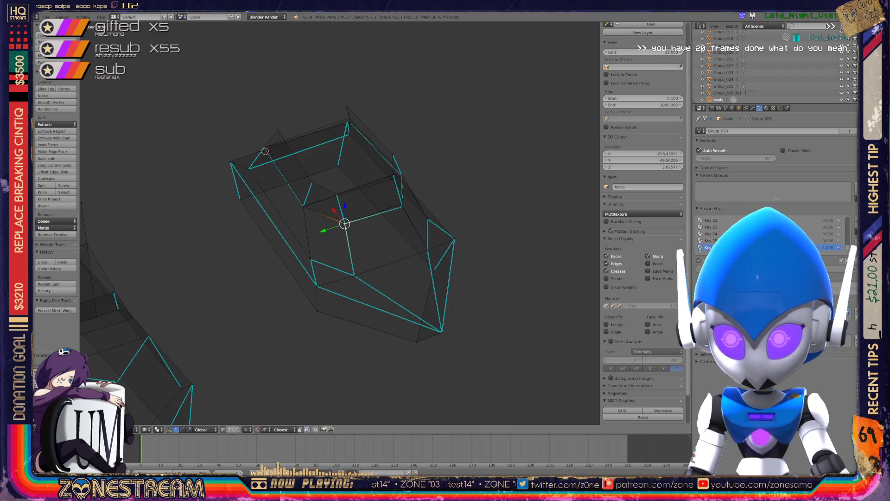
# Step: Review the whole seat in Object Mode, then return to Edit Mode in solid shading
pyautogui.press('Tab')
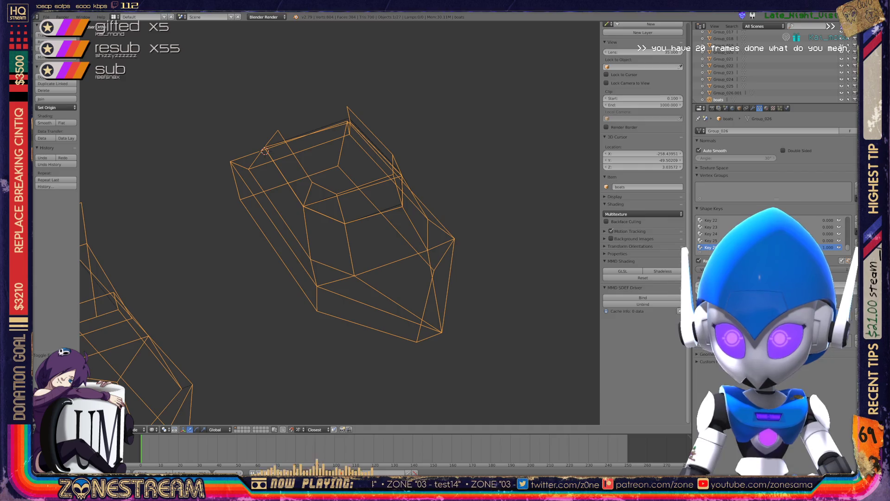
pyautogui.moveTo(338, 222); pyautogui.dragTo(301, 213, button='middle')
pyautogui.scroll(5, 301, 213)
pyautogui.scroll(3, 338, 223)
pyautogui.press('Tab')
pyautogui.press('z')
# Step: Raise the lower corner vertex slightly and try moving an upper vertex left, cancelling it
pyautogui.rightClick(348, 280)
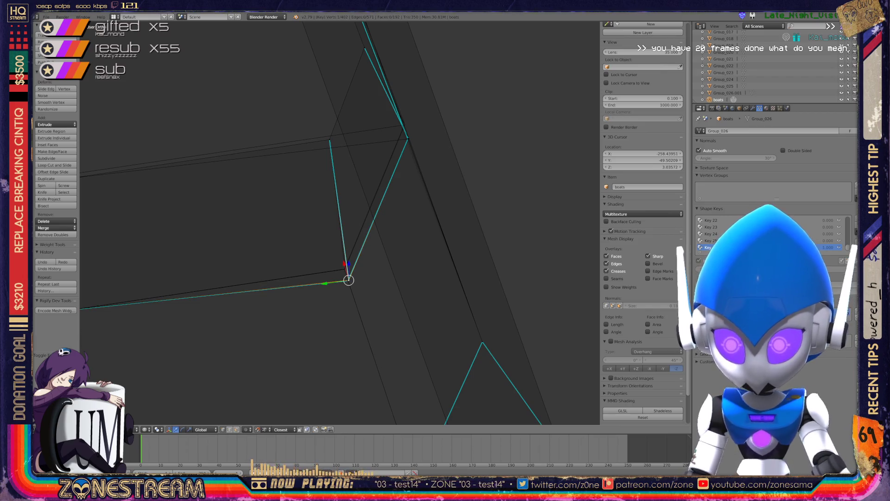
pyautogui.press('g')
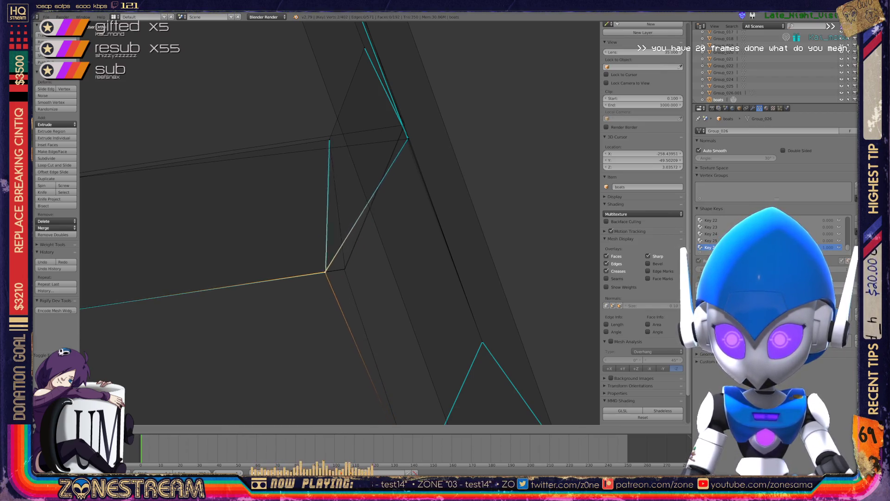
pyautogui.press('Return')
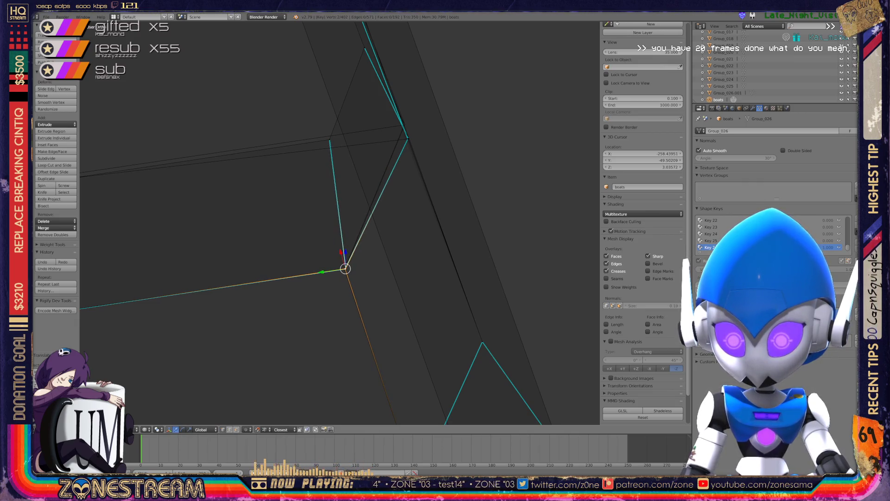
pyautogui.rightClick(407, 139)
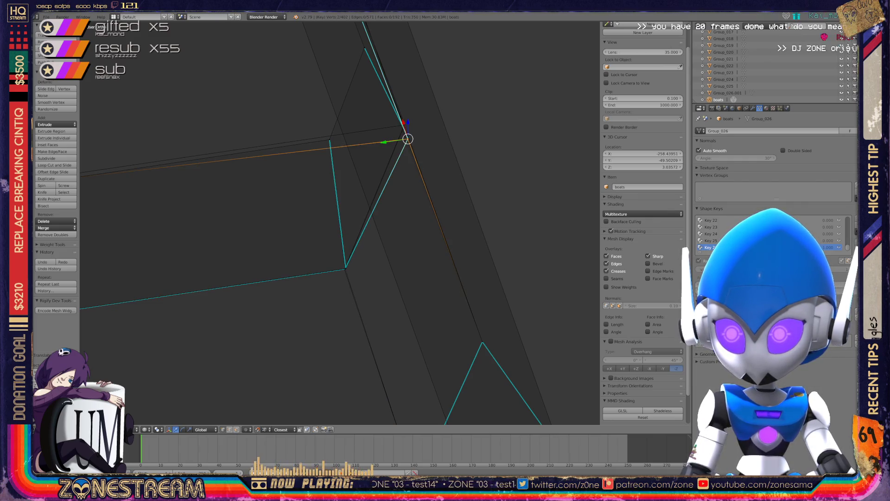
pyautogui.press('g')
pyautogui.press('Escape')
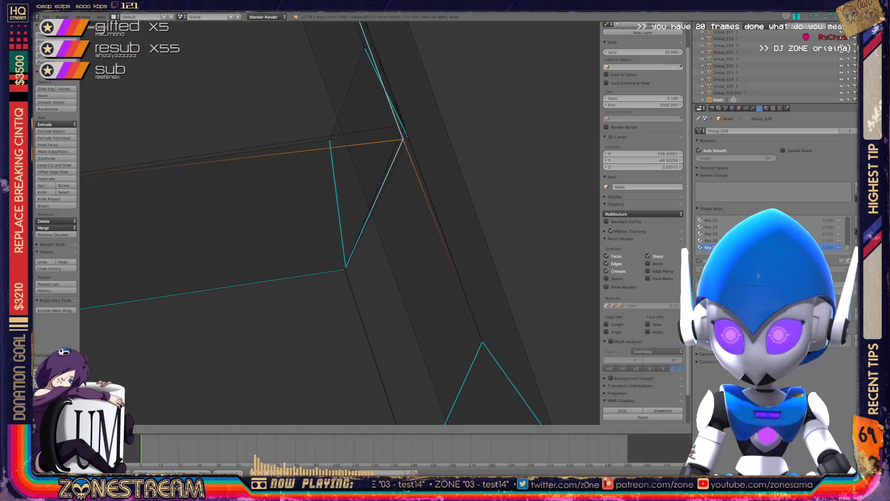
pyautogui.moveTo(324, 208)
pyautogui.mouseDown(button='middle')
pyautogui.moveTo(366, 183)
pyautogui.moveTo(320, 218)
pyautogui.moveTo(343, 216)
pyautogui.mouseUp(button='middle')
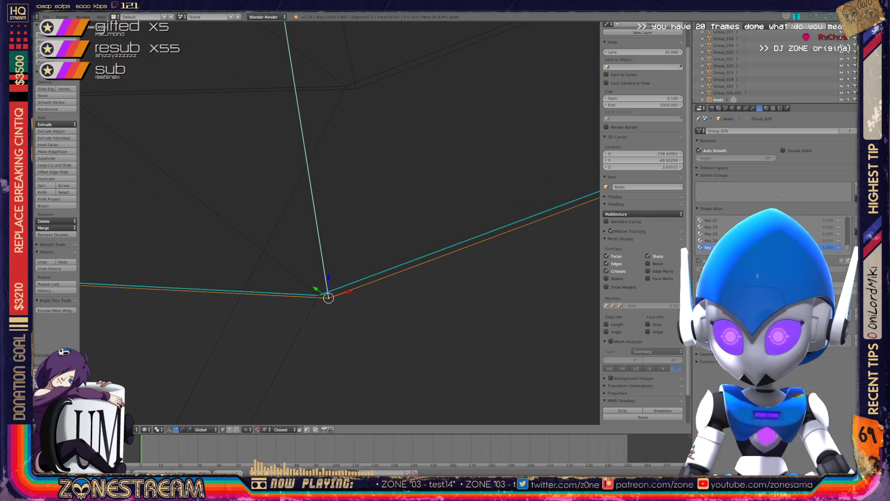
# Step: Raise the upper vertex and move the vertex below it up-left
pyautogui.press('Tab')
pyautogui.press('Tab')
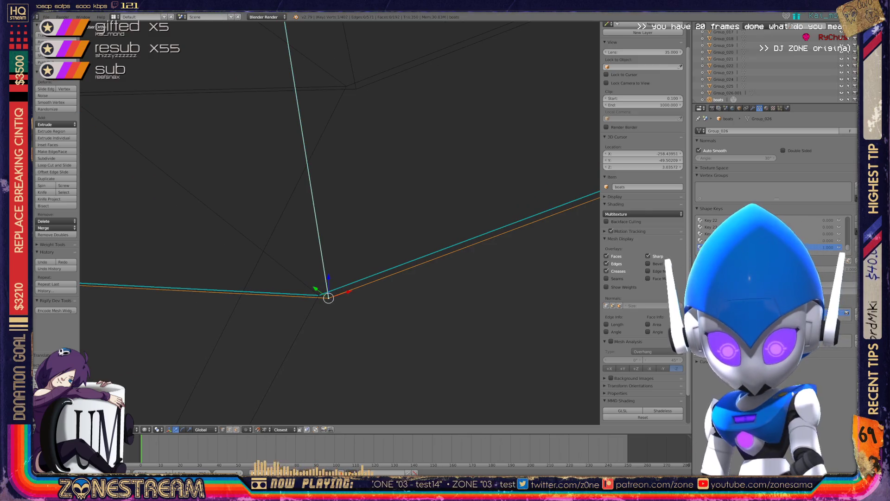
pyautogui.press('g')
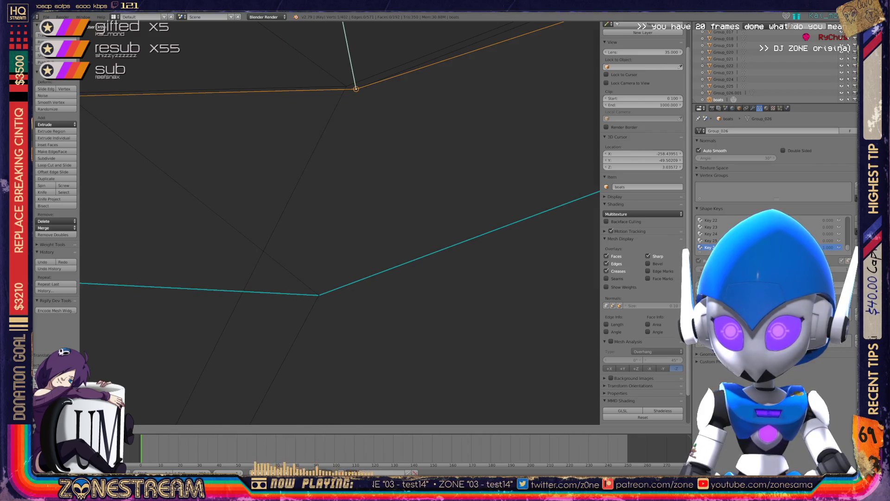
pyautogui.press('Return')
pyautogui.rightClick(318, 294)
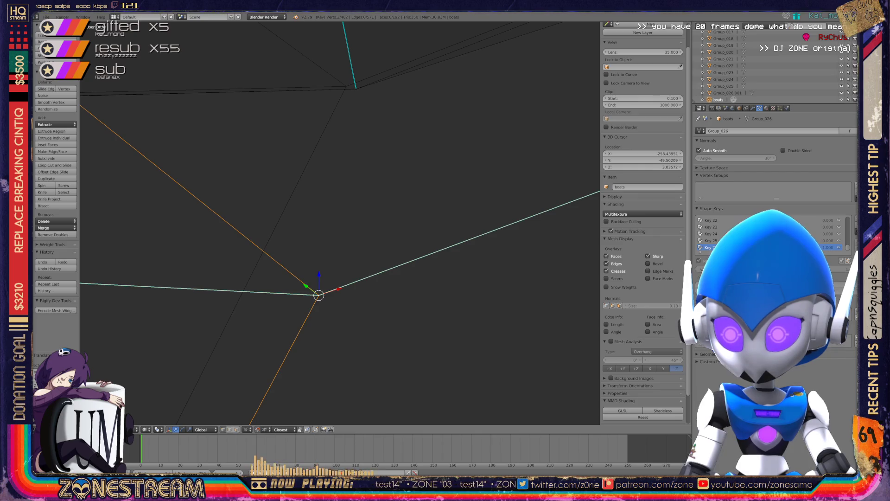
pyautogui.press('g')
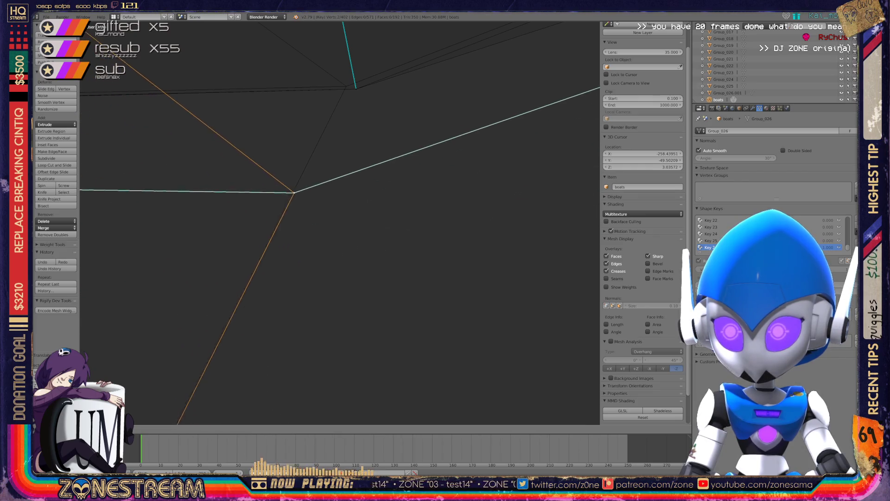
pyautogui.press('Return')
# Step: Lift the vertex at the edge's end upward, fine-tune its height, then return to Object Mode
pyautogui.moveTo(338, 223)
pyautogui.keyDown('shift'); pyautogui.mouseDown(button='middle')
pyautogui.moveTo(337, 245)
pyautogui.moveTo(228, 268)
pyautogui.moveTo(128, 320)
pyautogui.mouseUp(button='middle'); pyautogui.keyUp('shift')
pyautogui.moveTo(371, 209)
pyautogui.keyDown('shift'); pyautogui.mouseDown(button='middle')
pyautogui.moveTo(475, 209)
pyautogui.moveTo(81, 408)
pyautogui.mouseUp(button='middle'); pyautogui.keyUp('shift')
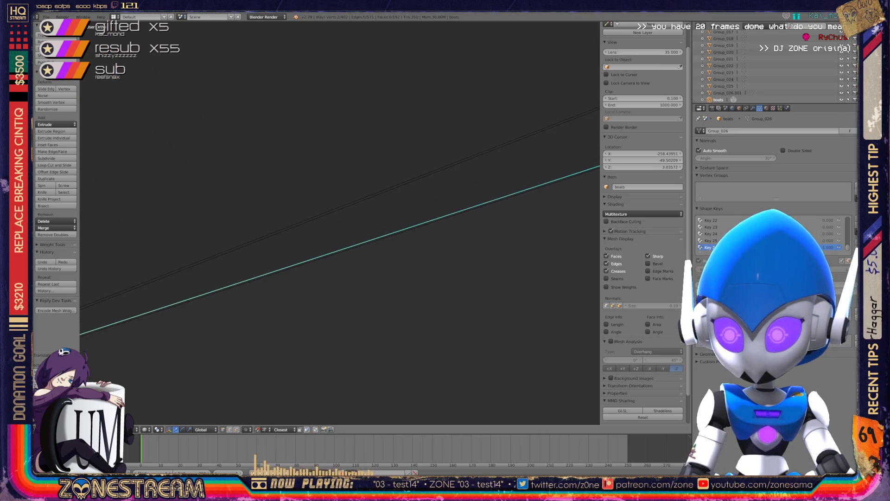
pyautogui.keyDown('shift'); pyautogui.moveTo(324, 232); pyautogui.dragTo(239, 250, button='middle'); pyautogui.keyUp('shift')
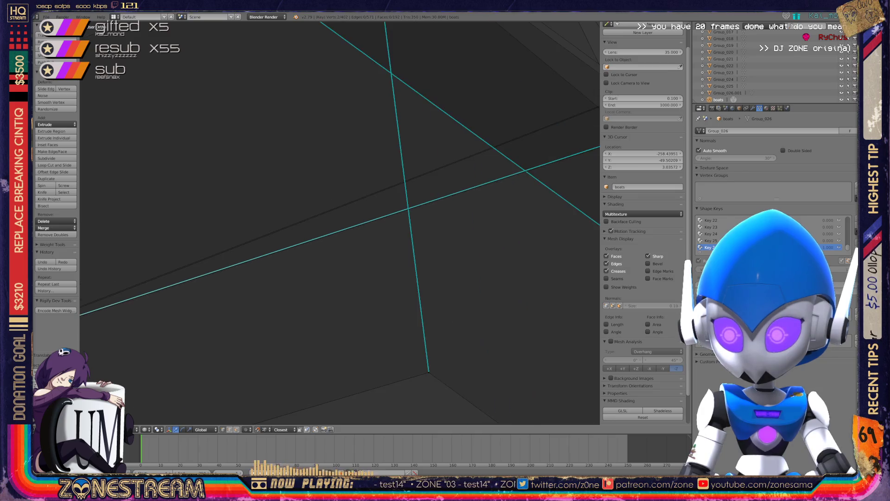
pyautogui.scroll(-4, 340, 222)
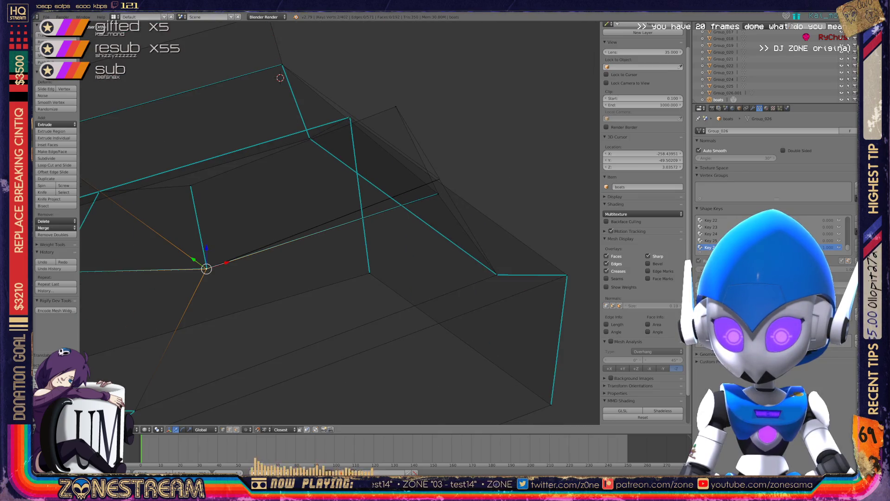
pyautogui.scroll(1, 339, 222)
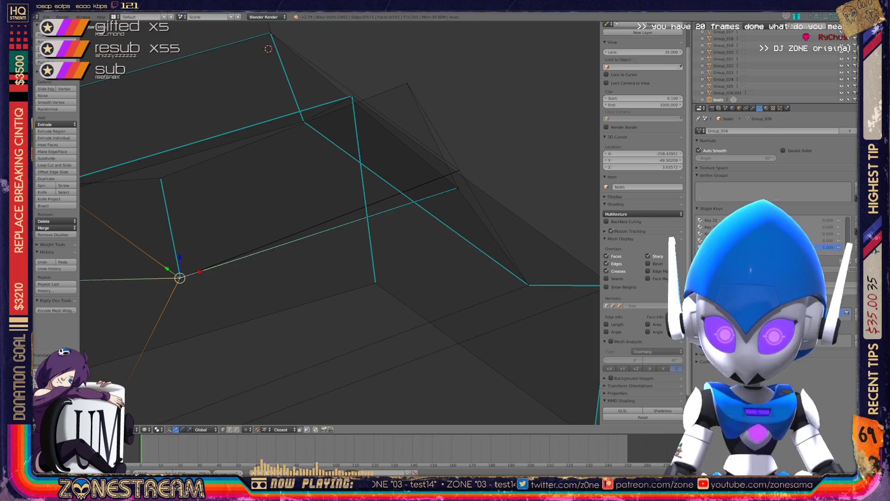
pyautogui.scroll(4, 340, 222)
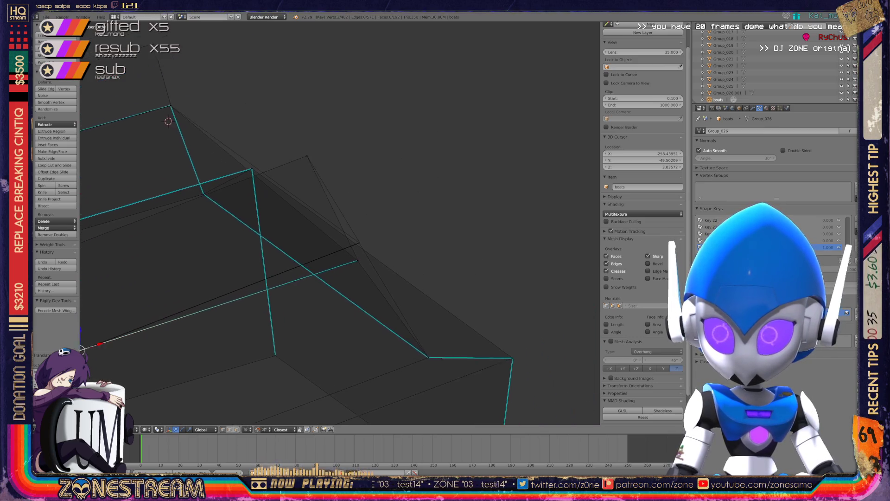
pyautogui.scroll(4, 340, 222)
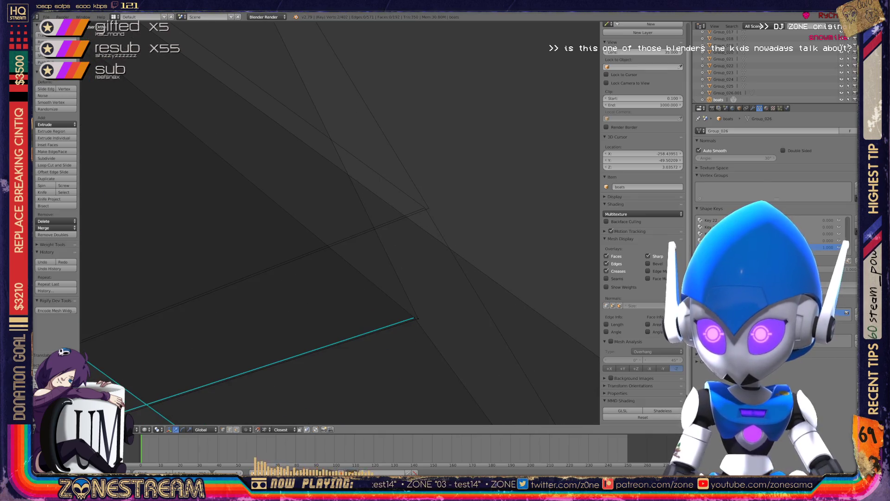
pyautogui.rightClick(414, 318)
pyautogui.moveTo(414, 317)
pyautogui.mouseDown()
pyautogui.moveTo(397, 268)
pyautogui.moveTo(424, 207)
pyautogui.mouseUp()
pyautogui.rightClick(414, 318)
pyautogui.moveTo(414, 317)
pyautogui.mouseDown()
pyautogui.moveTo(434, 213)
pyautogui.moveTo(425, 208)
pyautogui.moveTo(417, 314)
pyautogui.moveTo(423, 242)
pyautogui.moveTo(414, 231)
pyautogui.moveTo(428, 208)
pyautogui.mouseUp()
pyautogui.rightClick(425, 208)
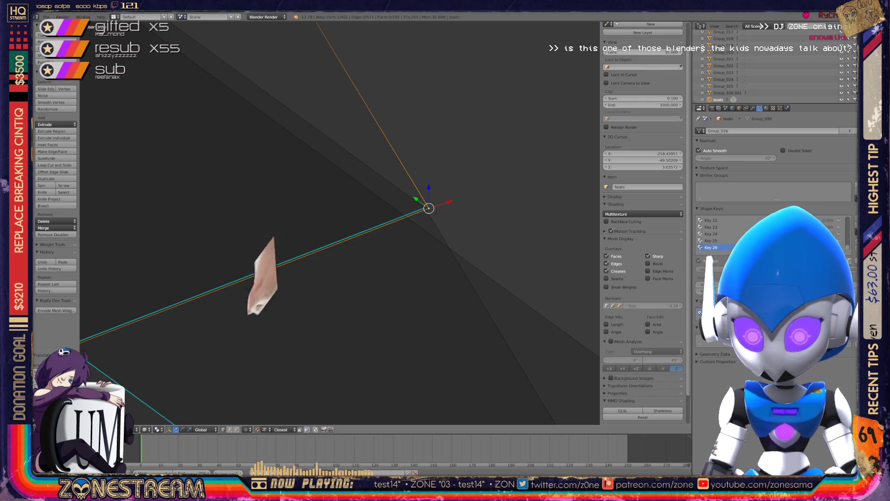
pyautogui.press('Tab')
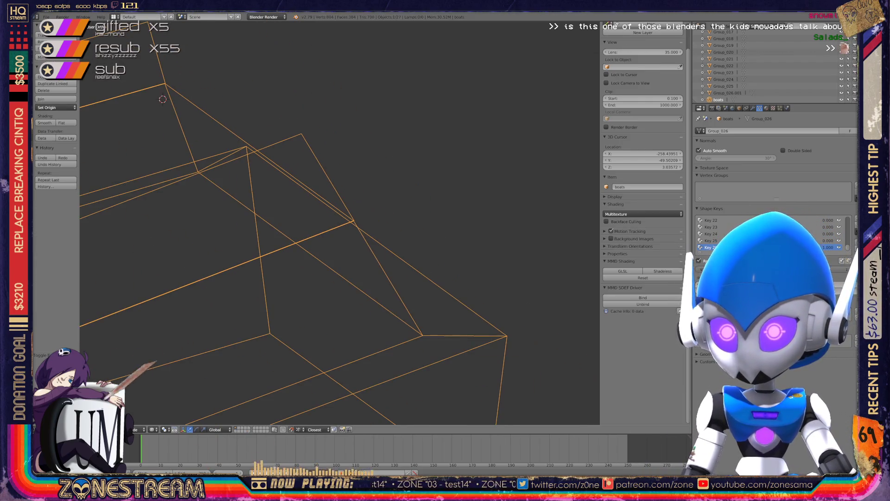
pyautogui.scroll(-5, 325, 222)
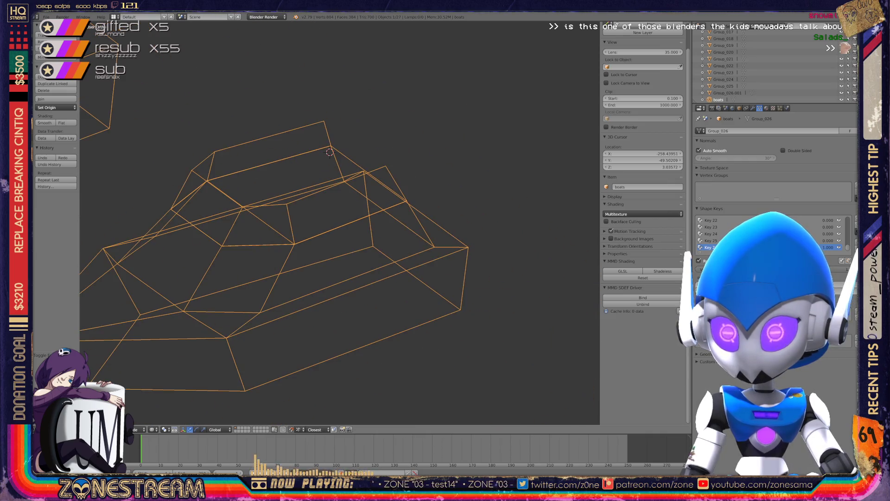
pyautogui.moveTo(325, 223); pyautogui.dragTo(315, 297, button='middle')
pyautogui.moveTo(320, 376); pyautogui.dragTo(400, 329, button='middle')
pyautogui.press('Tab')
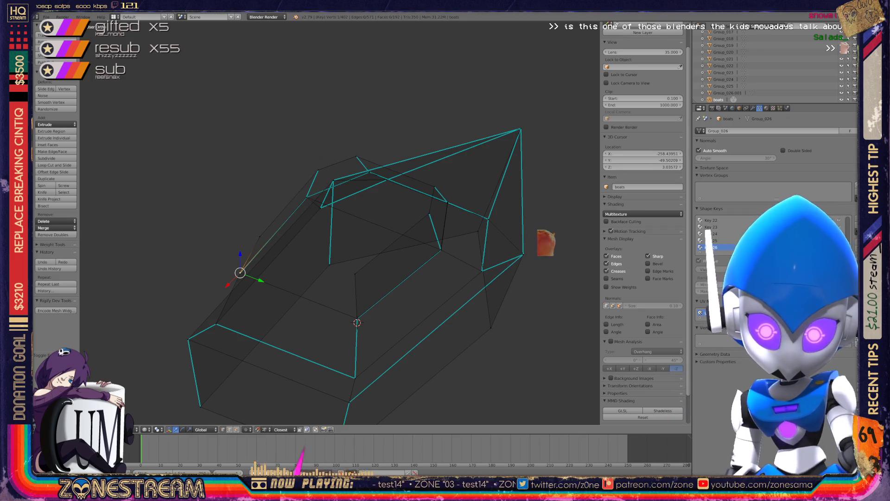
pyautogui.moveTo(417, 278)
pyautogui.mouseDown(button='middle')
pyautogui.moveTo(482, 246)
pyautogui.moveTo(459, 186)
pyautogui.mouseUp(button='middle')
pyautogui.press('Tab')
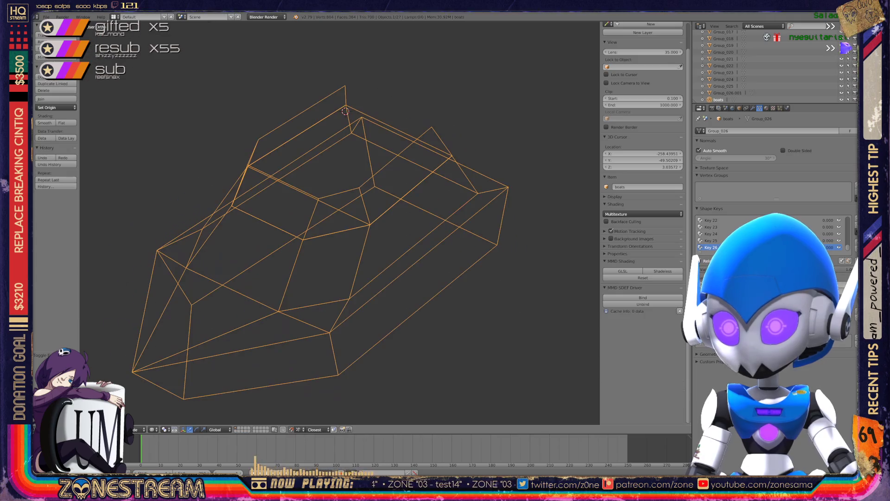
pyautogui.scroll(-6, 338, 222)
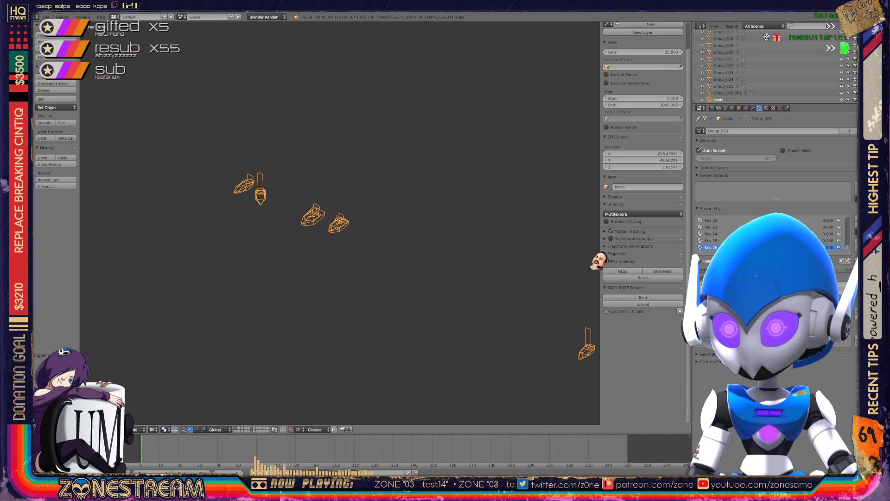
pyautogui.moveTo(339, 216); pyautogui.dragTo(315, 199, button='middle')
pyautogui.scroll(5, 417, 223)
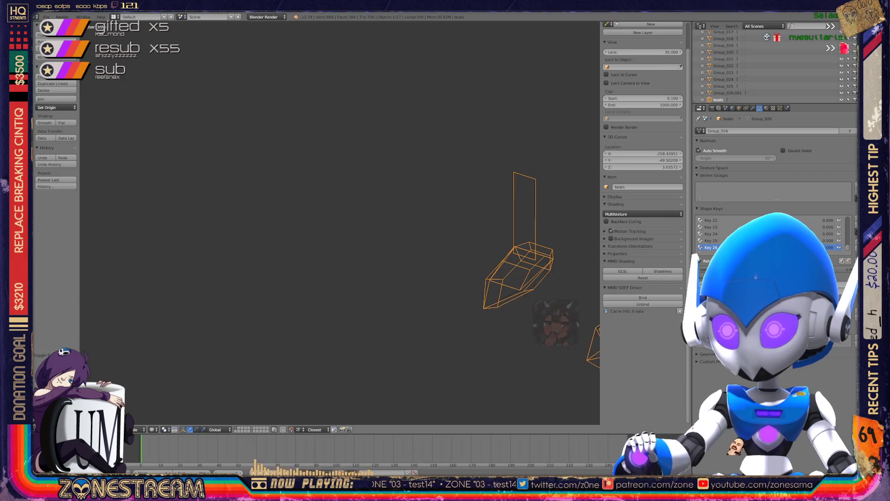
pyautogui.moveTo(417, 223); pyautogui.dragTo(343, 211, button='middle')
pyautogui.scroll(6, 338, 222)
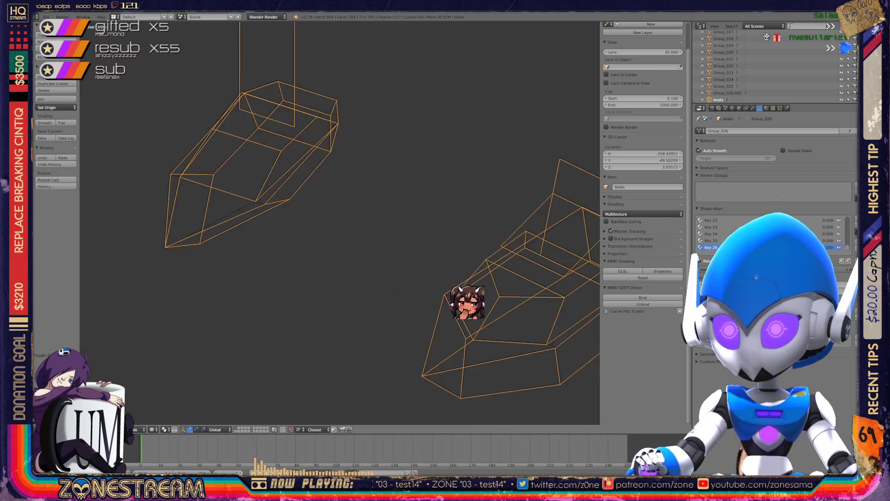
pyautogui.press('KP_Decimal')
pyautogui.press('Tab')
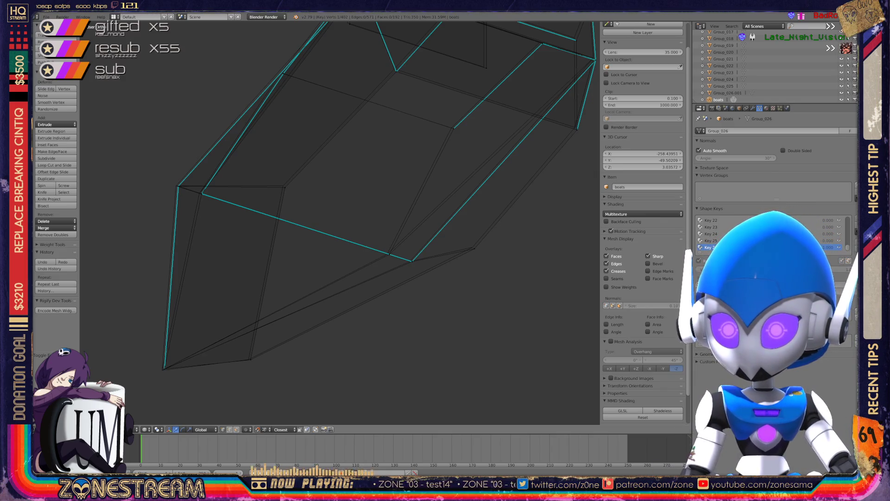
# Step: Select the vertex where edges converge, grow the selection to three, and move them
pyautogui.keyDown('shift'); pyautogui.moveTo(338, 222); pyautogui.dragTo(477, 134, button='middle'); pyautogui.keyUp('shift')
pyautogui.scroll(3, 339, 222)
pyautogui.keyDown('shift'); pyautogui.moveTo(338, 222); pyautogui.dragTo(406, 127, button='middle'); pyautogui.keyUp('shift')
pyautogui.rightClick(314, 297)
pyautogui.press('ctrl+KP_Add')
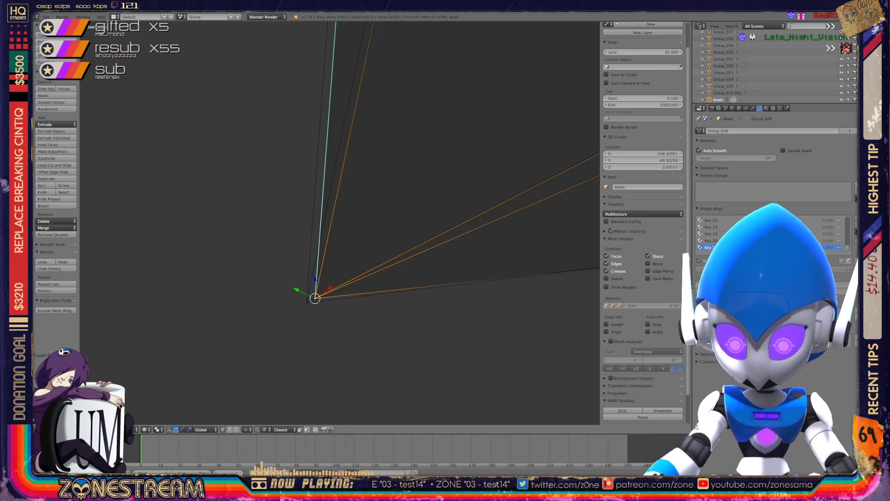
pyautogui.moveTo(315, 297); pyautogui.dragTo(326, 254)
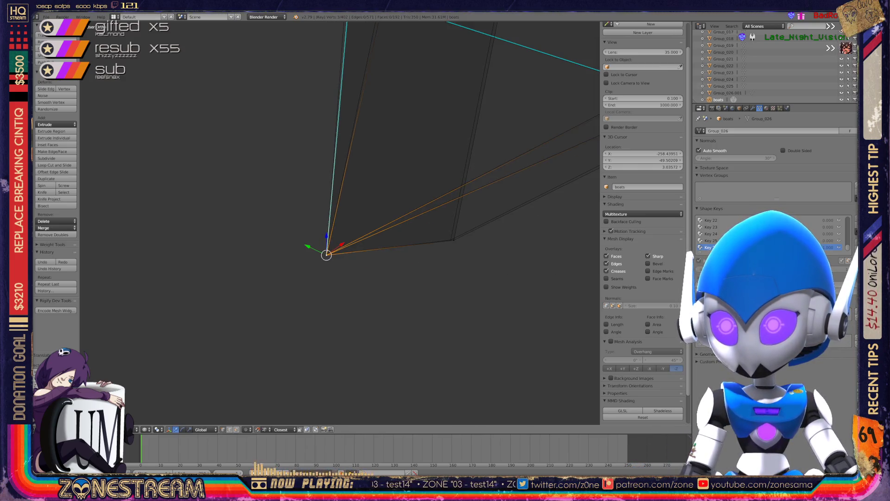
pyautogui.keyDown('shift'); pyautogui.moveTo(326, 254); pyautogui.dragTo(232, 278, button='middle'); pyautogui.keyUp('shift')
# Step: Reposition a lower vertex and nudge the next vertex slightly left
pyautogui.rightClick(359, 263)
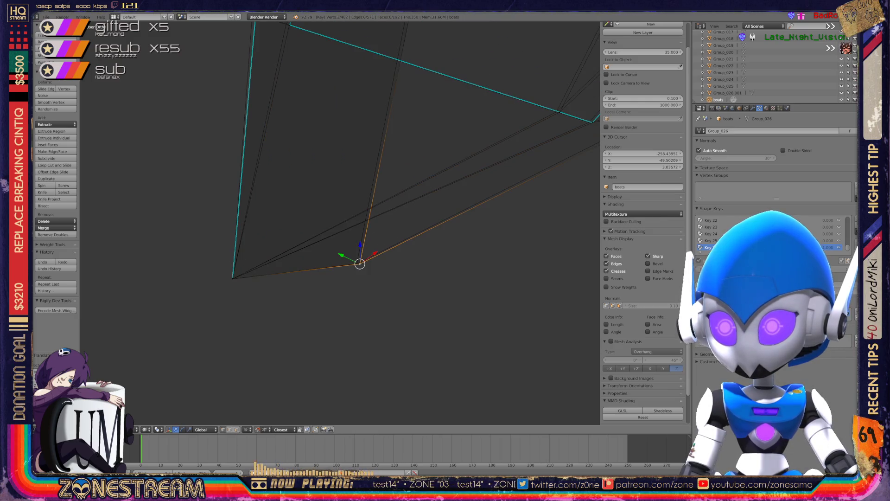
pyautogui.press('g')
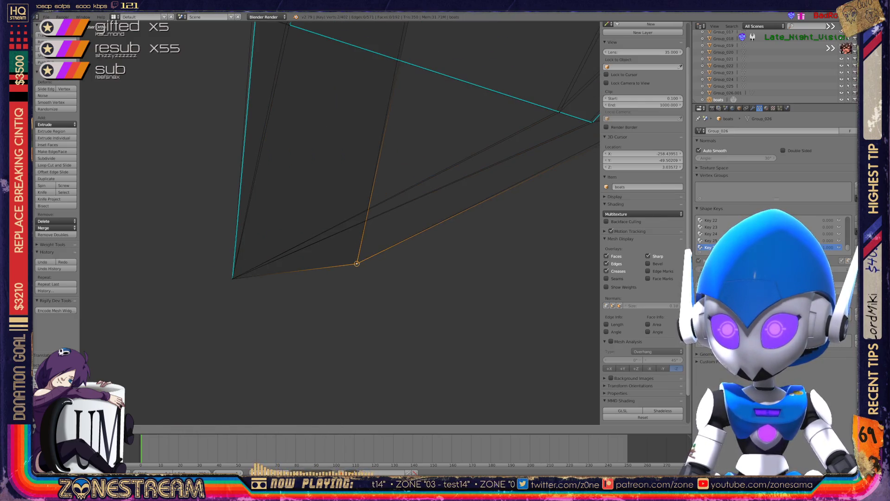
pyautogui.press('Return')
pyautogui.keyDown('shift'); pyautogui.moveTo(356, 263); pyautogui.dragTo(356, 435, button='middle'); pyautogui.keyUp('shift')
pyautogui.rightClick(291, 196)
pyautogui.press('g')
pyautogui.press('Return')
# Step: Shift the corner vertex slightly left and frame it with numpad period
pyautogui.rightClick(256, 185)
pyautogui.press('a')
pyautogui.rightClick(257, 185)
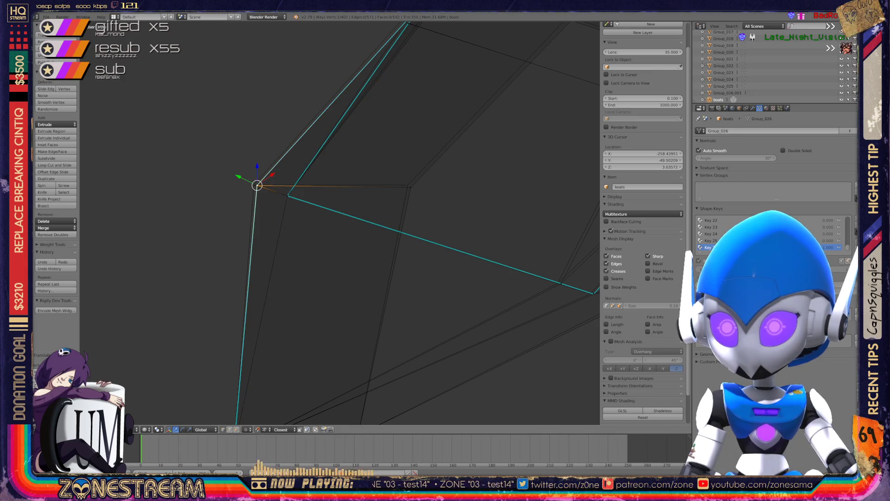
pyautogui.press('g')
pyautogui.press('Return')
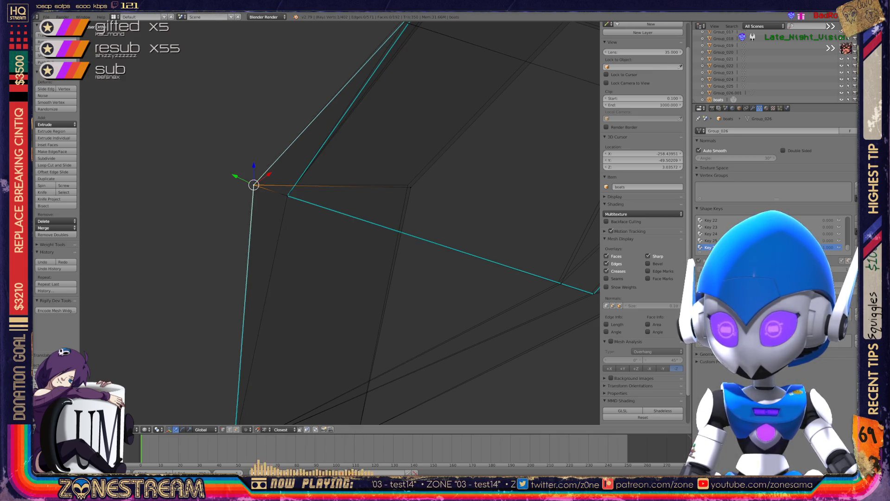
pyautogui.press('KP_Decimal')
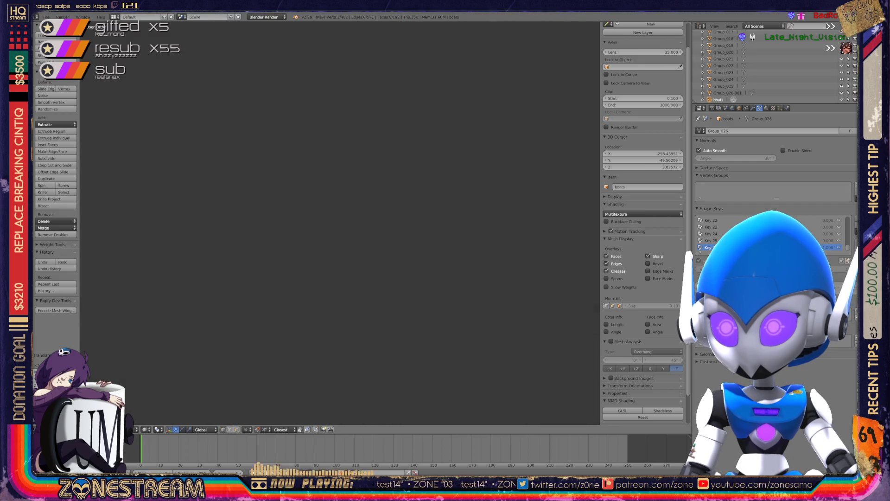
pyautogui.scroll(-5, 238, 199)
pyautogui.press('KP_Decimal')
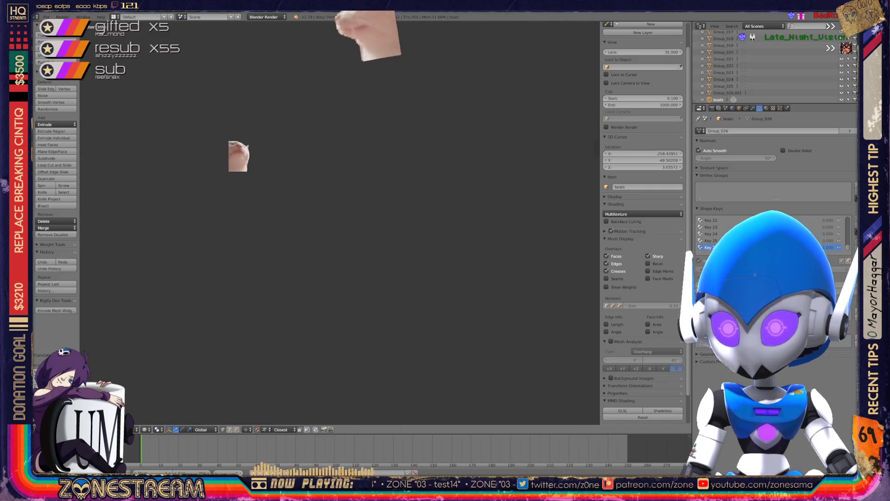
pyautogui.scroll(-5, 339, 222)
# Step: Orbit so the seats sit upright, then slide the selected vertex along its edge
pyautogui.moveTo(340, 223)
pyautogui.mouseDown(button='middle')
pyautogui.moveTo(340, 160)
pyautogui.moveTo(322, 237)
pyautogui.moveTo(366, 215)
pyautogui.moveTo(348, 210)
pyautogui.mouseUp(button='middle')
pyautogui.scroll(6, 340, 222)
pyautogui.scroll(6, 340, 223)
pyautogui.scroll(5, 343, 279)
pyautogui.scroll(-3, 340, 223)
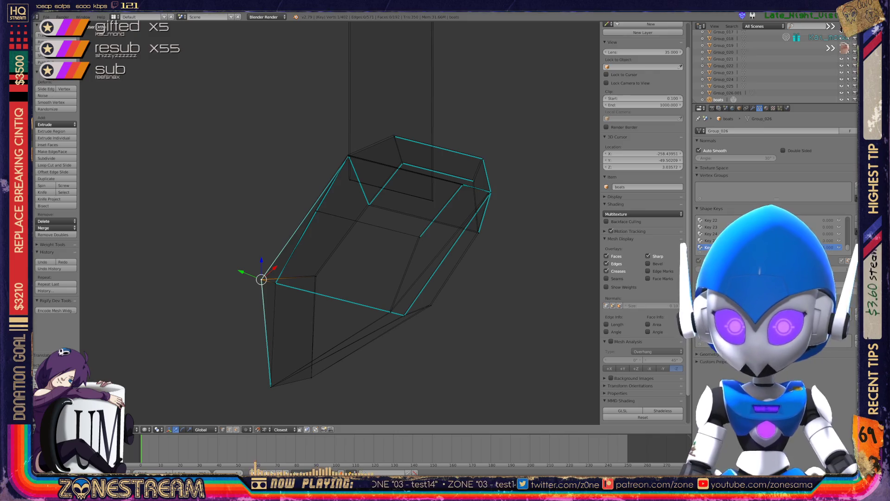
pyautogui.scroll(6, 320, 262)
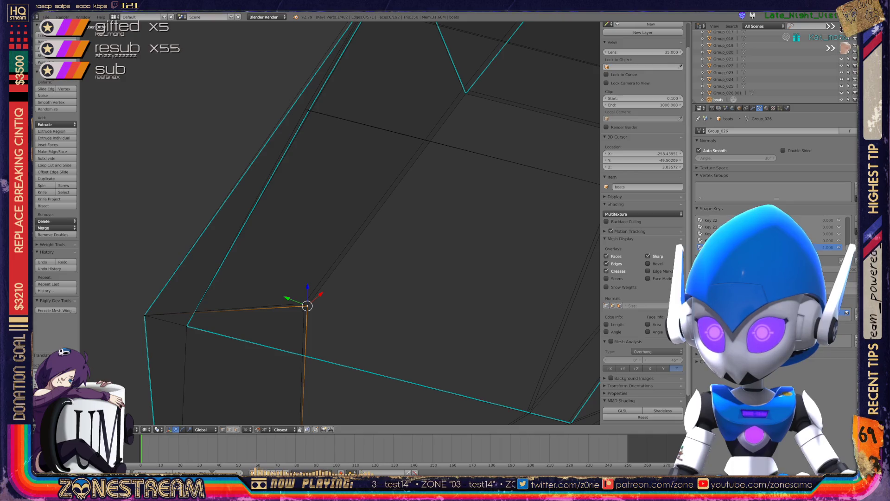
pyautogui.press('g')
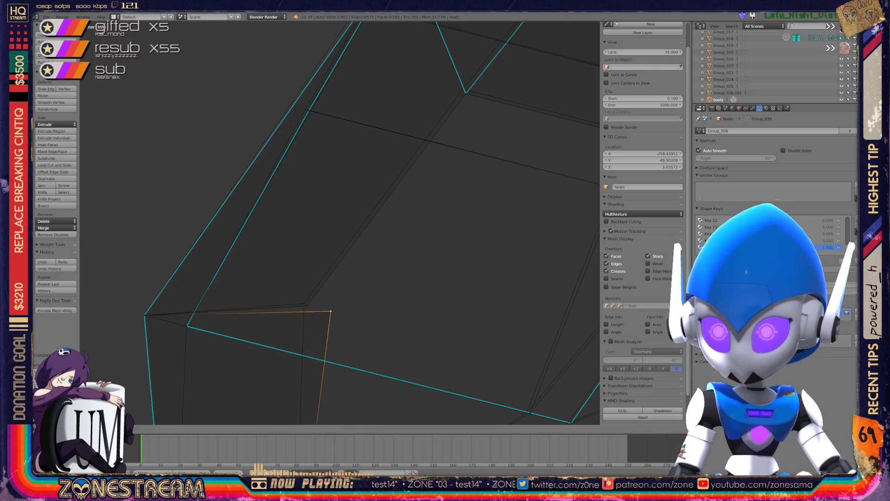
pyautogui.press('g')
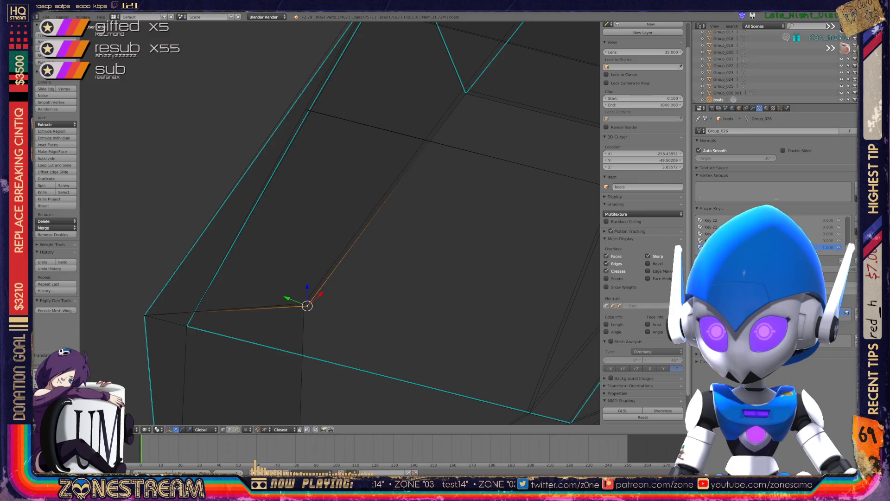
pyautogui.press('Return')
# Step: Nudge two vertices along the edge slightly into line
pyautogui.scroll(-3, 341, 223)
pyautogui.moveTo(324, 232)
pyautogui.mouseDown(button='middle')
pyautogui.moveTo(366, 218)
pyautogui.moveTo(334, 218)
pyautogui.moveTo(362, 213)
pyautogui.mouseUp(button='middle')
pyautogui.scroll(5, 341, 222)
pyautogui.moveTo(455, 252); pyautogui.dragTo(452, 250)
pyautogui.rightClick(355, 268)
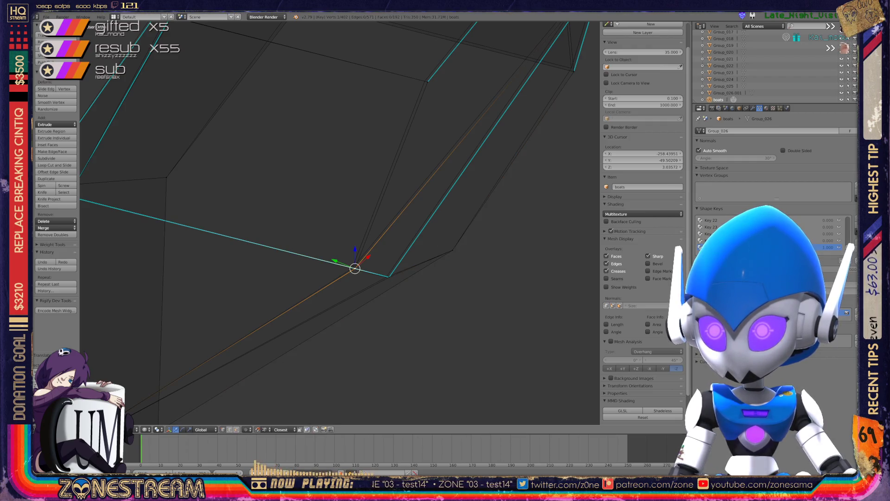
pyautogui.moveTo(355, 268); pyautogui.dragTo(352, 268)
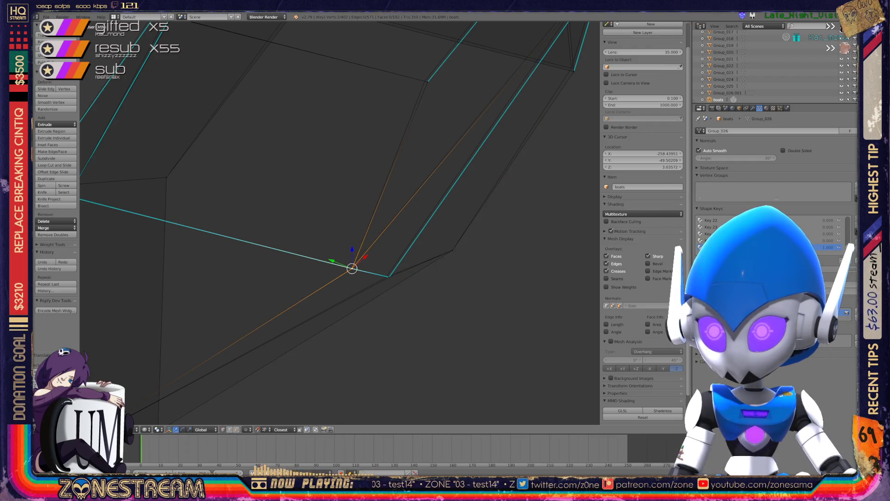
pyautogui.rightClick(389, 277)
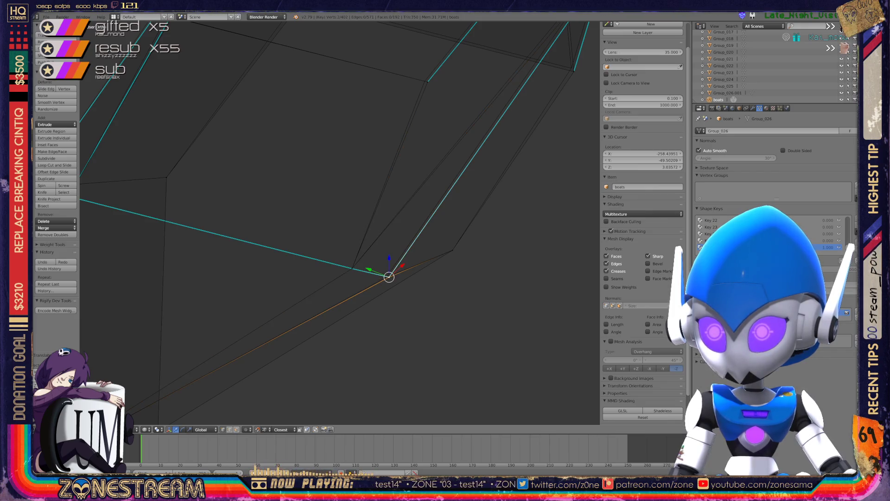
# Step: Move and merge the tip vertex into its final spot, then view the seats from the top
pyautogui.press('g')
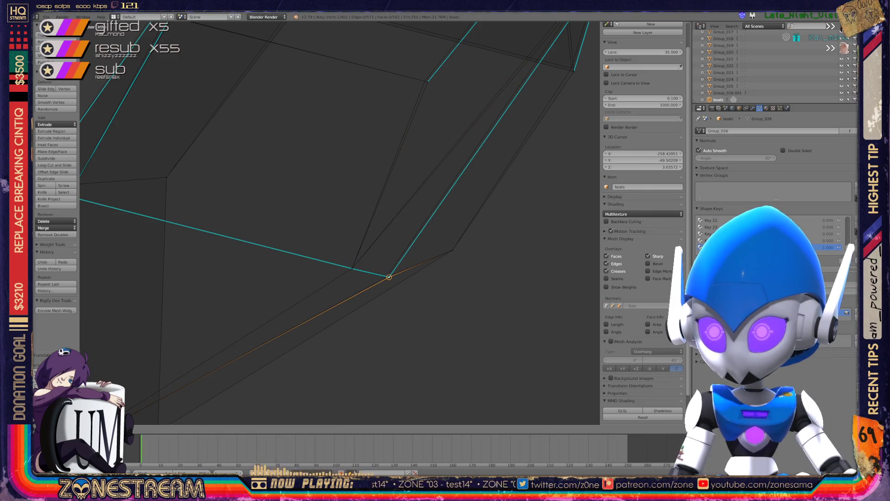
pyautogui.click(389, 277)
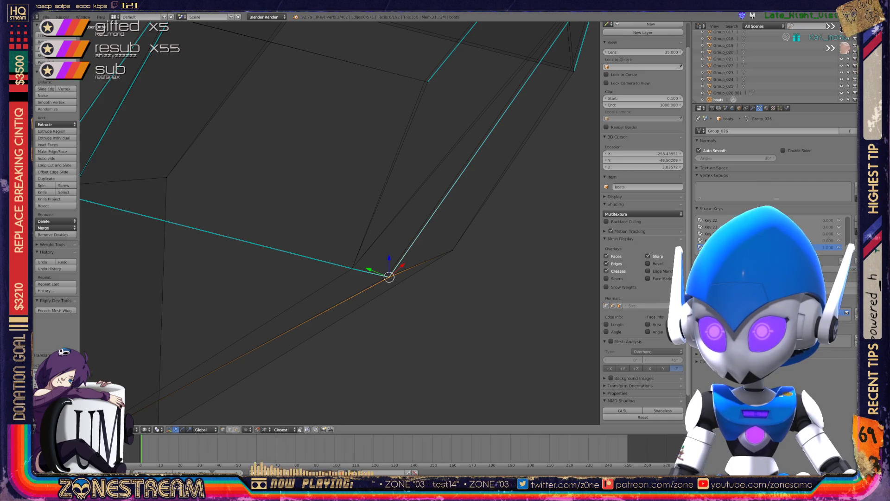
pyautogui.hotkey('alt', 'm')
pyautogui.click(373, 238)
pyautogui.press('g')
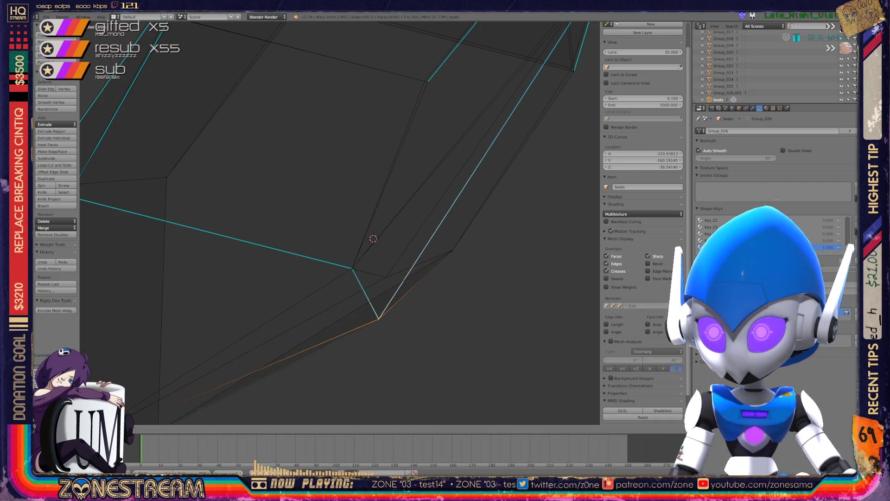
pyautogui.click(386, 277)
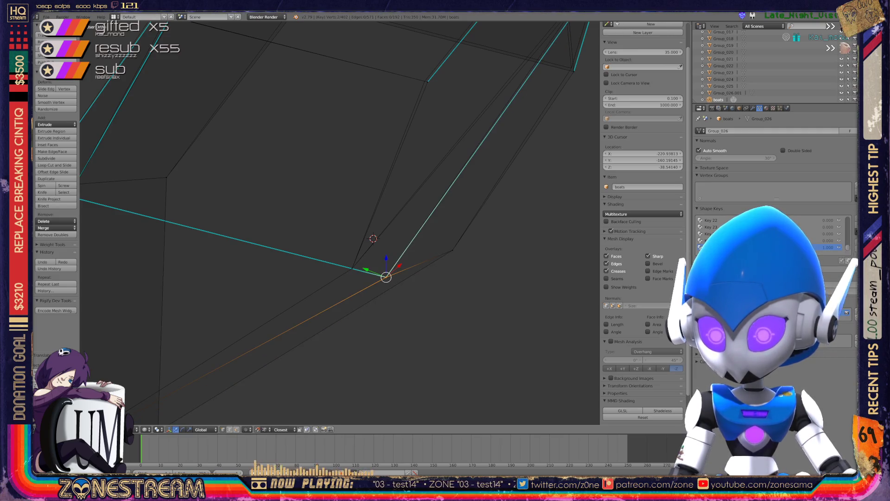
pyautogui.scroll(-5, 340, 222)
pyautogui.scroll(-6, 340, 215)
pyautogui.press('KP_7')
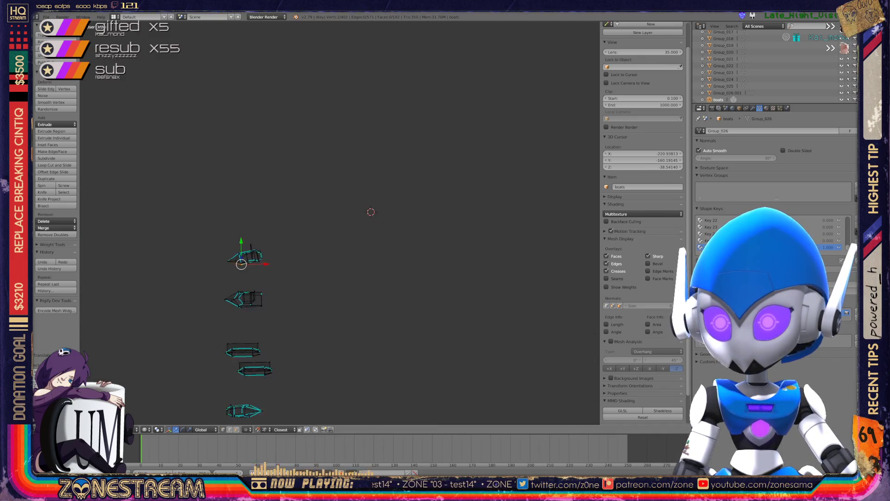
# Step: Frame the front boat-shaped seat and select vertices on its lower edge and upper side
pyautogui.keyDown('shift'); pyautogui.moveTo(361, 231); pyautogui.dragTo(461, 205, button='middle'); pyautogui.keyUp('shift')
pyautogui.scroll(10, 340, 222)
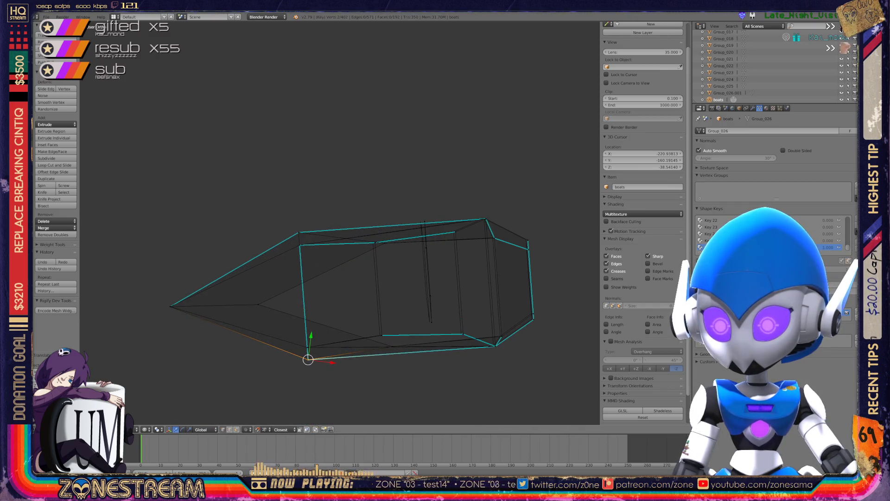
pyautogui.scroll(-10, 538, 203)
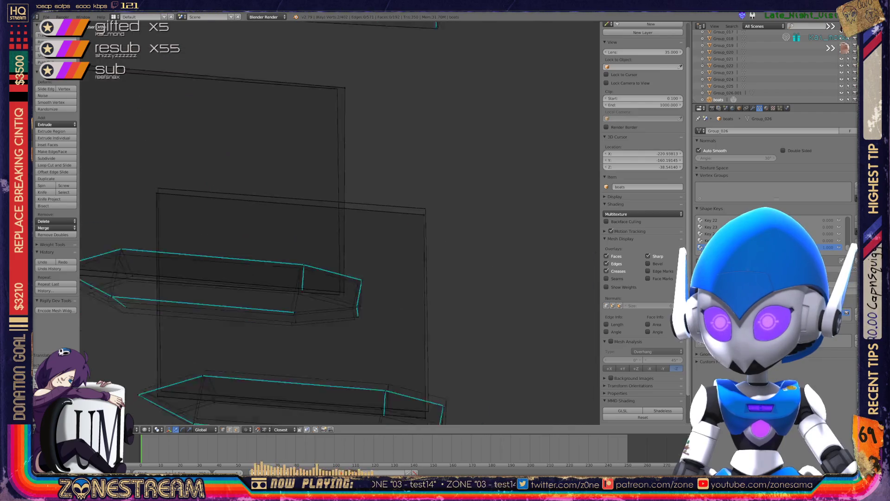
pyautogui.moveTo(538, 203)
pyautogui.mouseDown(button='middle')
pyautogui.moveTo(477, 207)
pyautogui.moveTo(441, 313)
pyautogui.moveTo(561, 420)
pyautogui.mouseUp(button='middle')
pyautogui.scroll(2, 324, 162)
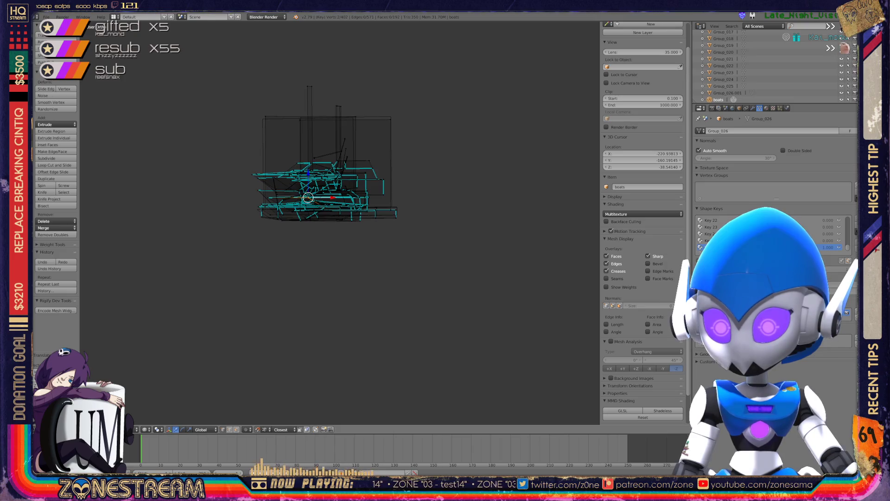
pyautogui.moveTo(561, 420)
pyautogui.mouseDown(button='middle')
pyautogui.moveTo(537, 380)
pyautogui.moveTo(498, 345)
pyautogui.mouseUp(button='middle')
pyautogui.scroll(5, 339, 222)
pyautogui.scroll(3, 324, 232)
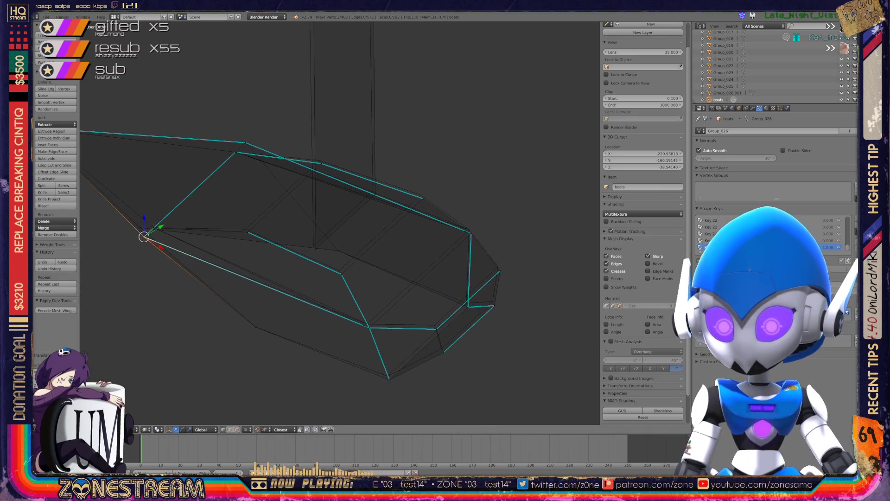
pyautogui.scroll(2, 324, 232)
pyautogui.rightClick(277, 244)
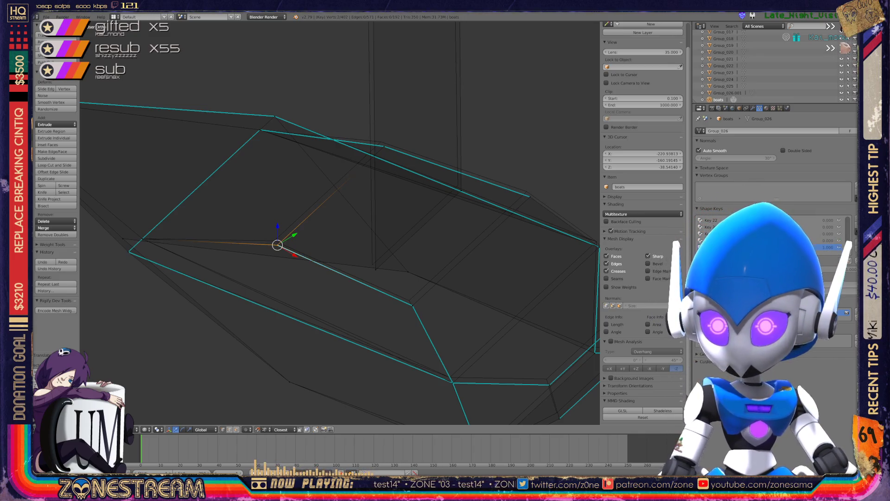
pyautogui.keyDown('shift'); pyautogui.rightClick(270, 236); pyautogui.keyUp('shift')
pyautogui.rightClick(373, 263)
pyautogui.rightClick(461, 190)
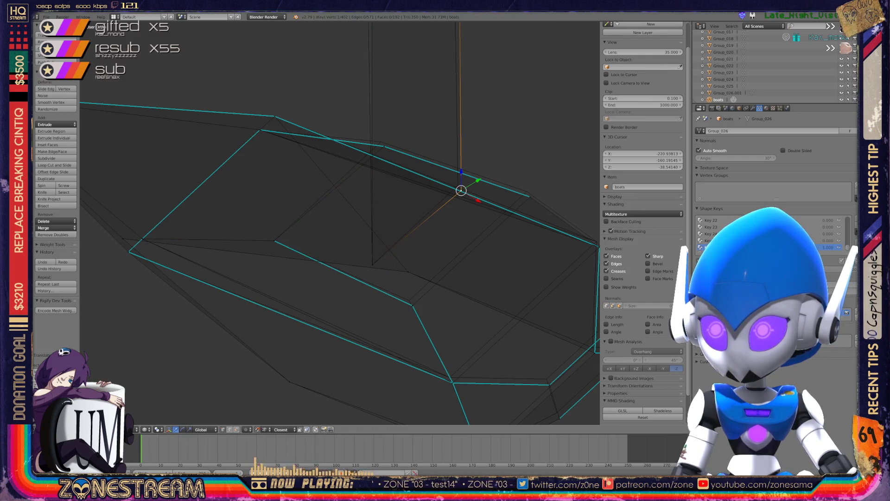
pyautogui.rightClick(411, 305)
pyautogui.press('a')
pyautogui.rightClick(409, 300)
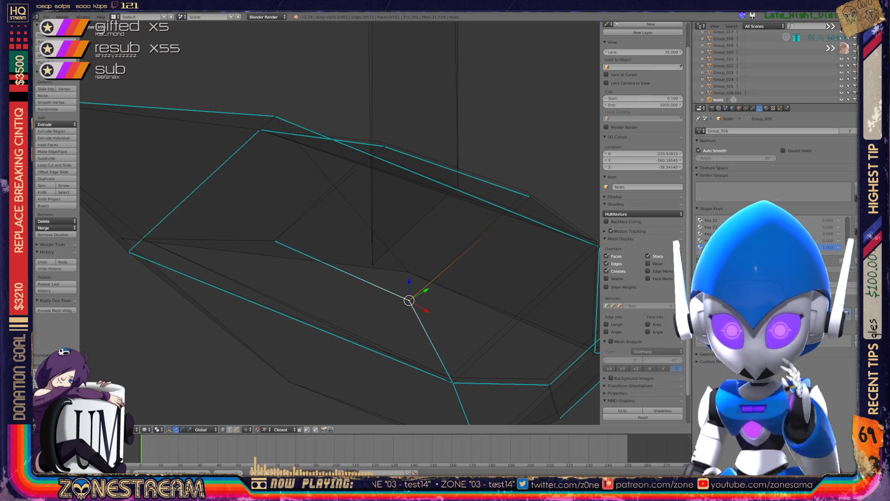
pyautogui.keyDown('shift'); pyautogui.rightClick(530, 192); pyautogui.keyUp('shift')
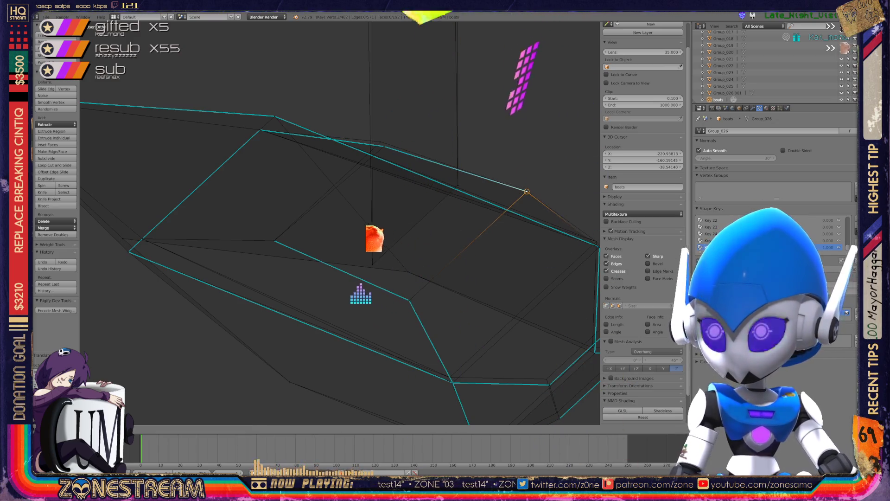
# Step: Nudge four vertices along the hull's bottom edge slightly upward to smooth it
pyautogui.keyDown('shift'); pyautogui.moveTo(530, 193); pyautogui.dragTo(449, 104, button='middle'); pyautogui.keyUp('shift')
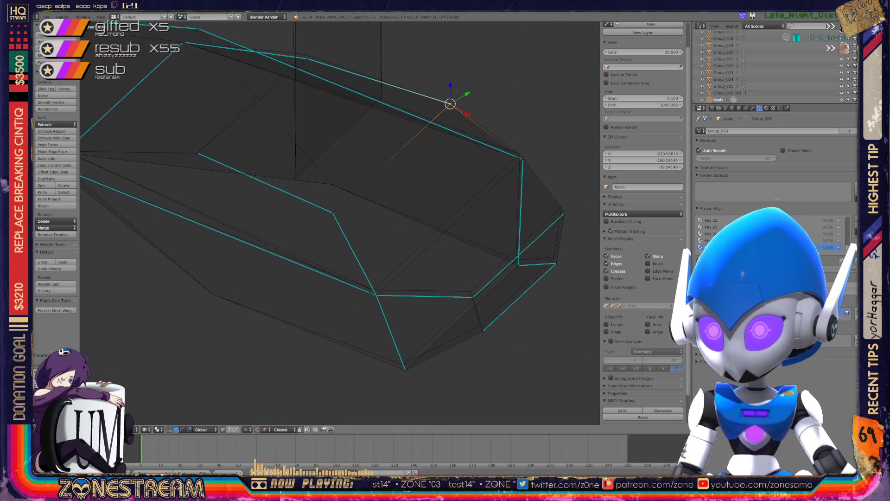
pyautogui.keyDown('shift'); pyautogui.rightClick(376, 294); pyautogui.keyUp('shift')
pyautogui.moveTo(375, 295); pyautogui.dragTo(373, 289)
pyautogui.rightClick(405, 369)
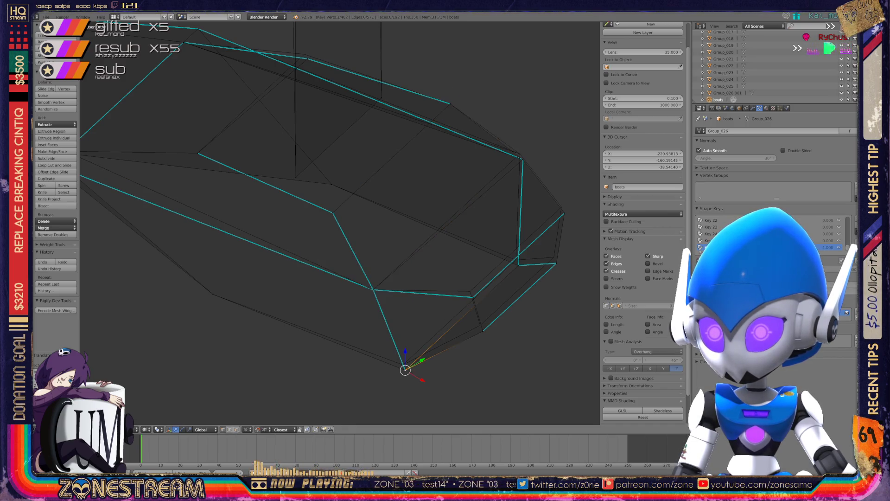
pyautogui.moveTo(405, 370); pyautogui.dragTo(403, 365)
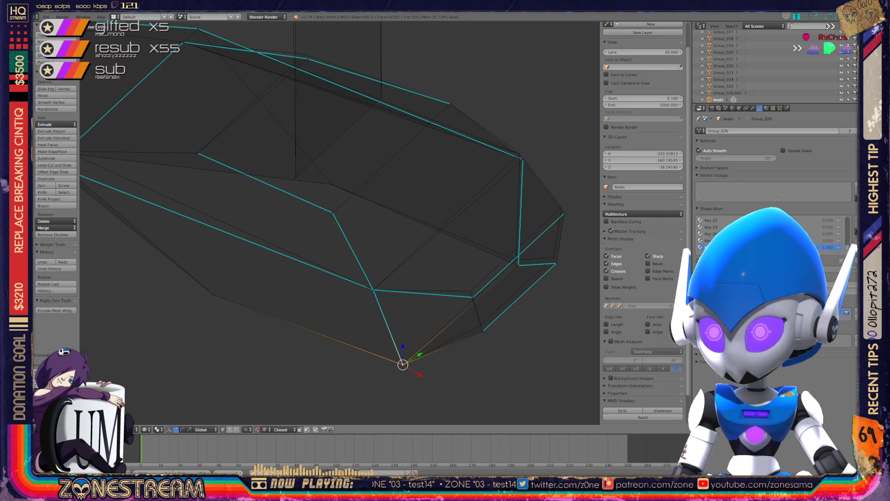
pyautogui.rightClick(473, 297)
pyautogui.moveTo(472, 297); pyautogui.dragTo(469, 290)
pyautogui.rightClick(482, 331)
pyautogui.moveTo(482, 331); pyautogui.dragTo(480, 324)
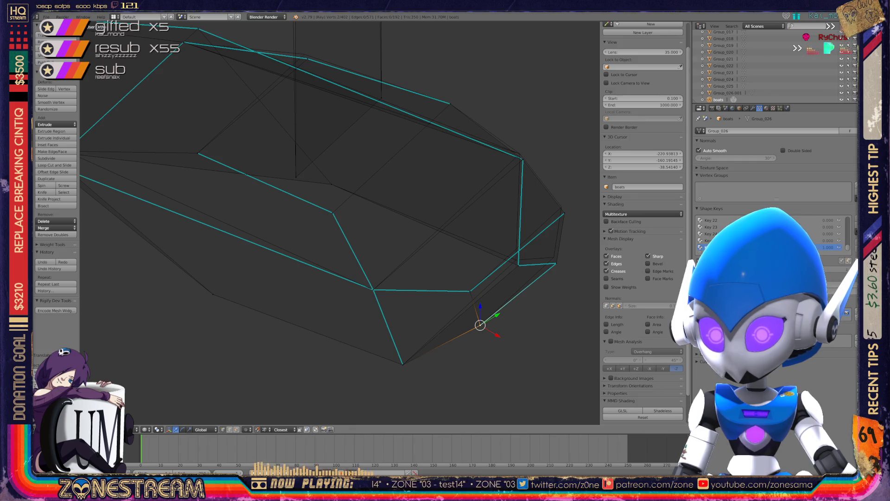
# Step: Vertex-slide the hull's lower-side vertex and its lower-left corner vertex along their edges
pyautogui.scroll(6, 338, 222)
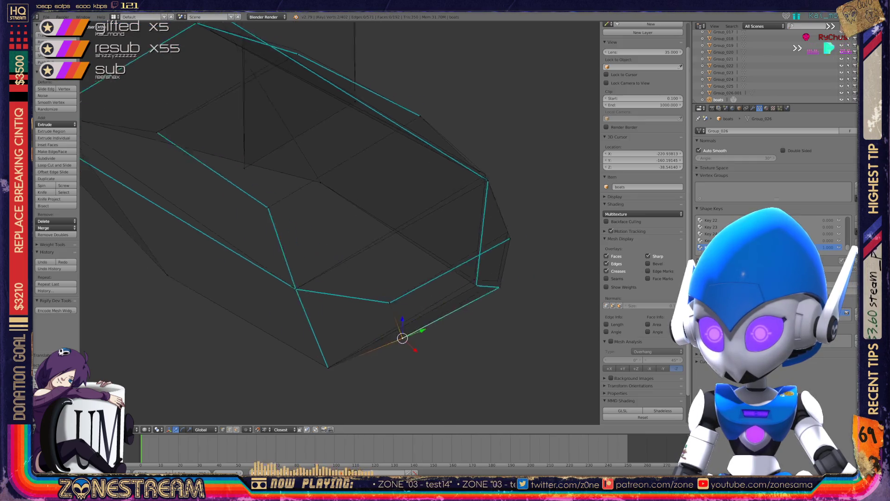
pyautogui.keyDown('shift'); pyautogui.moveTo(324, 209); pyautogui.dragTo(369, 239, button='middle'); pyautogui.keyUp('shift')
pyautogui.scroll(-5, 338, 222)
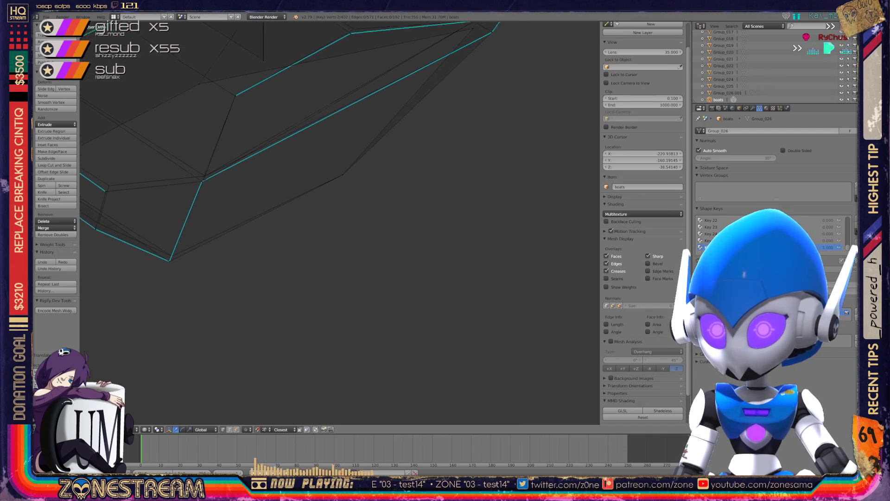
pyautogui.keyDown('shift'); pyautogui.moveTo(325, 209); pyautogui.dragTo(360, 229, button='middle'); pyautogui.keyUp('shift')
pyautogui.rightClick(252, 281)
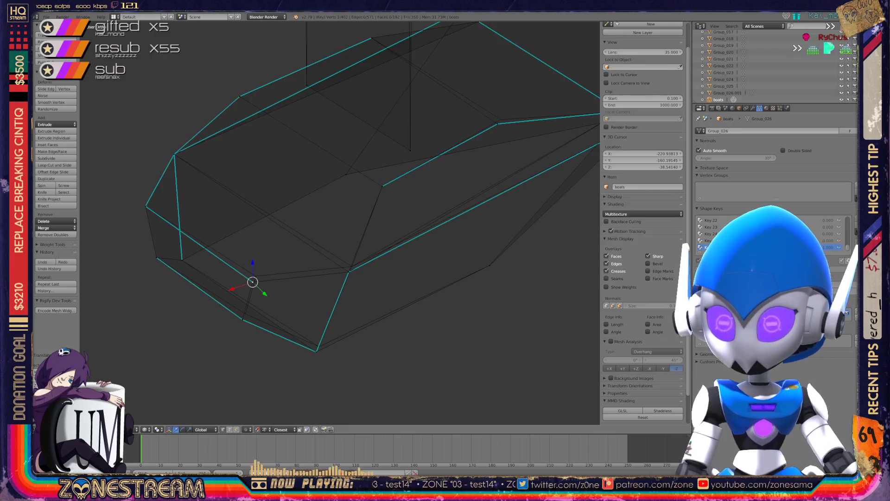
pyautogui.hotkey('shift', 'v')
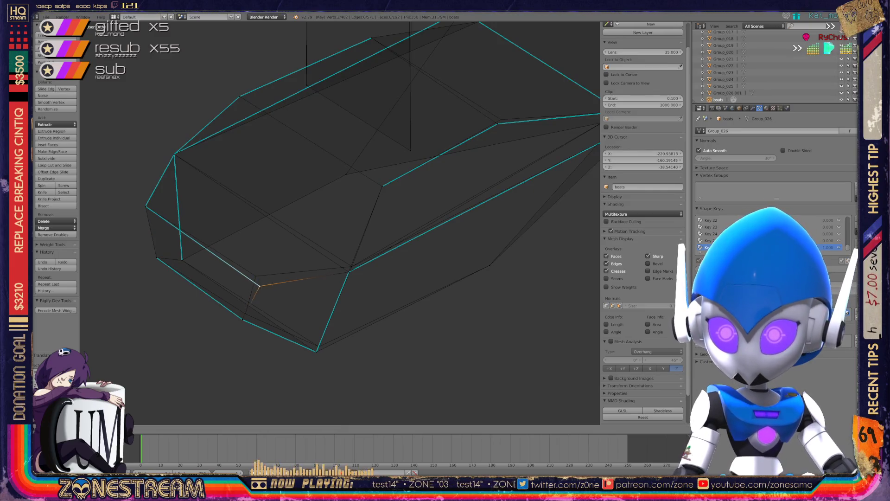
pyautogui.press('Return')
pyautogui.rightClick(242, 319)
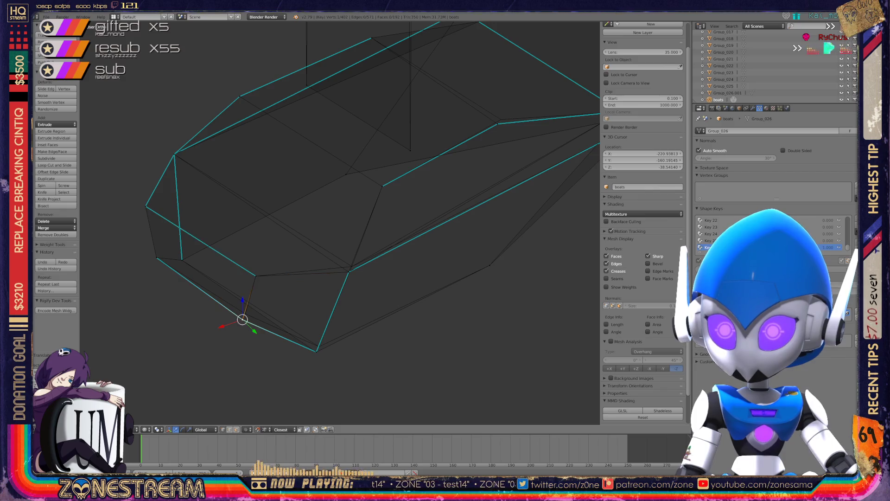
pyautogui.hotkey('shift', 'v')
pyautogui.press('Return')
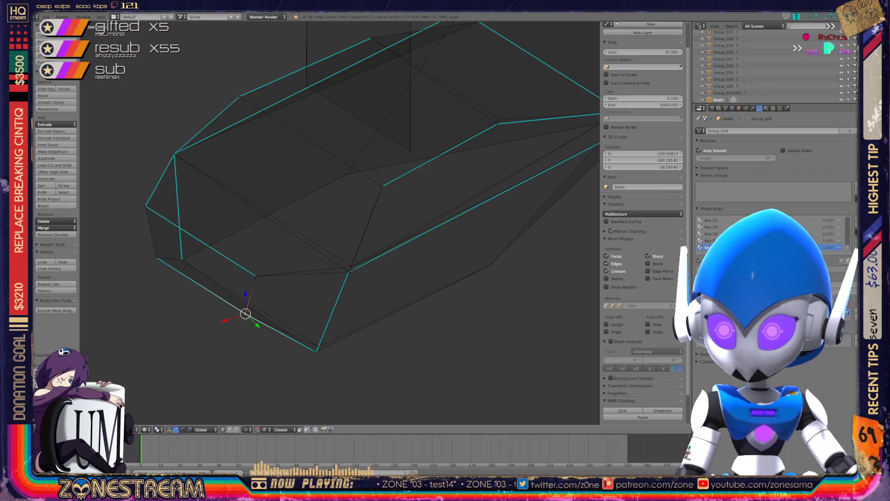
# Step: Slide the inner upper-edge vertex to a new position, then return to Object Mode
pyautogui.rightClick(316, 350)
pyautogui.press('a')
pyautogui.rightClick(318, 348)
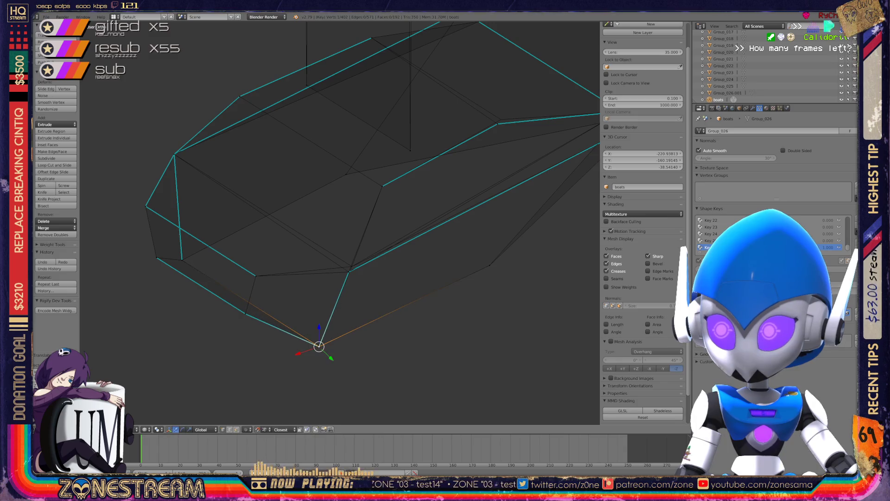
pyautogui.rightClick(349, 272)
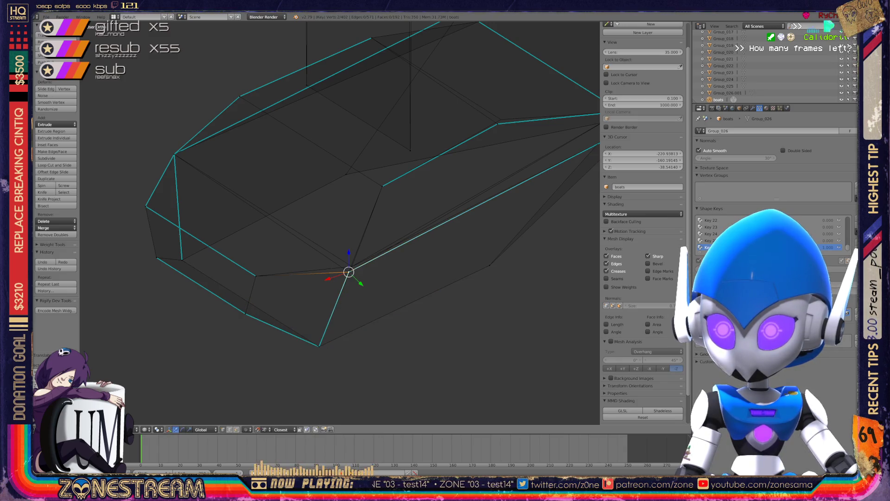
pyautogui.hotkey('shift', 'v')
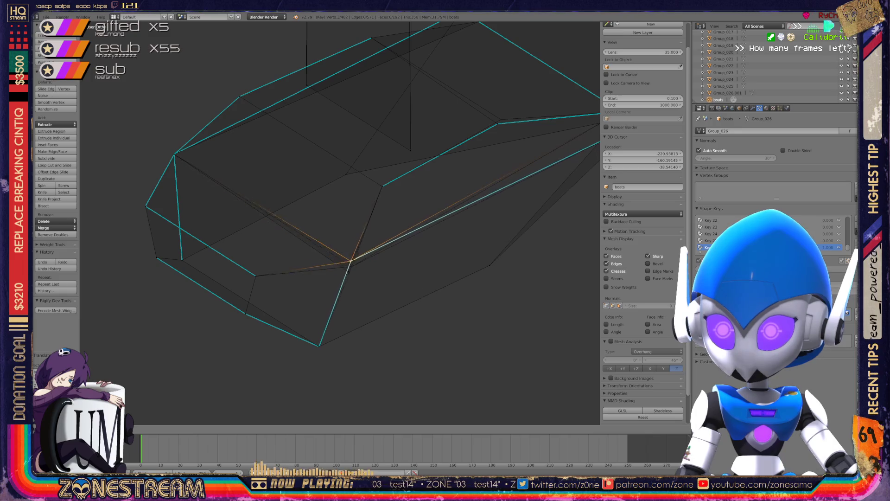
pyautogui.press('Escape')
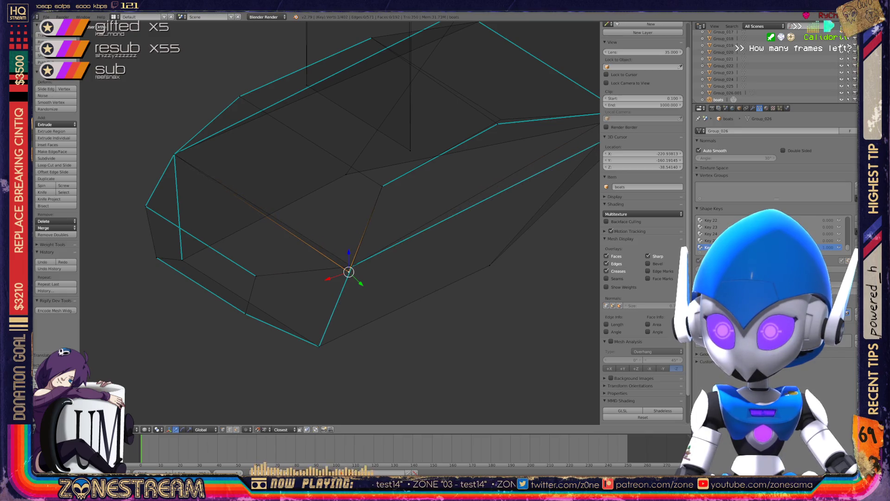
pyautogui.hotkey('shift', 'v')
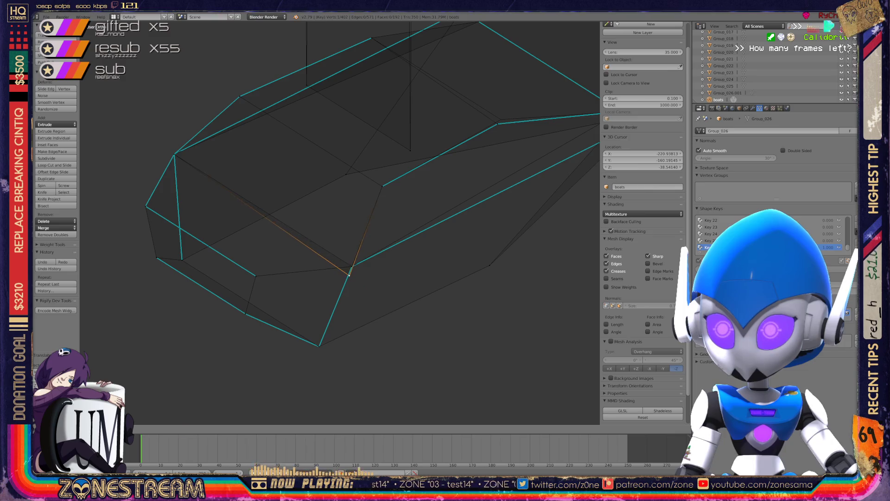
pyautogui.press('Return')
pyautogui.scroll(-3, 352, 223)
pyautogui.moveTo(352, 223); pyautogui.dragTo(300, 225, button='middle')
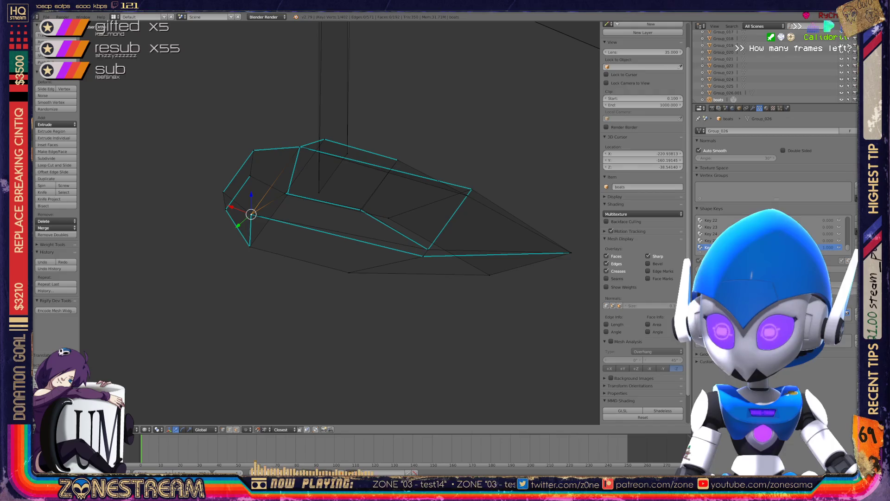
pyautogui.press('Tab')
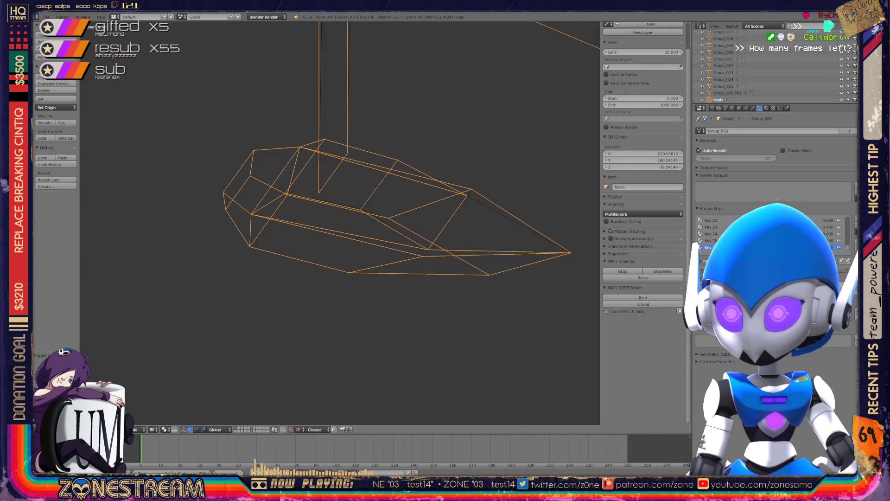
# Step: Look down on the seat and re-enter Edit Mode with a single vertex selected
pyautogui.moveTo(300, 226); pyautogui.dragTo(329, 167, button='middle')
pyautogui.scroll(8, 329, 167)
pyautogui.press('Tab')
pyautogui.press('a')
pyautogui.rightClick(285, 267)
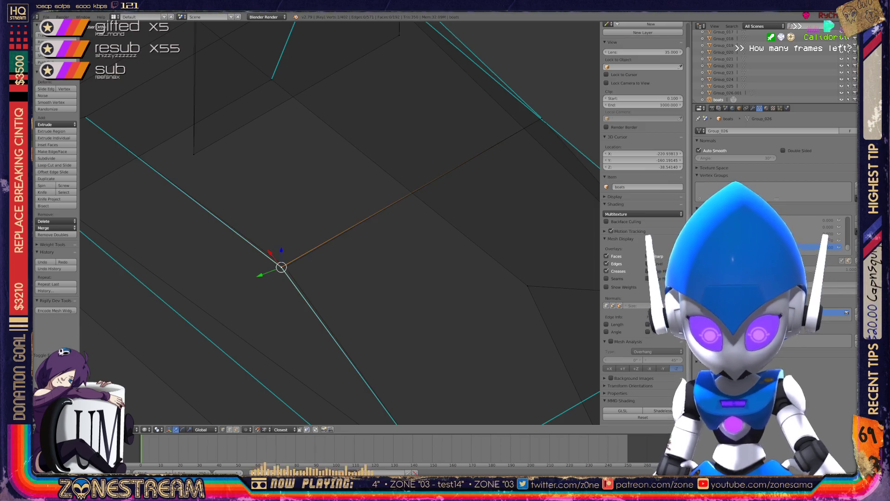
# Step: Select the backrest panel's lower and top corner vertices, then return to Object Mode
pyautogui.scroll(-5, 340, 223)
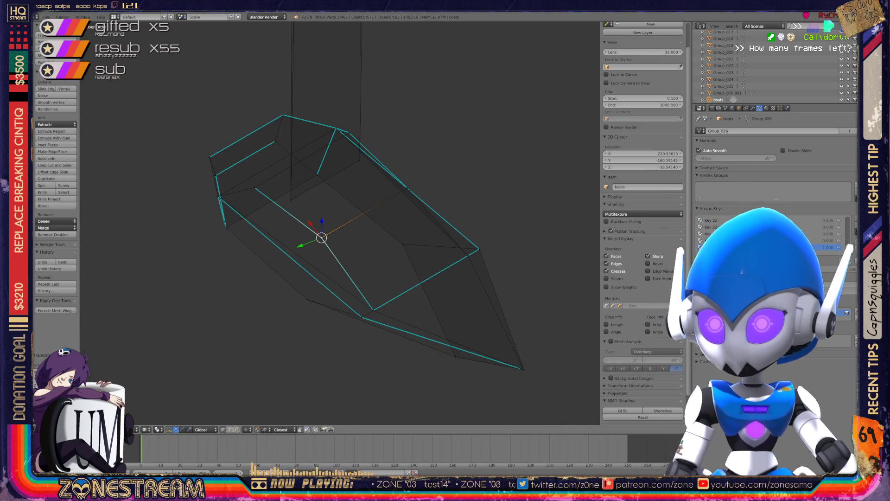
pyautogui.scroll(6, 340, 222)
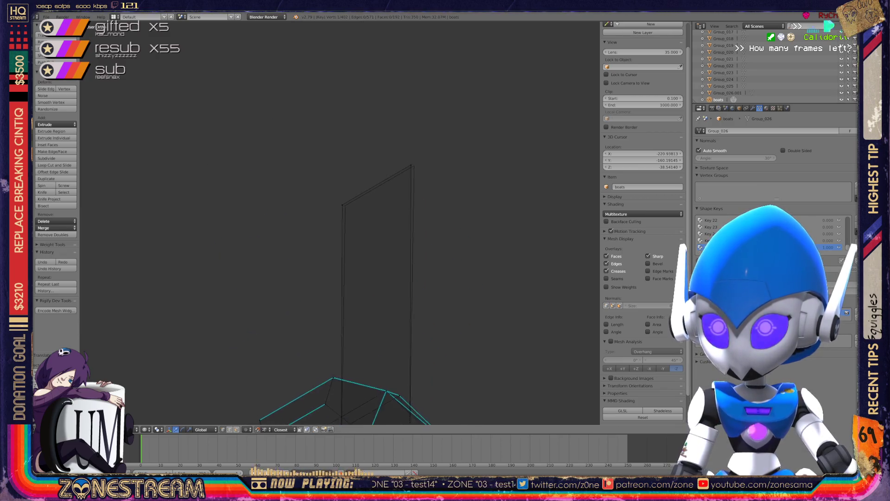
pyautogui.scroll(2, 340, 222)
pyautogui.rightClick(351, 179)
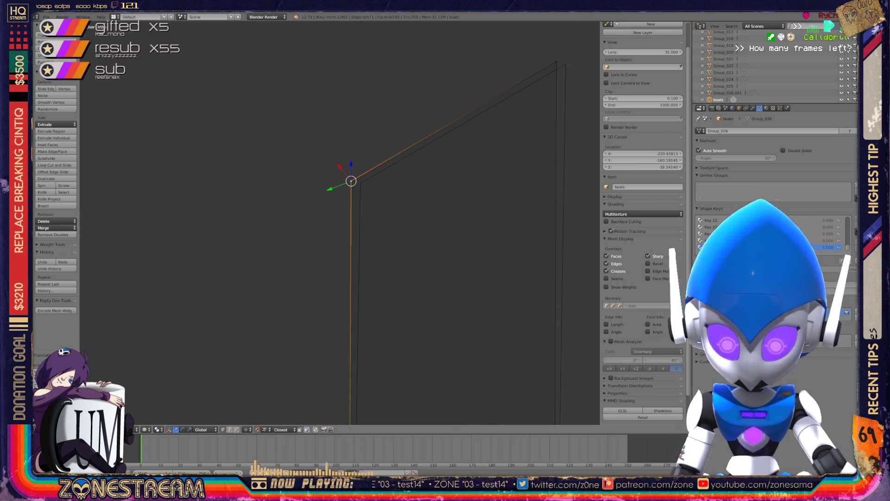
pyautogui.scroll(1, 340, 222)
pyautogui.rightClick(565, 64)
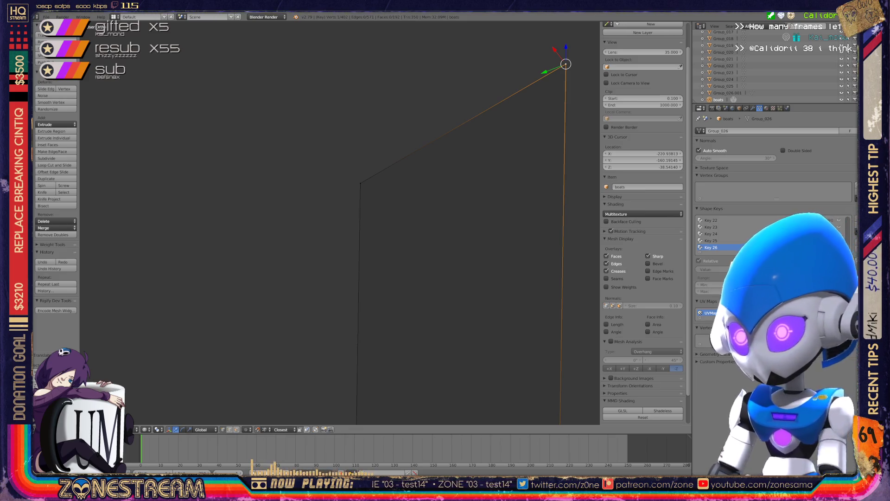
pyautogui.scroll(-5, 338, 223)
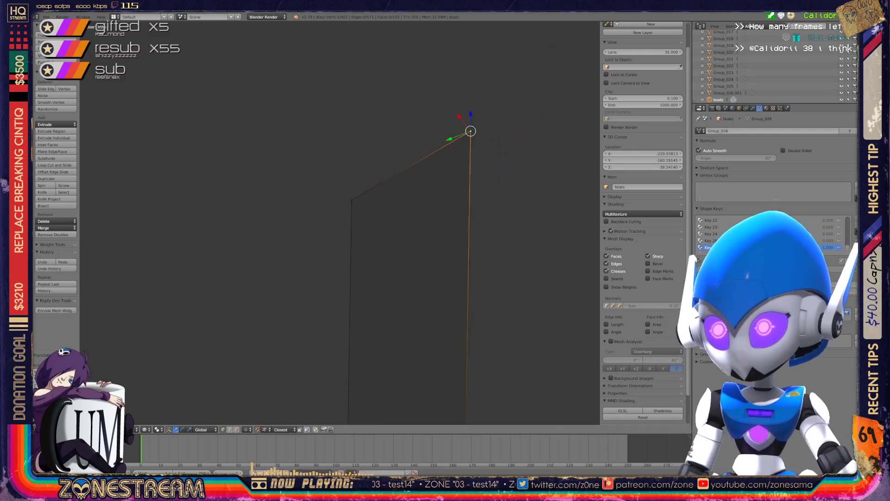
pyautogui.moveTo(338, 324)
pyautogui.keyDown('shift'); pyautogui.mouseDown(button='middle')
pyautogui.moveTo(316, 158)
pyautogui.moveTo(278, 194)
pyautogui.moveTo(213, 204)
pyautogui.mouseUp(button='middle'); pyautogui.keyUp('shift')
pyautogui.press('Tab')
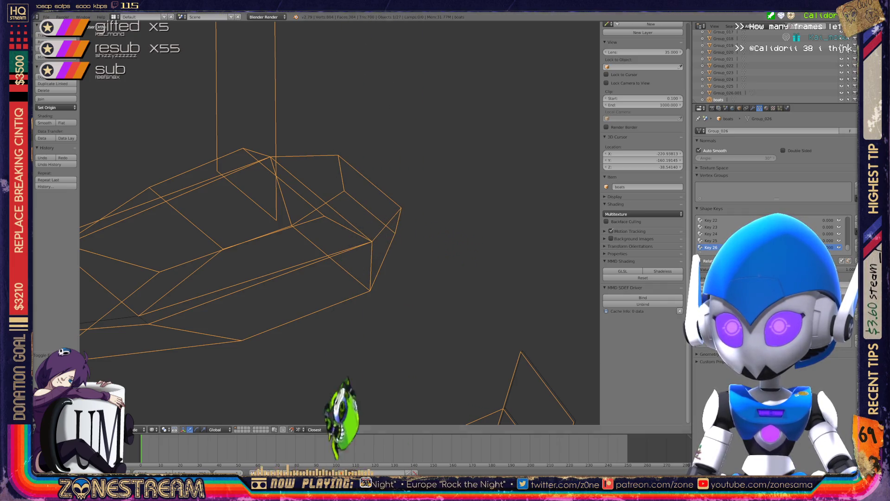
# Step: Zoom out and orbit to view all the seats upright from the side
pyautogui.press('Tab')
pyautogui.scroll(-3, 340, 222)
pyautogui.press('Tab')
pyautogui.scroll(-2, 340, 223)
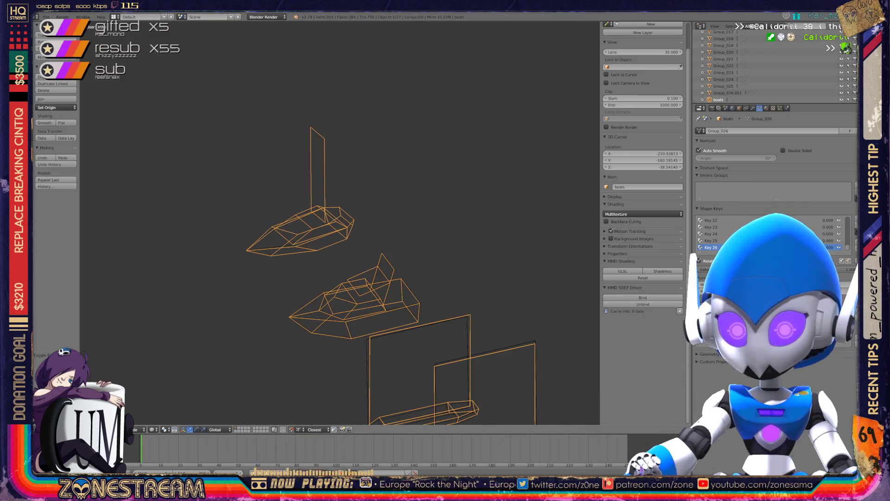
pyautogui.moveTo(340, 223); pyautogui.dragTo(403, 208, button='middle')
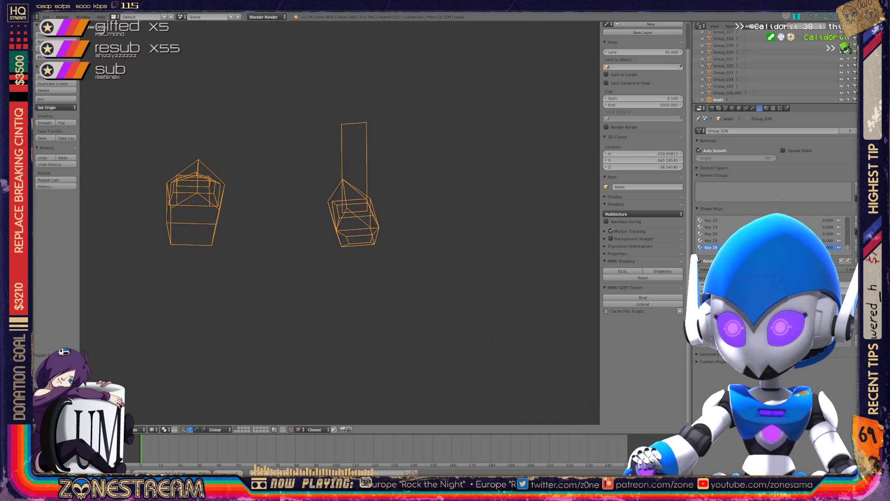
pyautogui.scroll(-6, 403, 358)
pyautogui.scroll(7, 417, 381)
# Step: Zoom in on one seat in Edit Mode, centred on its bottom corner
pyautogui.press('Tab')
pyautogui.press('Tab')
pyautogui.scroll(6, 340, 222)
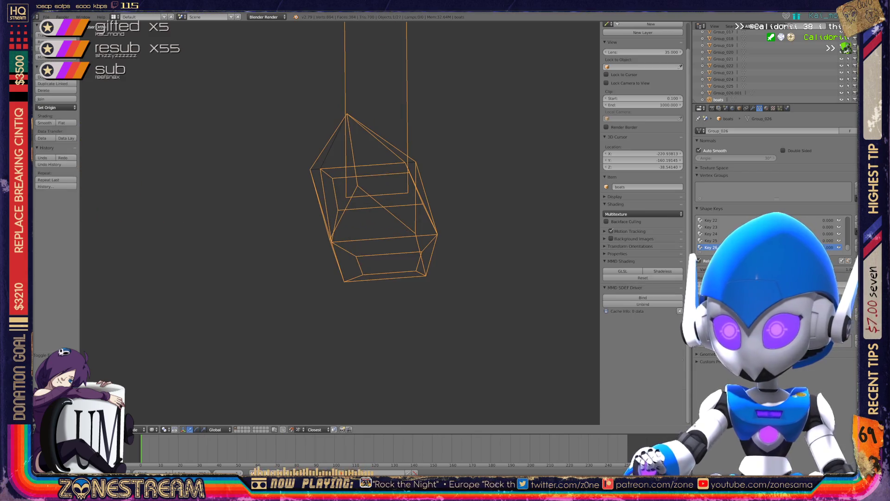
pyautogui.moveTo(339, 222)
pyautogui.mouseDown(button='middle')
pyautogui.moveTo(208, 217)
pyautogui.moveTo(287, 218)
pyautogui.mouseUp(button='middle')
pyautogui.scroll(-8, 339, 222)
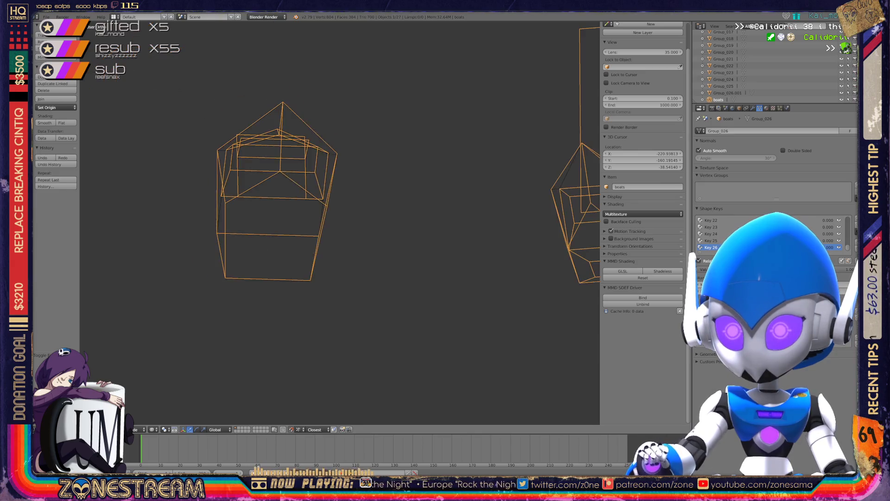
pyautogui.scroll(6, 340, 223)
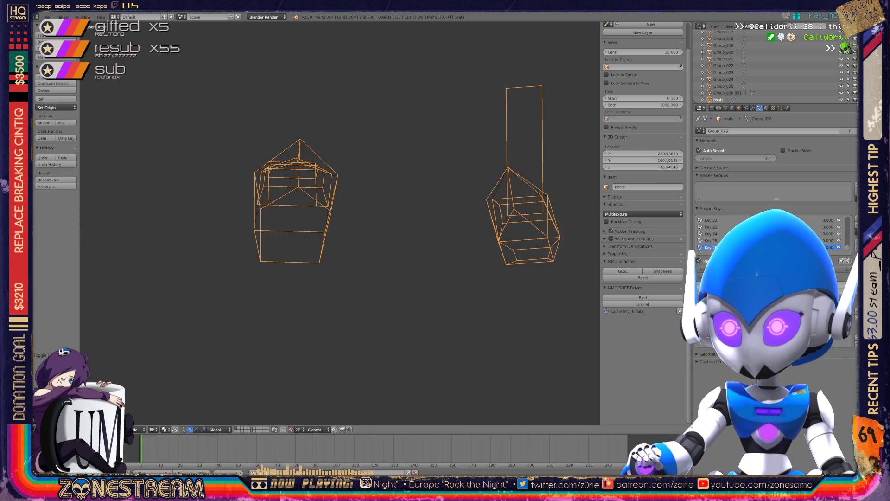
pyautogui.scroll(2, 340, 222)
pyautogui.press('Tab')
pyautogui.moveTo(340, 222); pyautogui.dragTo(297, 199, button='middle')
pyautogui.keyDown('shift'); pyautogui.moveTo(259, 404); pyautogui.dragTo(241, 365, button='middle'); pyautogui.keyUp('shift')
# Step: Nudge the seat base's bottom corner vertex and slide its left corner vertex
pyautogui.rightClick(241, 365)
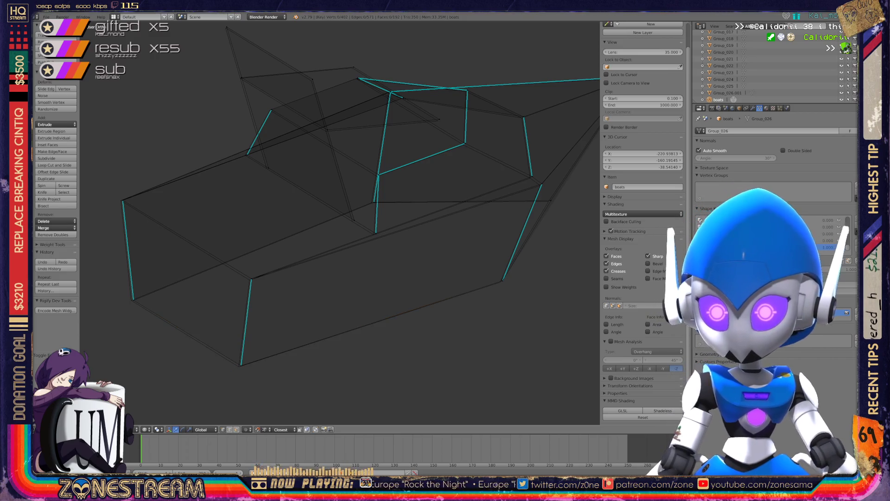
pyautogui.moveTo(240, 365); pyautogui.dragTo(238, 366)
pyautogui.rightClick(251, 280)
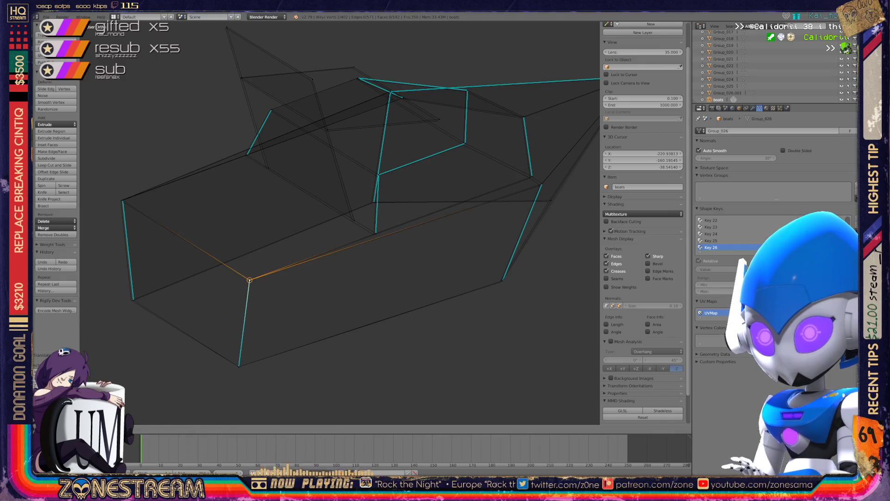
pyautogui.rightClick(134, 298)
pyautogui.press('g')
pyautogui.press('g')
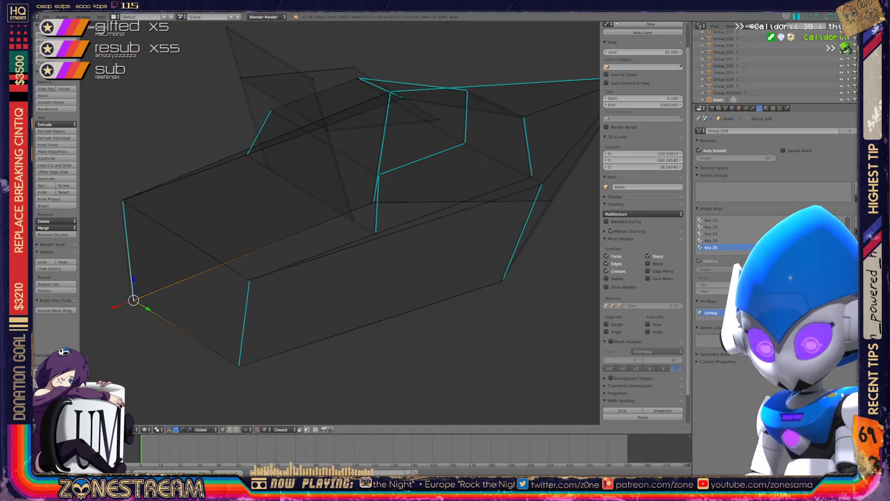
pyautogui.press('Return')
pyautogui.rightClick(123, 200)
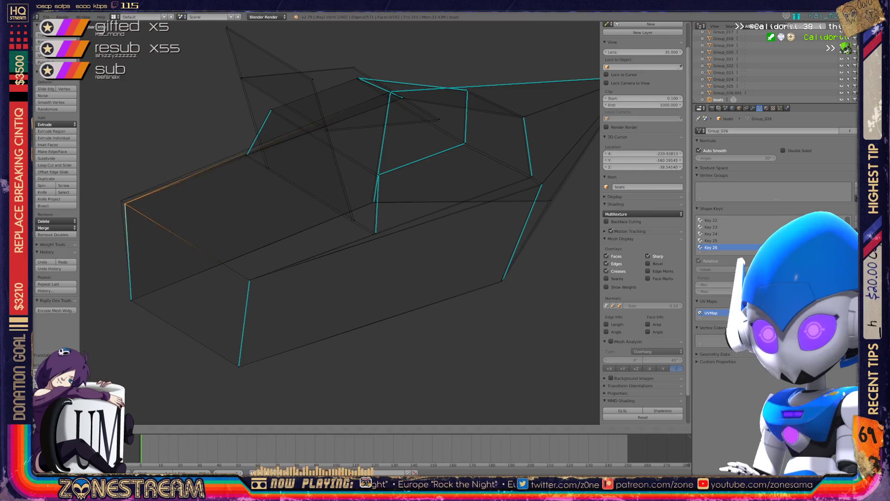
pyautogui.press('Escape')
# Step: Move a right-side base vertex and a vertex near the backrest top
pyautogui.keyDown('shift'); pyautogui.moveTo(339, 222); pyautogui.dragTo(250, 264, button='middle'); pyautogui.keyUp('shift')
pyautogui.rightClick(266, 262)
pyautogui.moveTo(266, 263)
pyautogui.mouseDown()
pyautogui.moveTo(178, 211)
pyautogui.moveTo(138, 70)
pyautogui.mouseUp()
pyautogui.rightClick(224, 124)
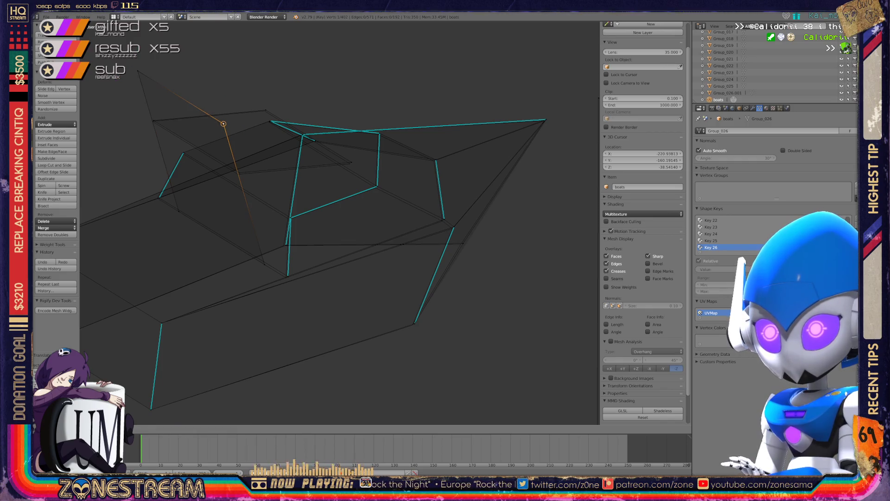
pyautogui.rightClick(153, 121)
pyautogui.moveTo(154, 121)
pyautogui.mouseDown()
pyautogui.moveTo(238, 174)
pyautogui.moveTo(352, 161)
pyautogui.moveTo(264, 111)
pyautogui.mouseUp()
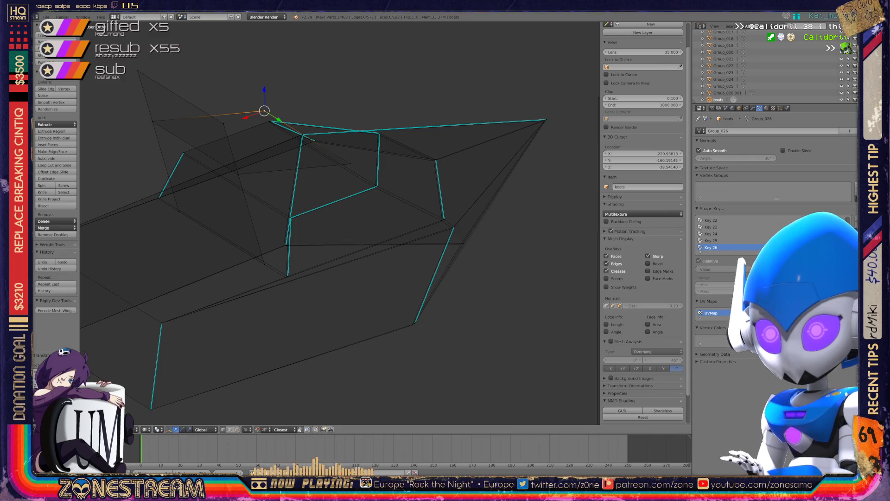
pyautogui.scroll(10, 264, 110)
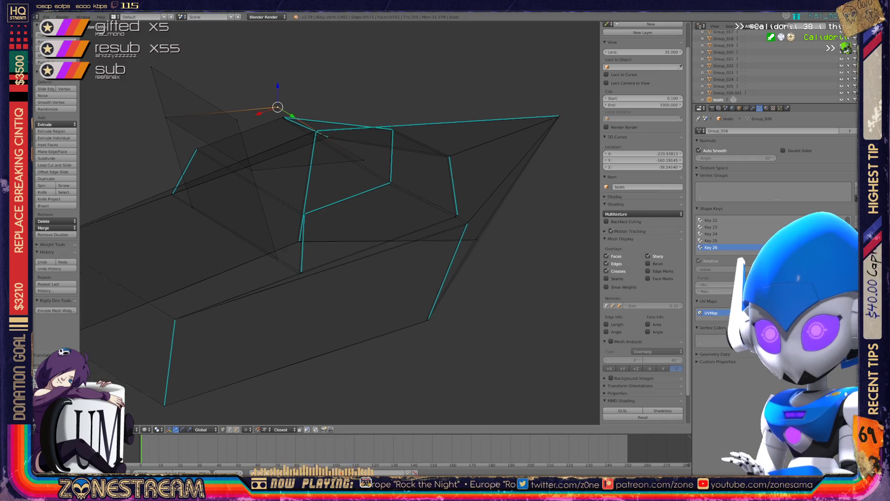
pyautogui.scroll(-2, 264, 111)
pyautogui.hotkey('shift', 'v')
# Step: Vertex-slide the selected vertex left, then slide the lower vertex of that edge
pyautogui.press('Escape')
pyautogui.hotkey('shift', 'v')
pyautogui.click(394, 189)
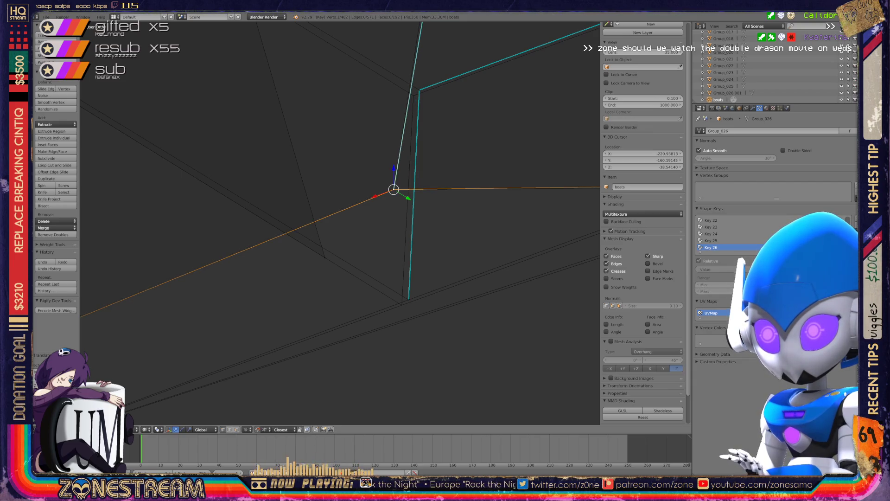
pyautogui.rightClick(408, 300)
pyautogui.hotkey('shift', 'v')
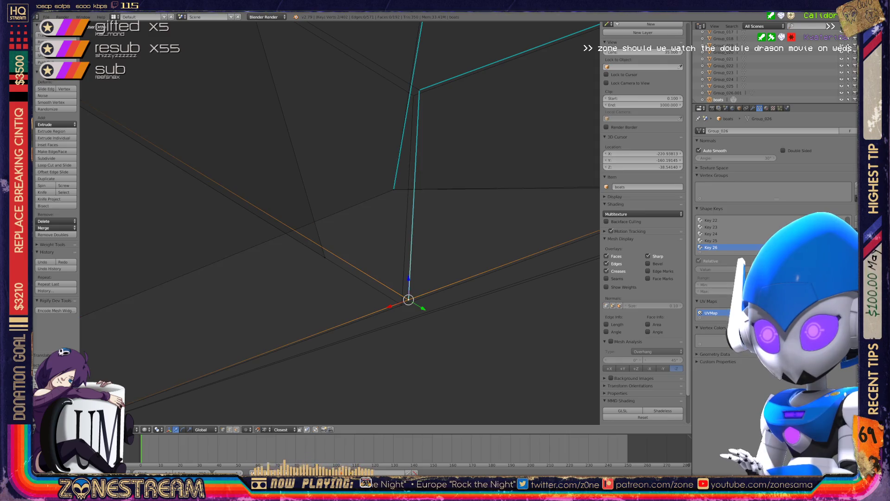
pyautogui.click(402, 304)
# Step: Select two more seat vertices and orbit closer to inspect the reshaped mesh
pyautogui.moveTo(325, 231)
pyautogui.mouseDown(button='middle')
pyautogui.moveTo(278, 208)
pyautogui.moveTo(315, 228)
pyautogui.moveTo(361, 195)
pyautogui.mouseUp(button='middle')
pyautogui.rightClick(436, 216)
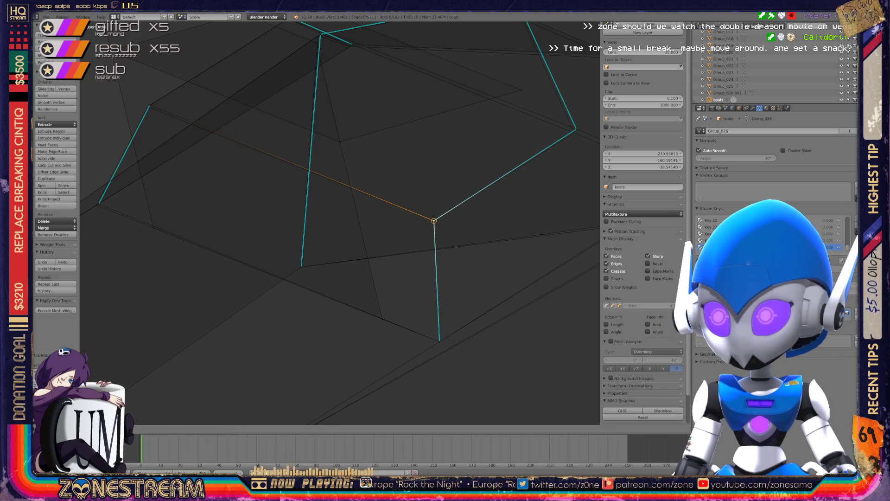
pyautogui.keyDown('shift'); pyautogui.rightClick(150, 105); pyautogui.keyUp('shift')
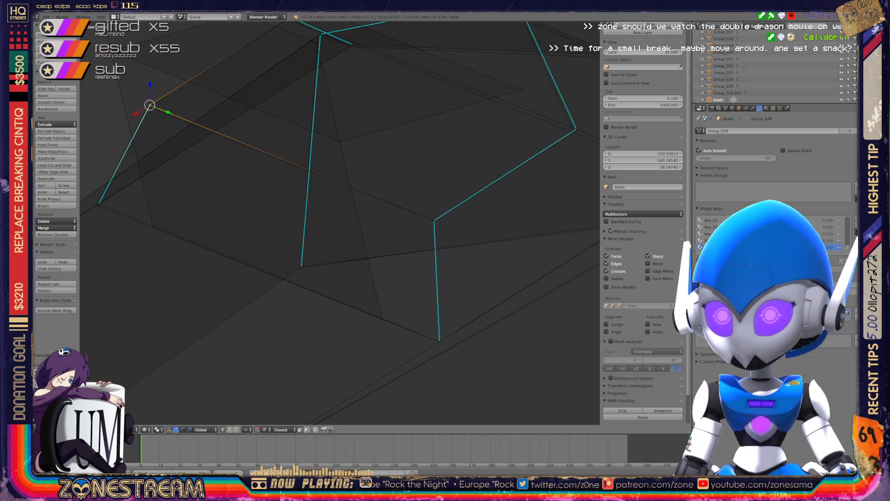
pyautogui.moveTo(149, 107)
pyautogui.mouseDown(button='middle')
pyautogui.moveTo(241, 84)
pyautogui.moveTo(287, 99)
pyautogui.moveTo(278, 139)
pyautogui.mouseUp(button='middle')
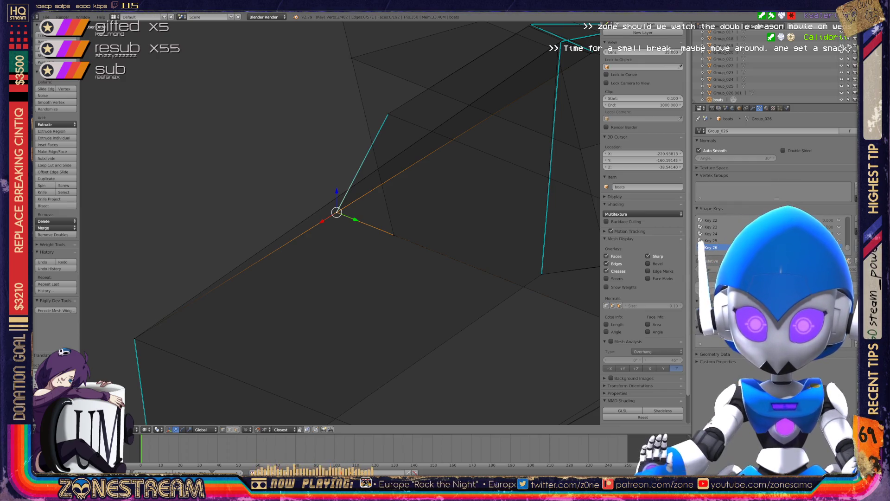
pyautogui.scroll(-6, 340, 223)
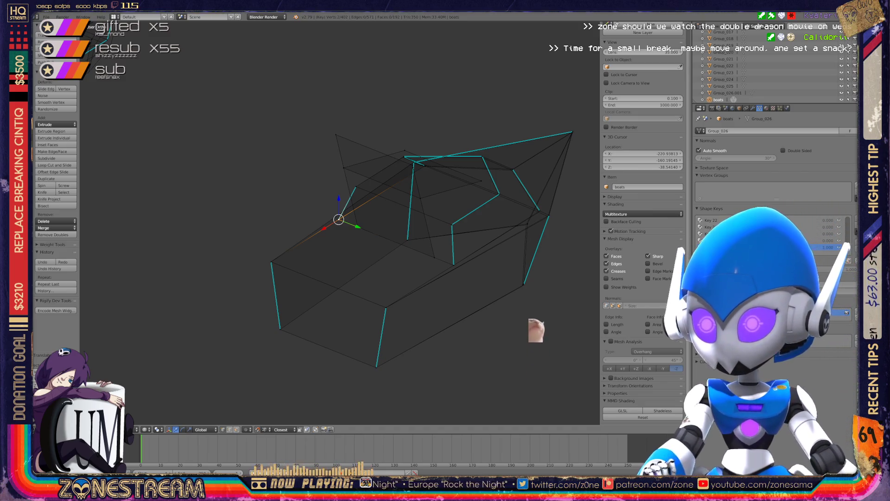
pyautogui.moveTo(417, 232)
pyautogui.mouseDown(button='middle')
pyautogui.moveTo(445, 222)
pyautogui.moveTo(398, 251)
pyautogui.moveTo(426, 218)
pyautogui.moveTo(399, 246)
pyautogui.mouseUp(button='middle')
# Step: Nudge the seat-edge vertex, lower base vertex and left corner vertex slightly up-right
pyautogui.rightClick(427, 221)
pyautogui.keyDown('shift'); pyautogui.rightClick(427, 221); pyautogui.keyUp('shift')
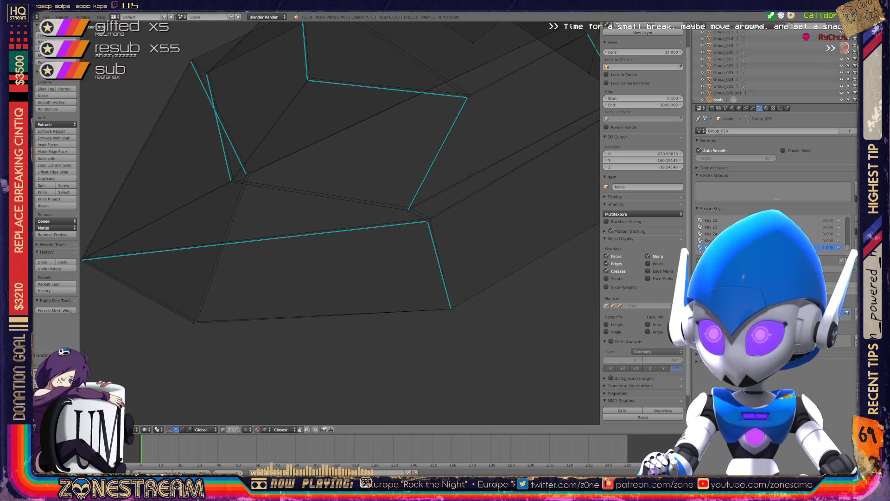
pyautogui.rightClick(427, 221)
pyautogui.moveTo(428, 221); pyautogui.dragTo(429, 217, button='right')
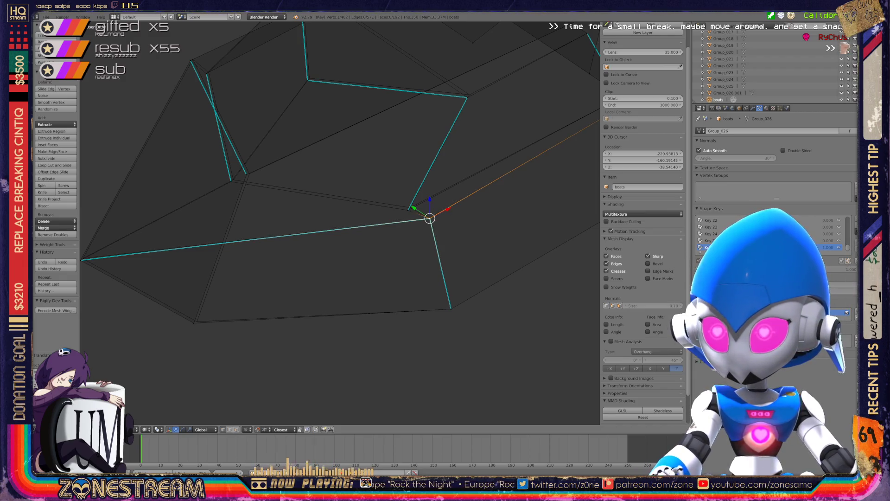
pyautogui.keyDown('shift'); pyautogui.moveTo(430, 218); pyautogui.dragTo(493, 196, button='middle'); pyautogui.keyUp('shift')
pyautogui.rightClick(257, 299)
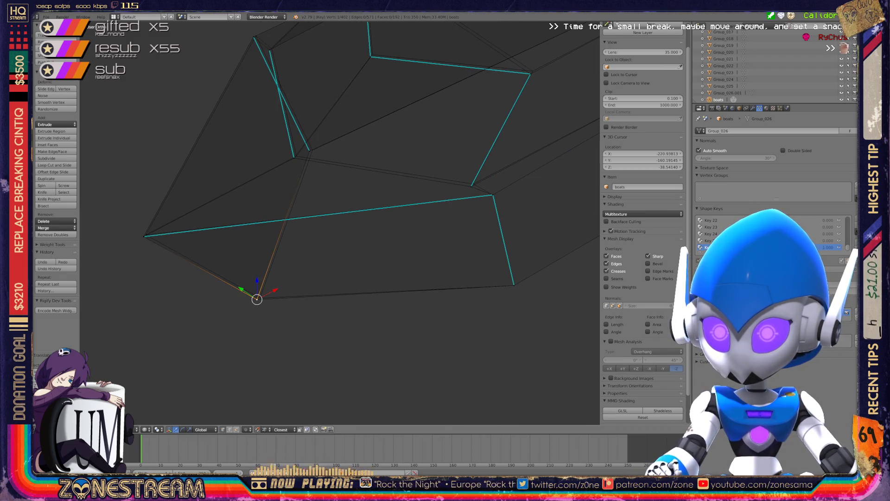
pyautogui.moveTo(256, 299); pyautogui.dragTo(261, 297, button='right')
pyautogui.rightClick(144, 236)
pyautogui.moveTo(144, 236); pyautogui.dragTo(146, 234, button='right')
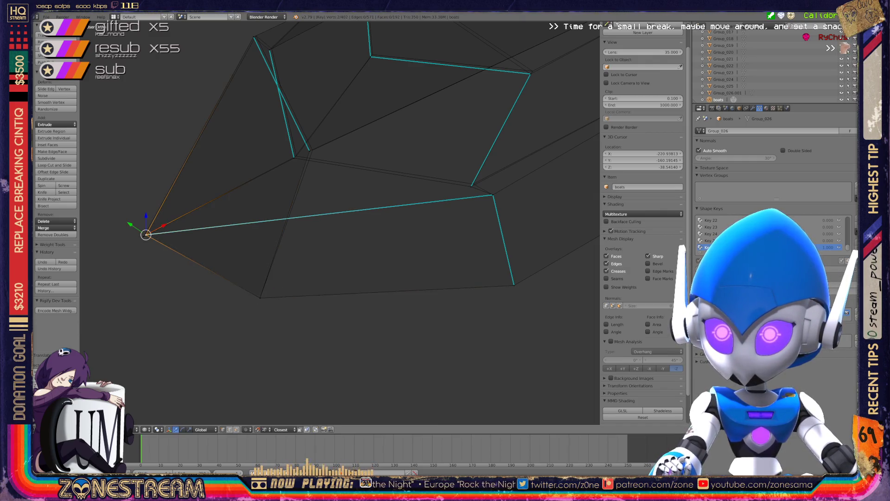
pyautogui.rightClick(146, 234)
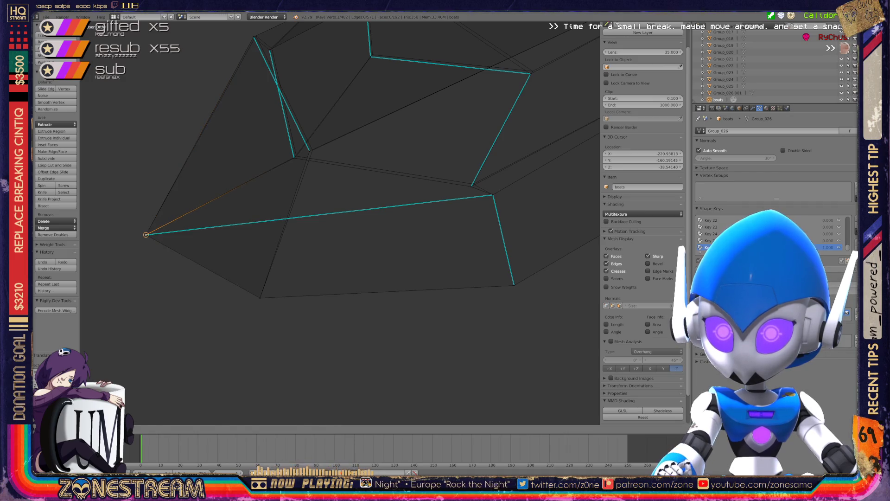
# Step: Nudge the backrest panel's inner corner vertices slightly up-right into place
pyautogui.rightClick(294, 157)
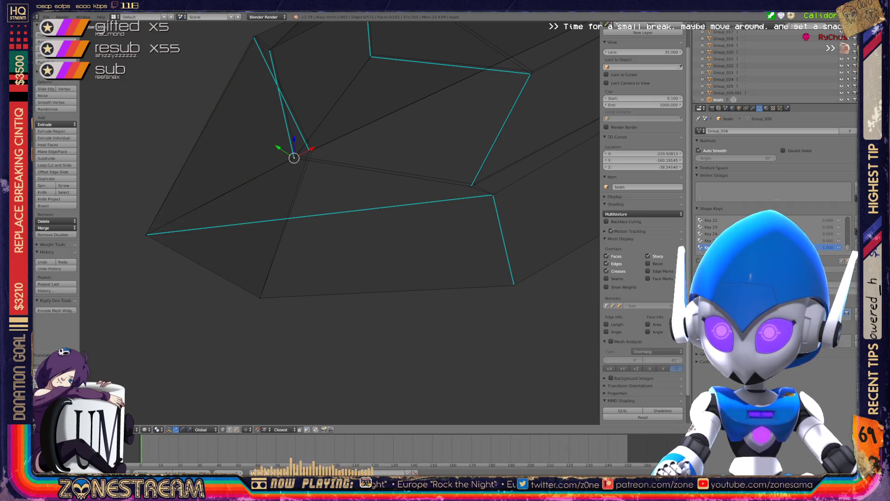
pyautogui.rightClick(294, 157)
pyautogui.moveTo(294, 158); pyautogui.dragTo(297, 156, button='right')
pyautogui.rightClick(309, 150)
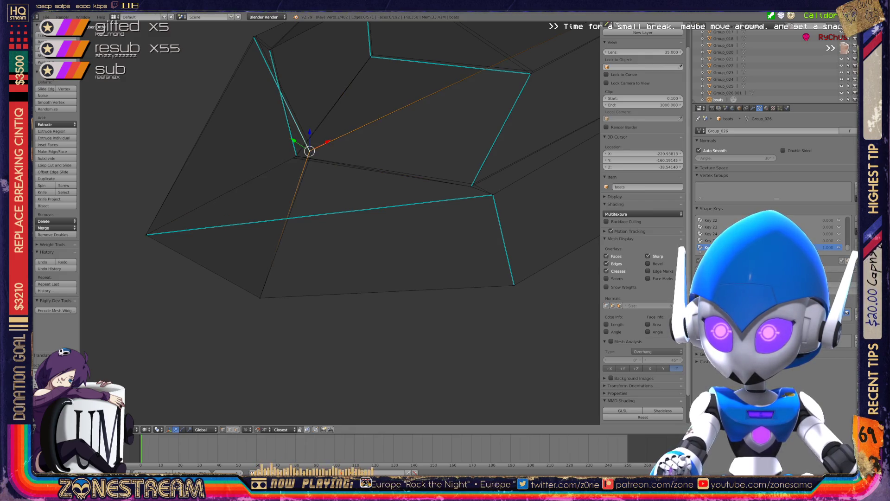
pyautogui.hotkey('ctrl', 'z')
pyautogui.hotkey('ctrl', 'z')
pyautogui.hotkey('ctrl', 'shift', 'z')
pyautogui.hotkey('ctrl', 'shift', 'z')
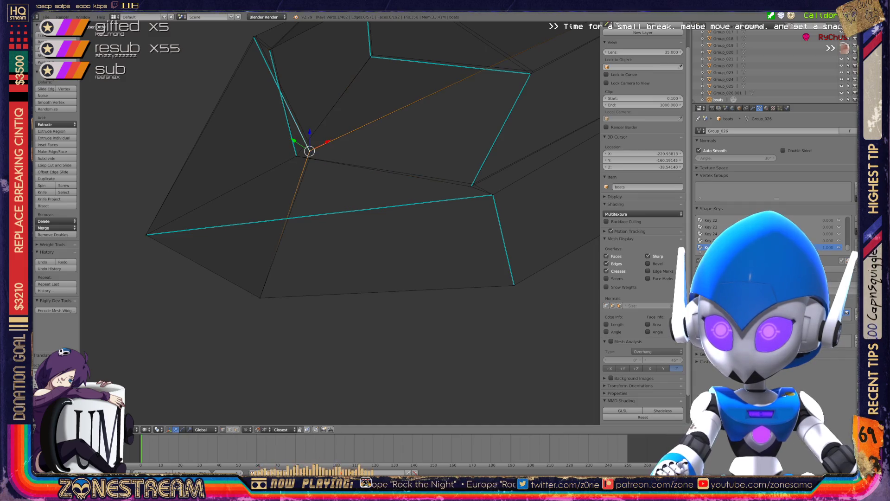
pyautogui.hotkey('ctrl', 'shift', 'z')
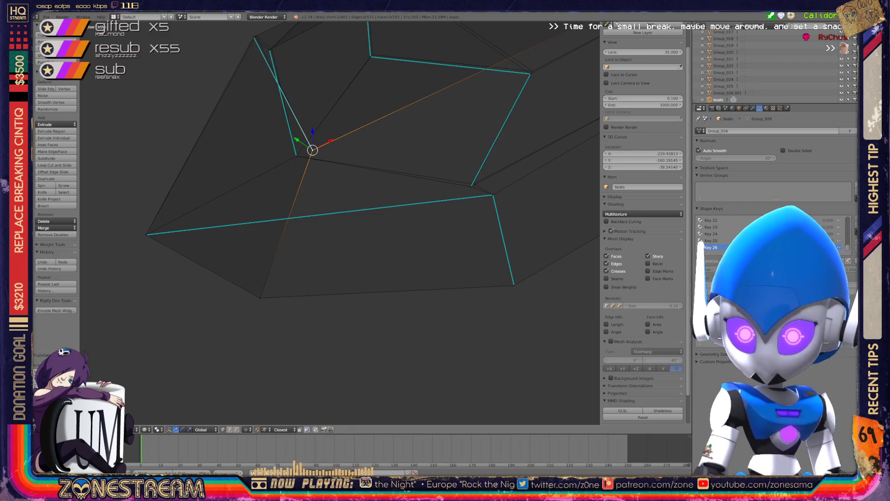
pyautogui.moveTo(325, 186); pyautogui.dragTo(325, 211, button='middle')
pyautogui.rightClick(287, 132)
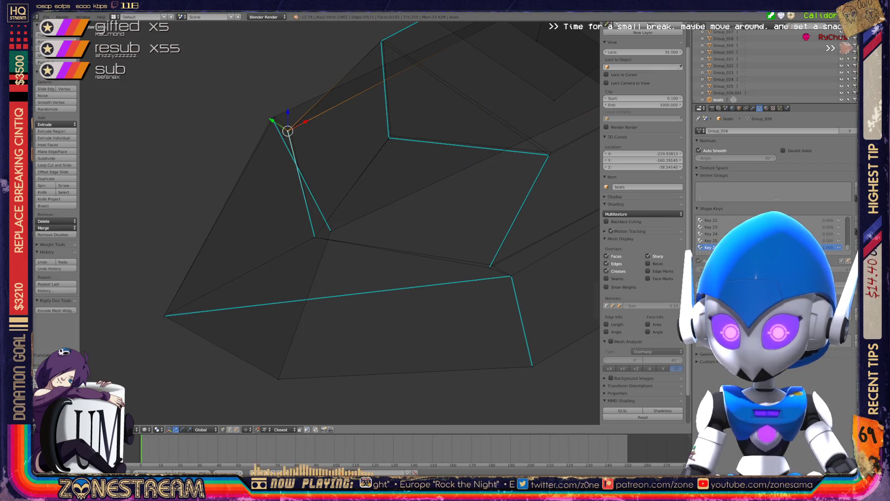
pyautogui.moveTo(288, 132); pyautogui.dragTo(290, 130)
pyautogui.rightClick(272, 118)
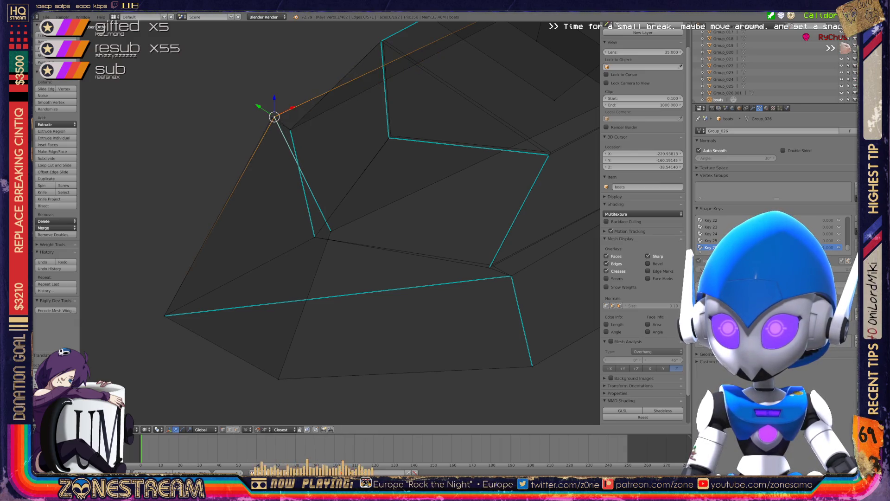
# Step: Select the overlapping vertex pairs on the seat base rim
pyautogui.press('KP_8')
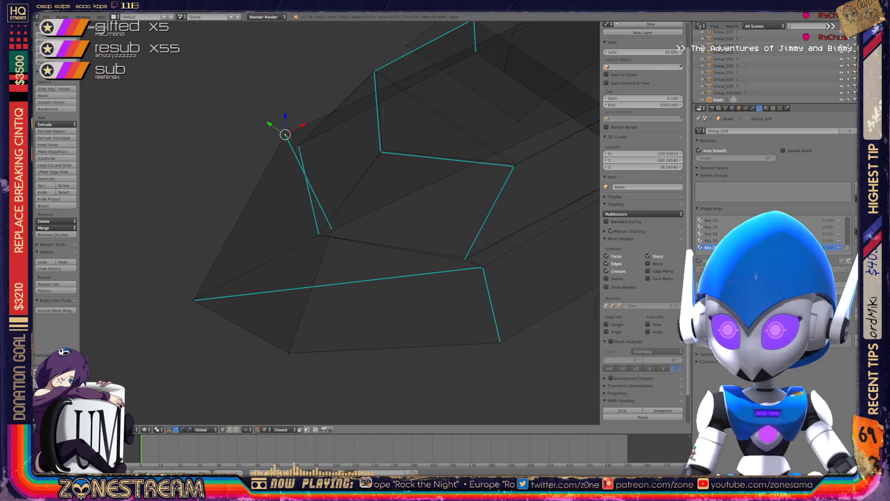
pyautogui.press('KP_8')
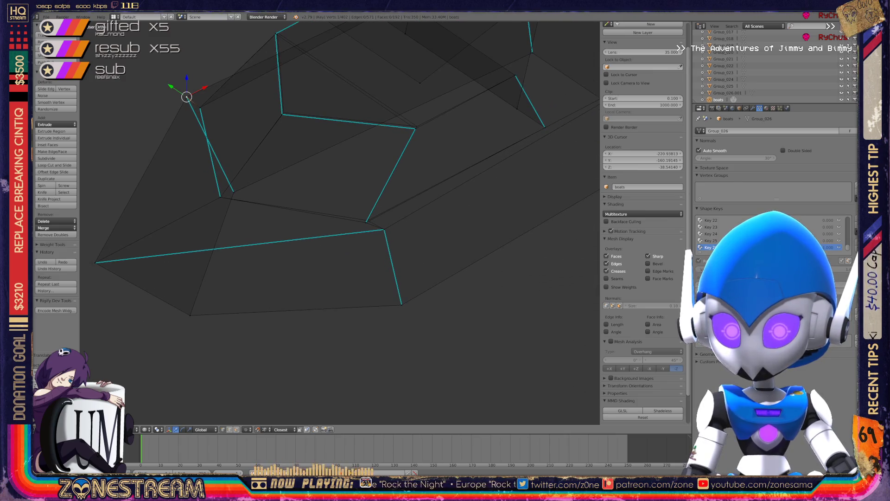
pyautogui.scroll(3, 339, 223)
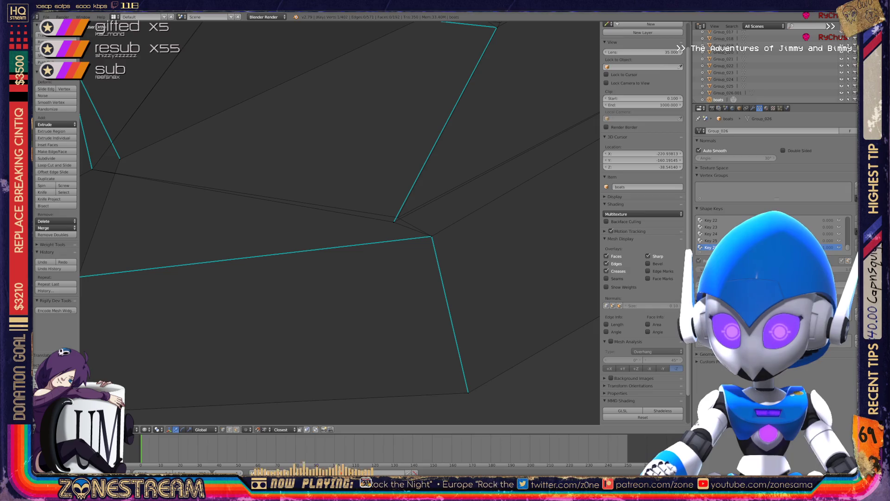
pyautogui.keyDown('shift'); pyautogui.rightClick(394, 222); pyautogui.keyUp('shift')
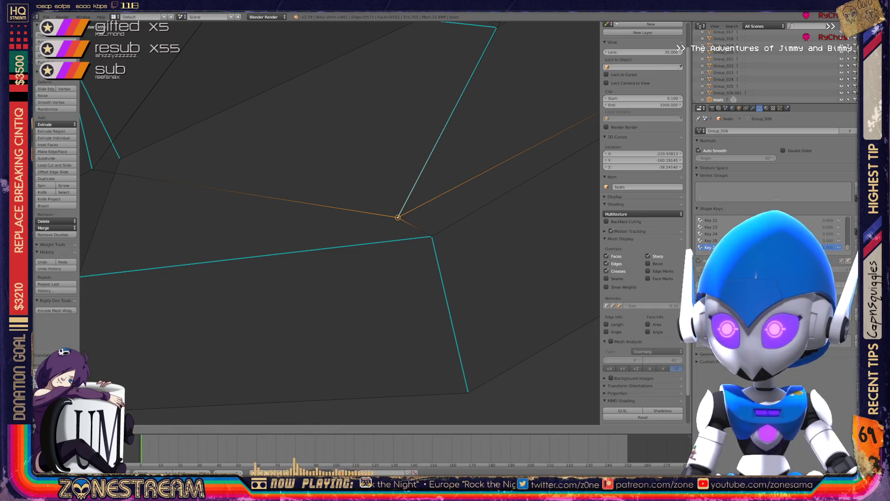
pyautogui.scroll(-3, 340, 222)
pyautogui.press('KP_8')
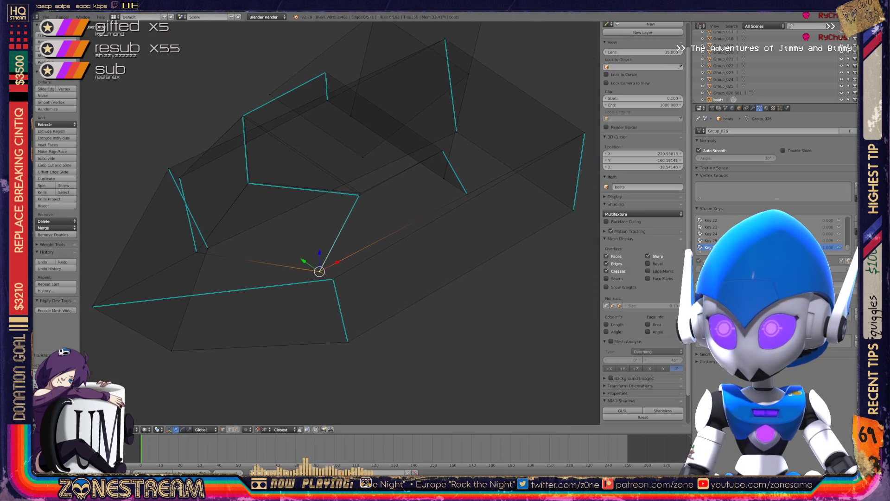
pyautogui.rightClick(348, 200)
pyautogui.scroll(3, 339, 223)
pyautogui.scroll(3, 340, 223)
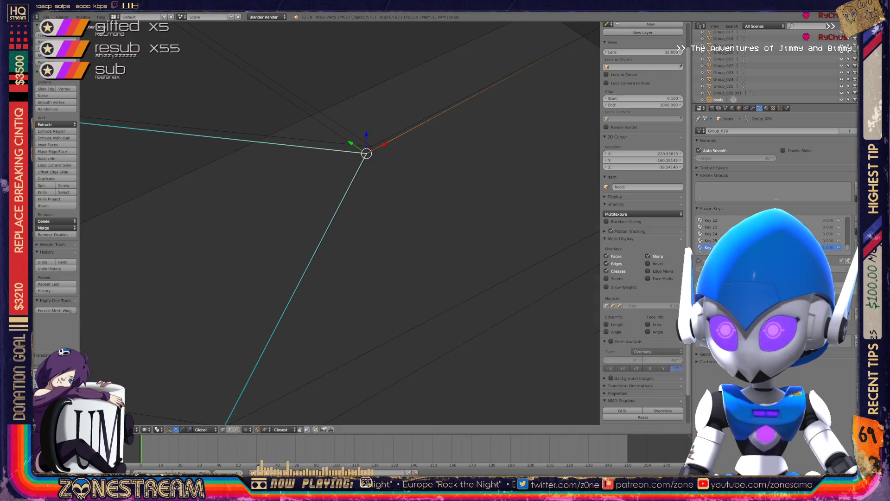
pyautogui.keyDown('shift'); pyautogui.rightClick(345, 203); pyautogui.keyUp('shift')
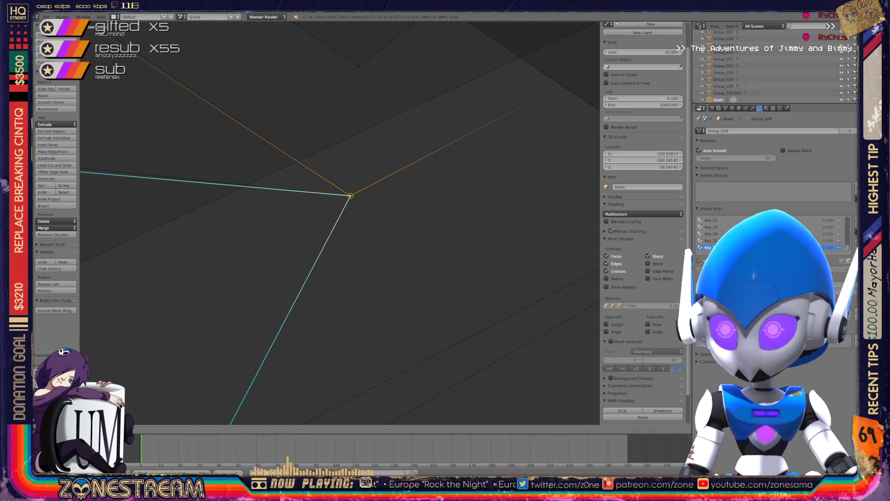
pyautogui.scroll(-3, 345, 203)
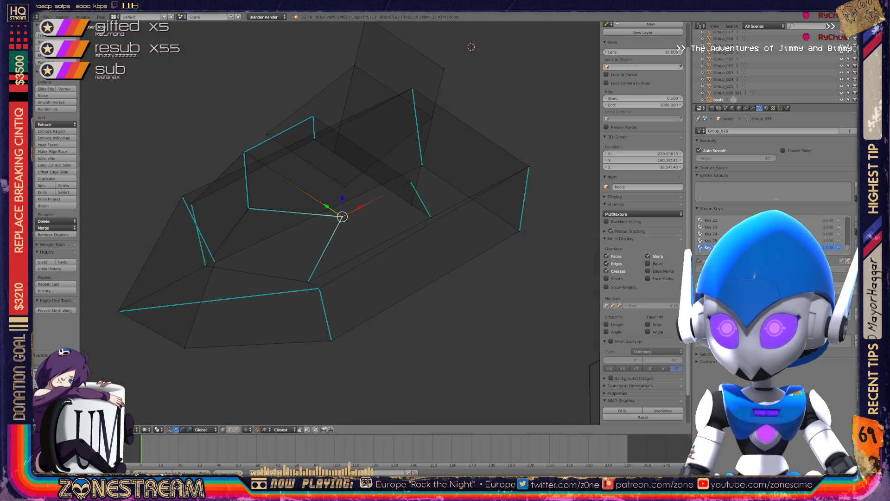
pyautogui.moveTo(352, 209); pyautogui.dragTo(301, 223, button='middle')
# Step: Nudge the overlapping base vertices slightly left, then return to Object Mode
pyautogui.rightClick(289, 240)
pyautogui.scroll(5, 339, 222)
pyautogui.keyDown('shift'); pyautogui.rightClick(213, 264); pyautogui.keyUp('shift')
pyautogui.keyDown('shift'); pyautogui.rightClick(213, 263); pyautogui.keyUp('shift')
pyautogui.keyDown('shift'); pyautogui.rightClick(213, 264); pyautogui.keyUp('shift')
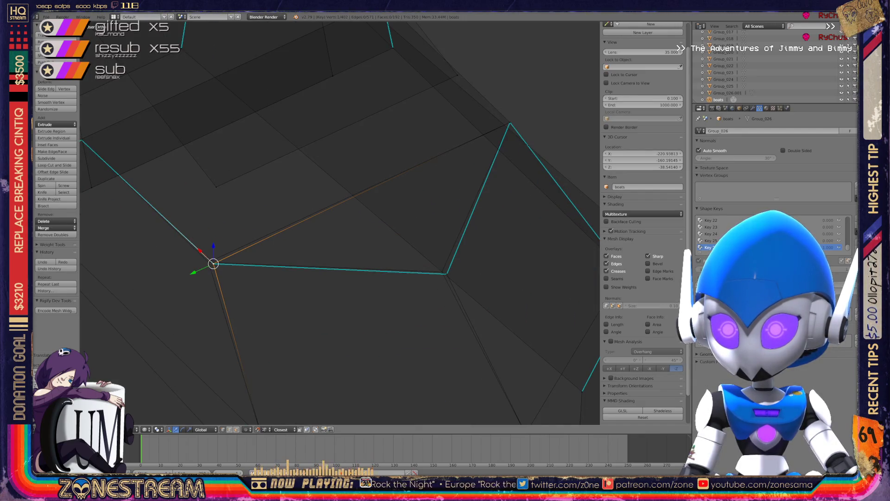
pyautogui.moveTo(213, 264)
pyautogui.mouseDown()
pyautogui.moveTo(246, 252)
pyautogui.moveTo(209, 262)
pyautogui.mouseUp()
pyautogui.rightClick(447, 273)
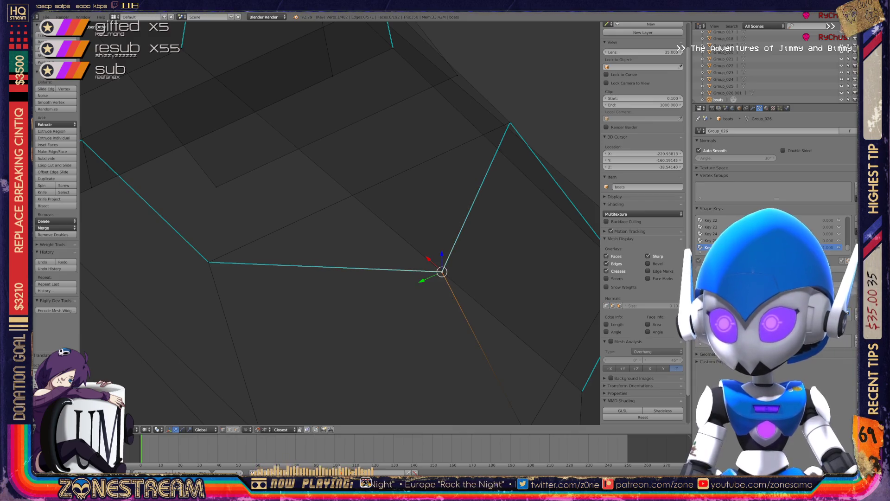
pyautogui.scroll(-4, 340, 223)
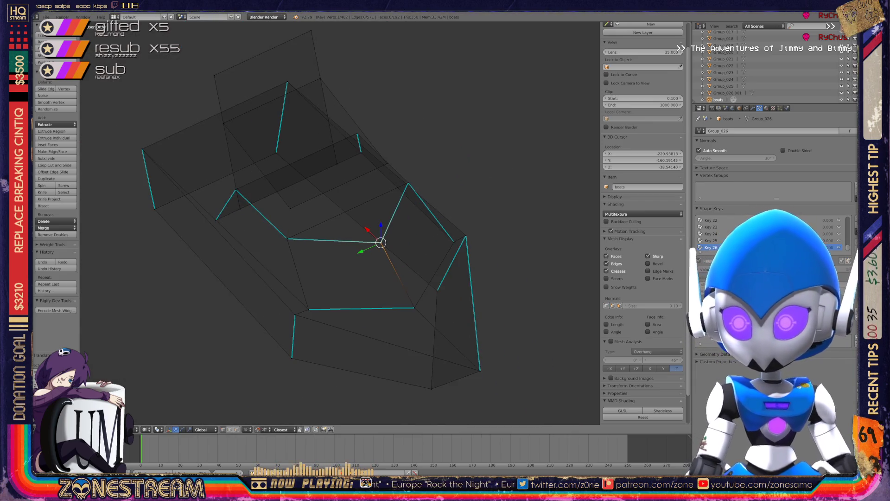
pyautogui.press('Tab')
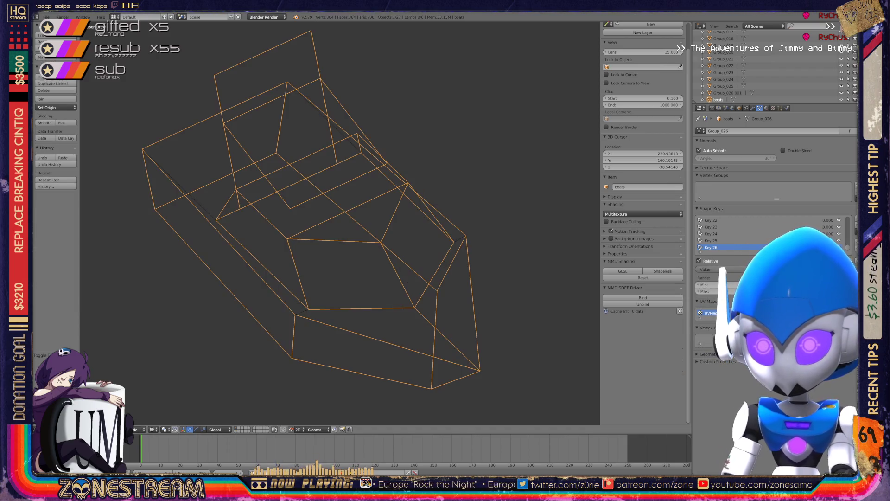
# Step: Re-enter Edit Mode and pull the seat's lower tip vertex down-right
pyautogui.scroll(-8, 340, 223)
pyautogui.moveTo(340, 222); pyautogui.dragTo(269, 222, button='middle')
pyautogui.scroll(8, 340, 223)
pyautogui.press('Tab')
pyautogui.scroll(6, 339, 222)
pyautogui.scroll(5, 340, 223)
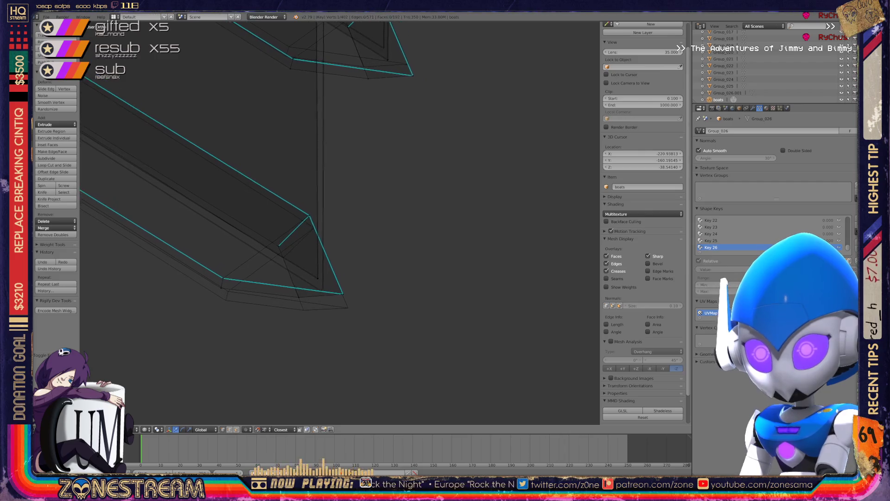
pyautogui.rightClick(380, 308)
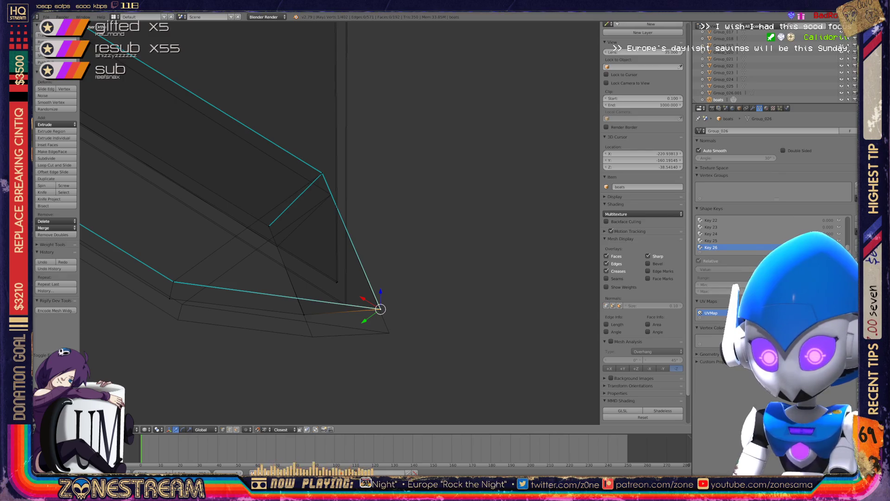
pyautogui.press('g')
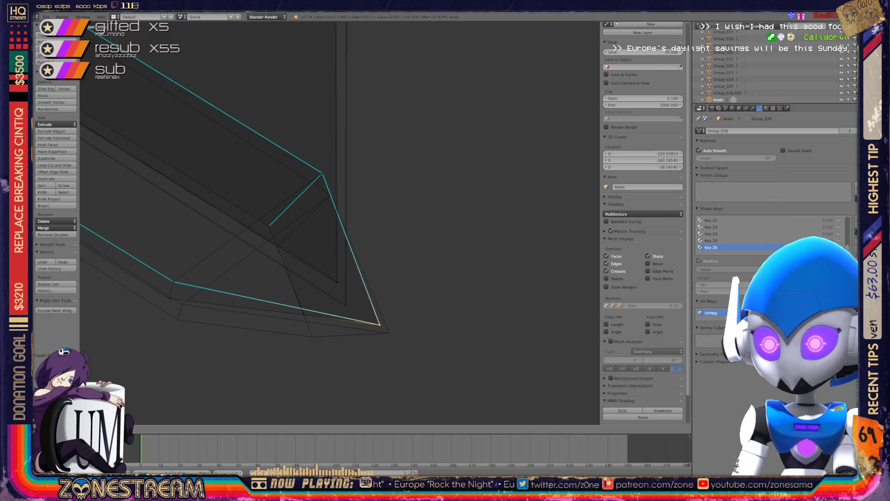
pyautogui.click(389, 332)
# Step: Snap the lower-right base vertex onto the one below and lower the next rim vertex
pyautogui.rightClick(312, 336)
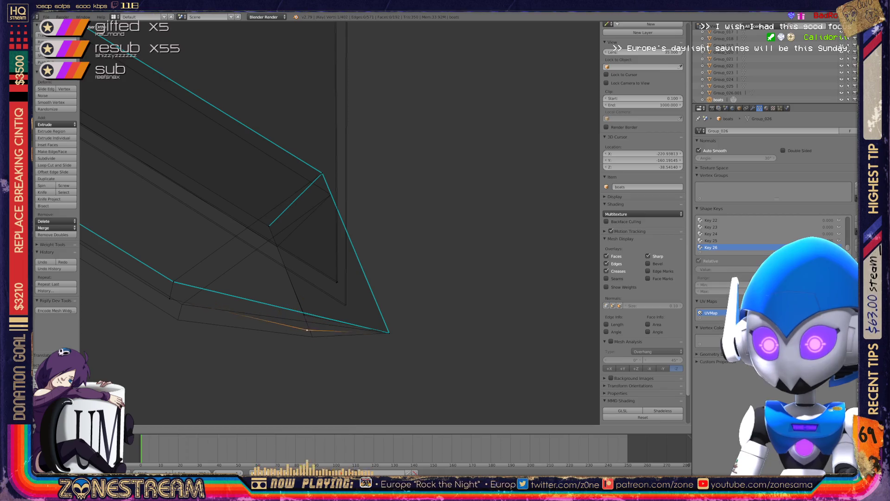
pyautogui.rightClick(312, 337)
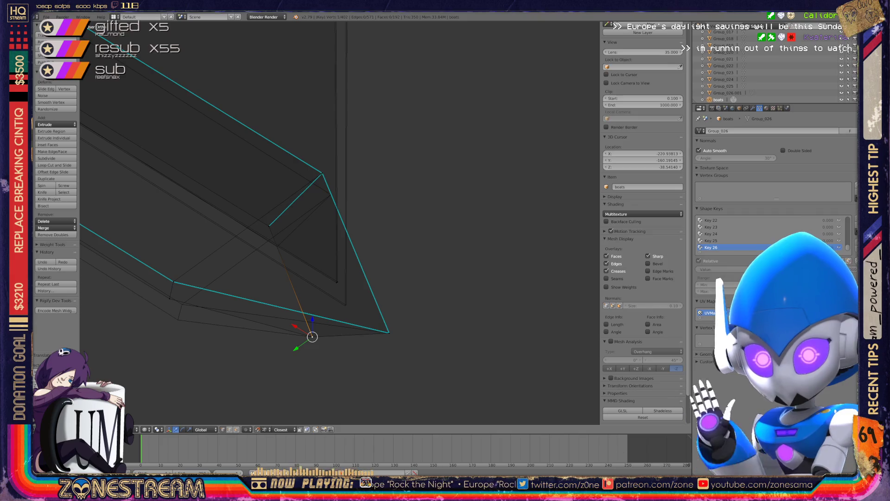
pyautogui.rightClick(169, 298)
pyautogui.rightClick(178, 319)
pyautogui.rightClick(173, 281)
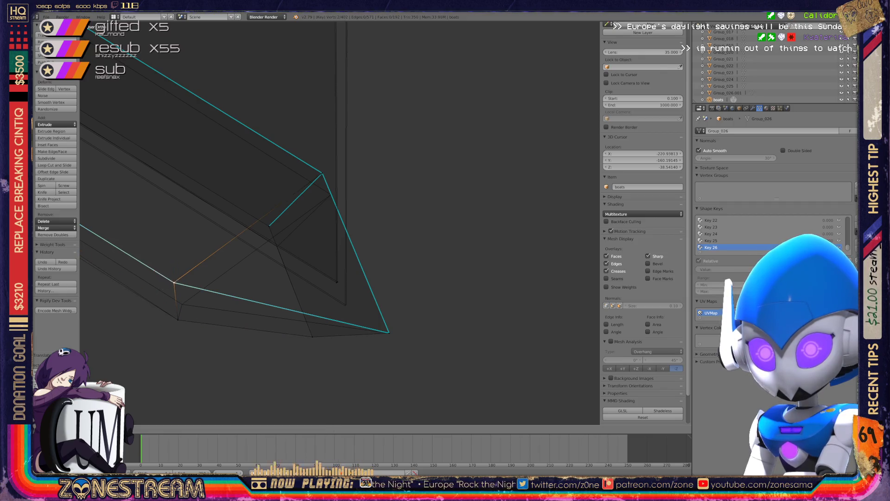
pyautogui.moveTo(278, 232)
pyautogui.mouseDown(button='middle')
pyautogui.moveTo(334, 218)
pyautogui.moveTo(380, 185)
pyautogui.mouseUp(button='middle')
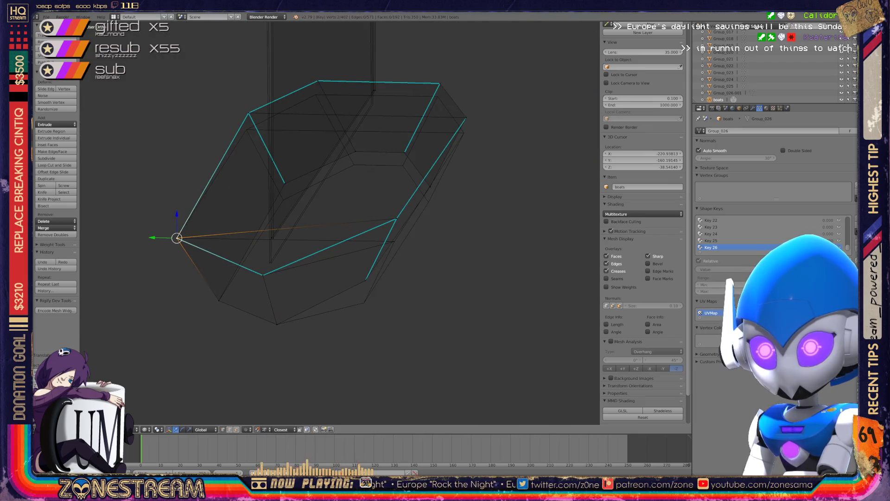
pyautogui.rightClick(365, 280)
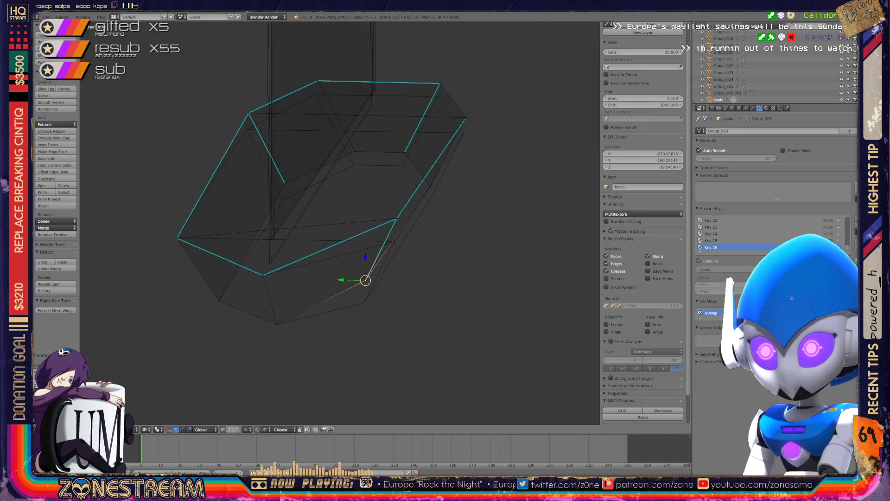
pyautogui.press('g')
pyautogui.click(364, 302)
pyautogui.rightClick(397, 218)
pyautogui.press('g')
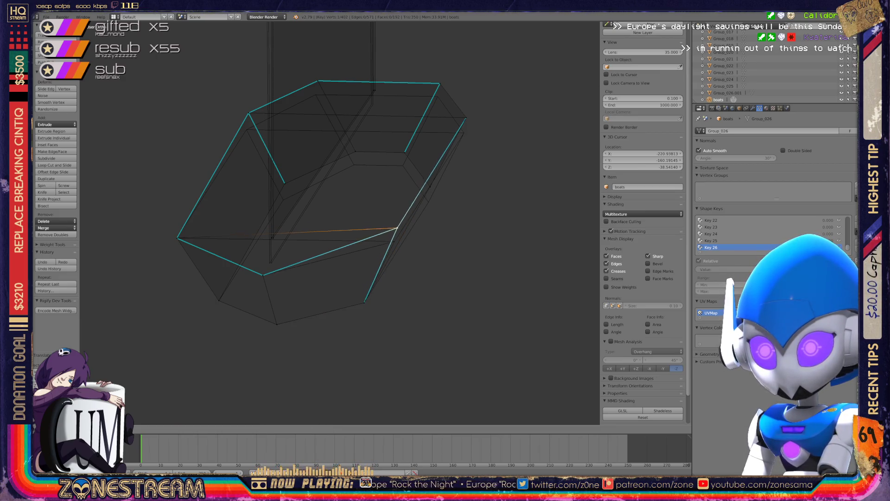
pyautogui.click(394, 241)
# Step: Snap the selected rim vertex onto a neighbouring vertex of the seat base
pyautogui.scroll(5, 340, 222)
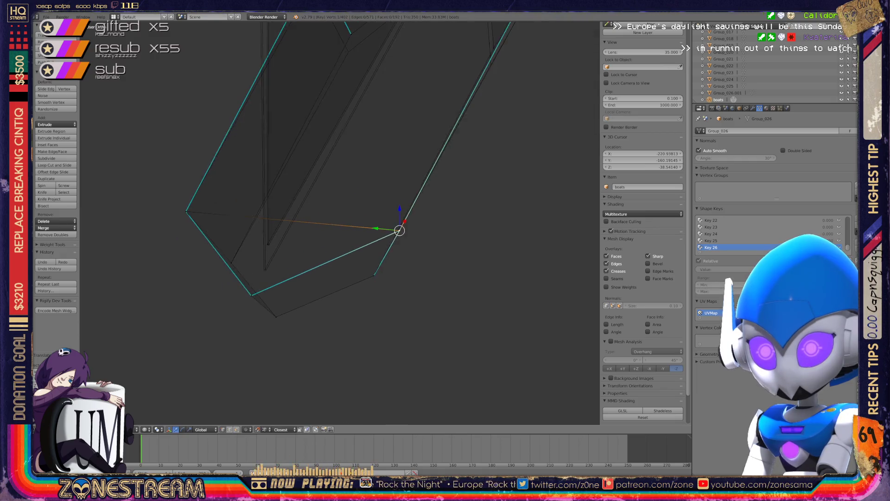
pyautogui.keyDown('shift'); pyautogui.moveTo(339, 223); pyautogui.dragTo(402, 204, button='middle'); pyautogui.keyUp('shift')
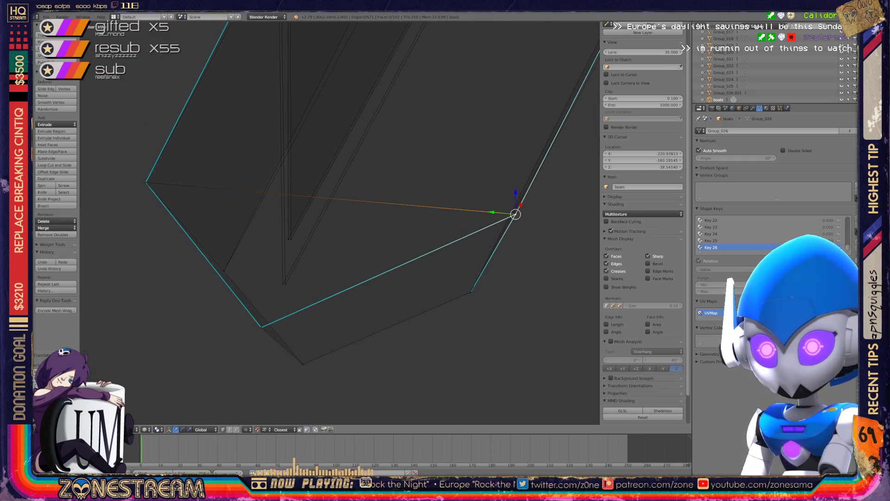
pyautogui.scroll(3, 340, 224)
pyautogui.press('g')
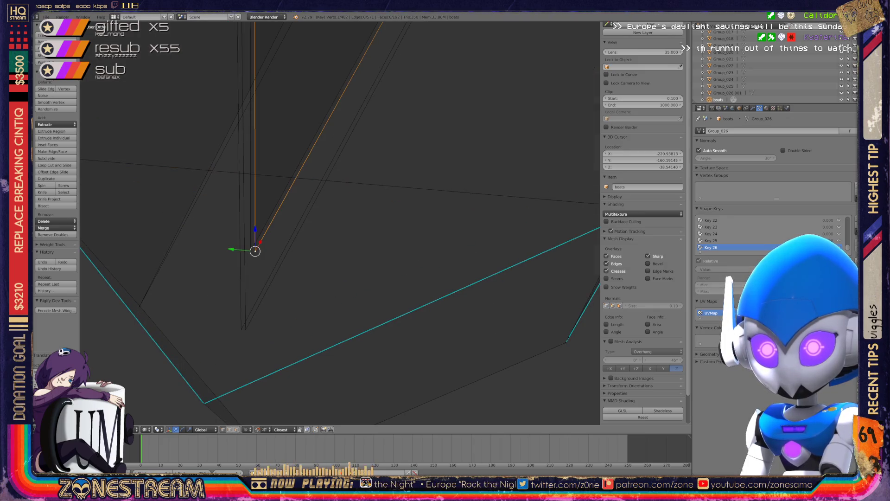
pyautogui.click(245, 329)
pyautogui.press('g')
pyautogui.press('Escape')
pyautogui.scroll(-1, 340, 222)
pyautogui.moveTo(341, 223)
pyautogui.mouseDown(button='middle')
pyautogui.moveTo(278, 206)
pyautogui.moveTo(269, 195)
pyautogui.moveTo(340, 221)
pyautogui.moveTo(315, 211)
pyautogui.mouseUp(button='middle')
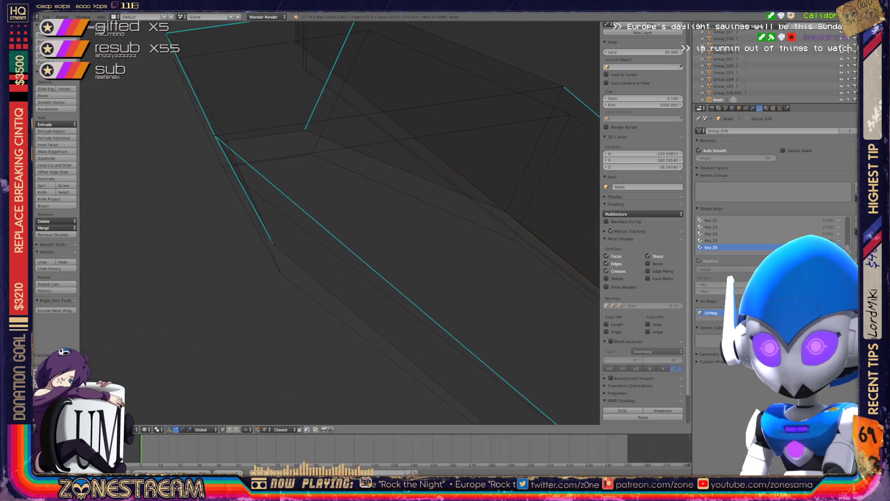
# Step: Move a lower-edge vertex and another vertex further along the edge down into place
pyautogui.rightClick(273, 243)
pyautogui.press('g')
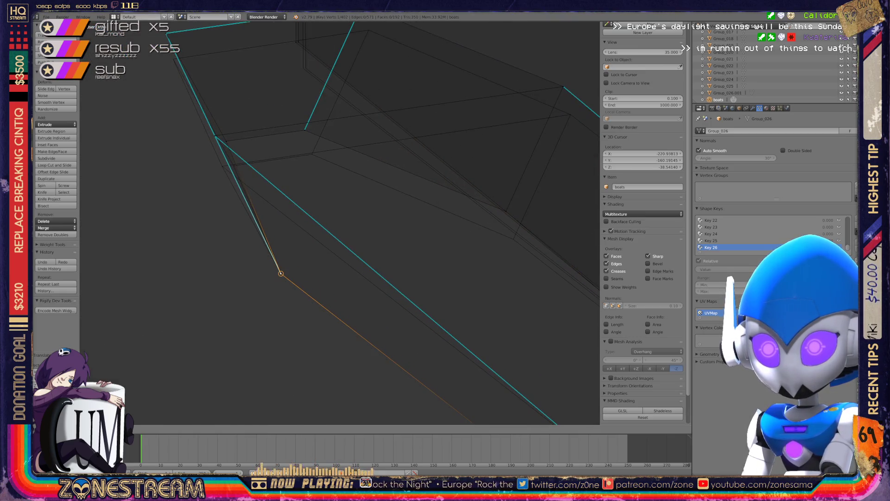
pyautogui.click(280, 274)
pyautogui.rightClick(506, 211)
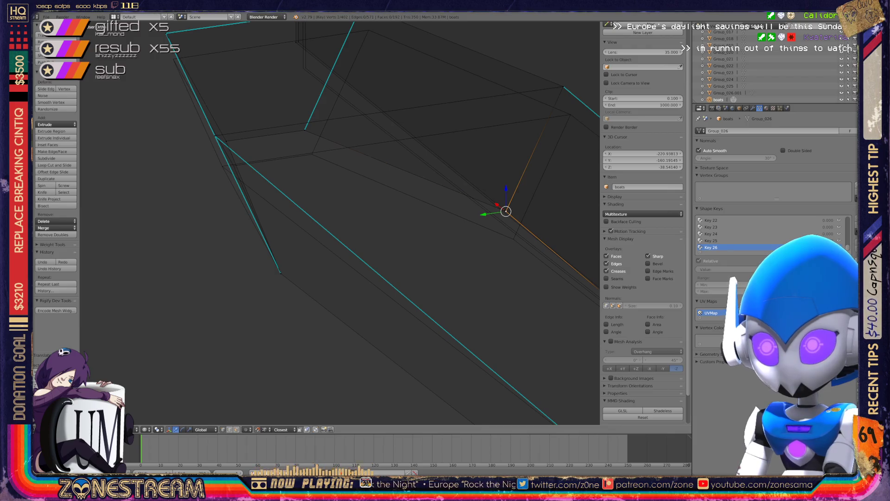
pyautogui.press('g')
pyautogui.click(513, 238)
# Step: Move vertices toward the inner and top corners, then set Key 26's value to 1.000
pyautogui.moveTo(513, 238)
pyautogui.keyDown('shift'); pyautogui.mouseDown(button='middle')
pyautogui.moveTo(390, 280)
pyautogui.moveTo(440, 129)
pyautogui.mouseUp(button='middle'); pyautogui.keyUp('shift')
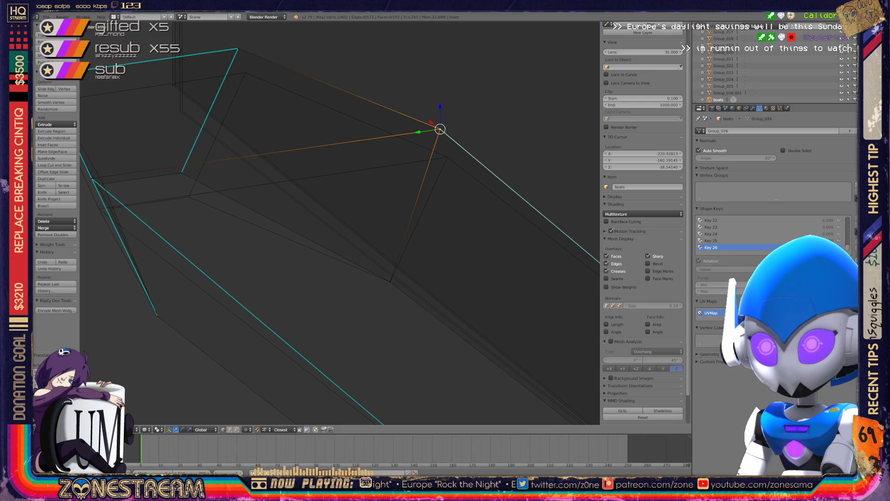
pyautogui.press('g')
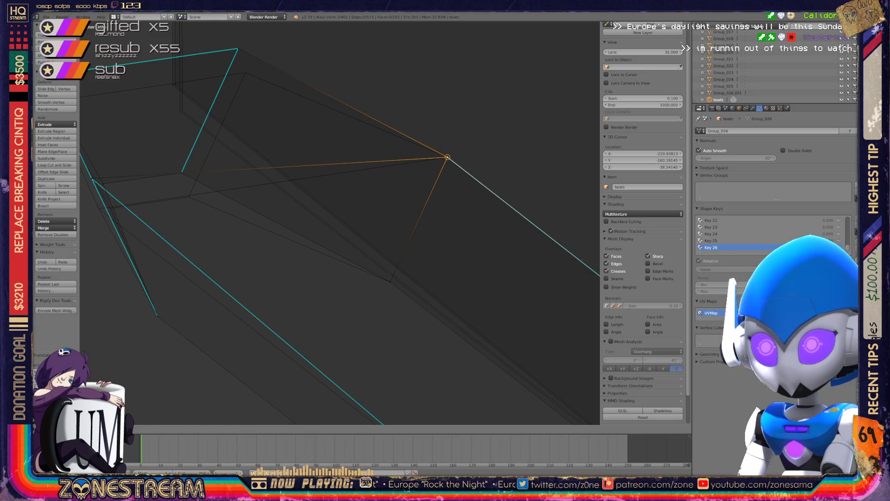
pyautogui.press('Return')
pyautogui.moveTo(448, 157); pyautogui.dragTo(563, 196, button='middle')
pyautogui.press('g')
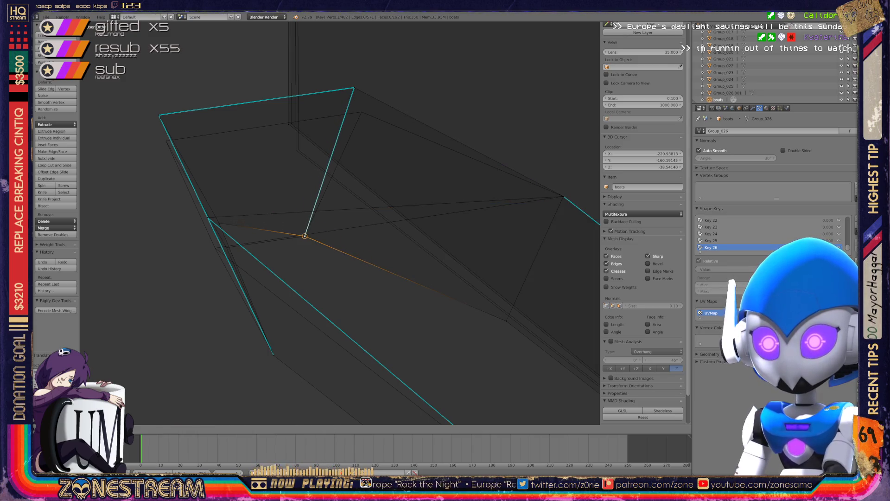
pyautogui.click(305, 235)
pyautogui.rightClick(354, 88)
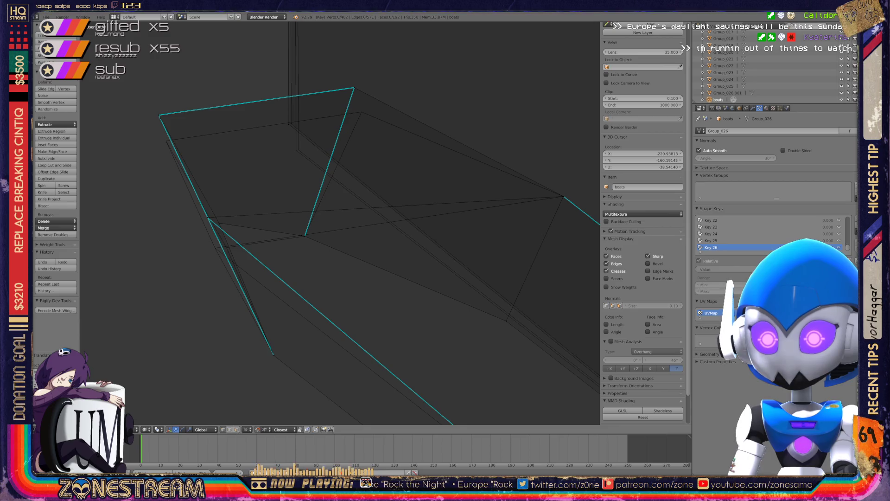
pyautogui.press('g')
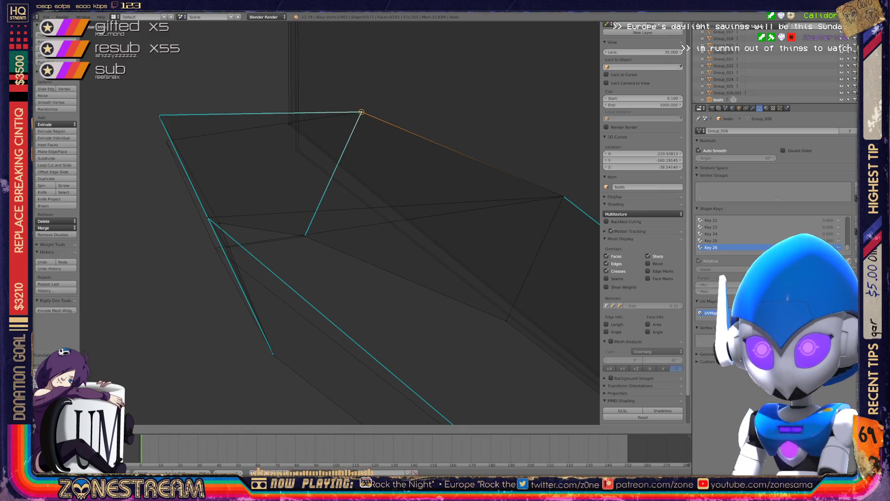
pyautogui.click(361, 112)
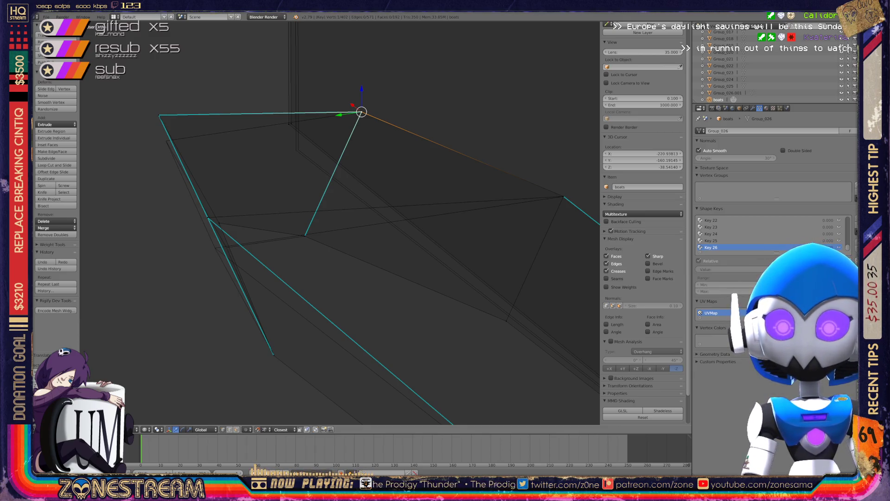
pyautogui.moveTo(827, 247); pyautogui.dragTo(848, 247)
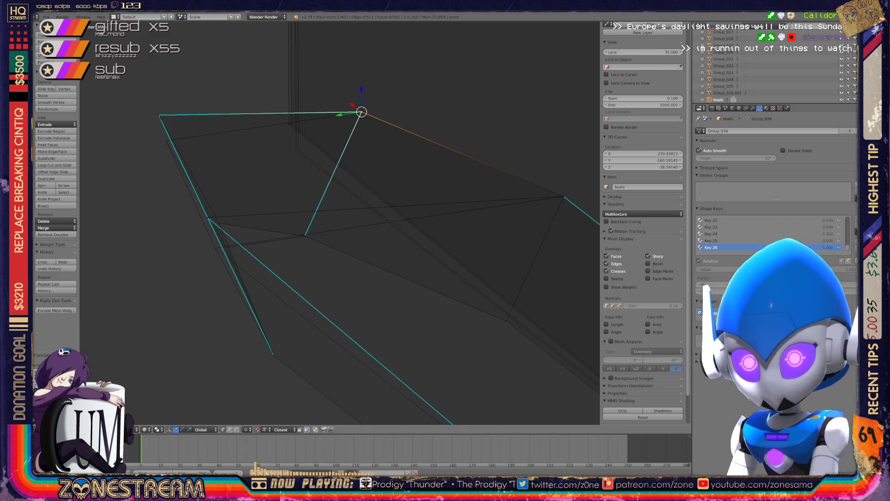
pyautogui.scroll(-10, 339, 223)
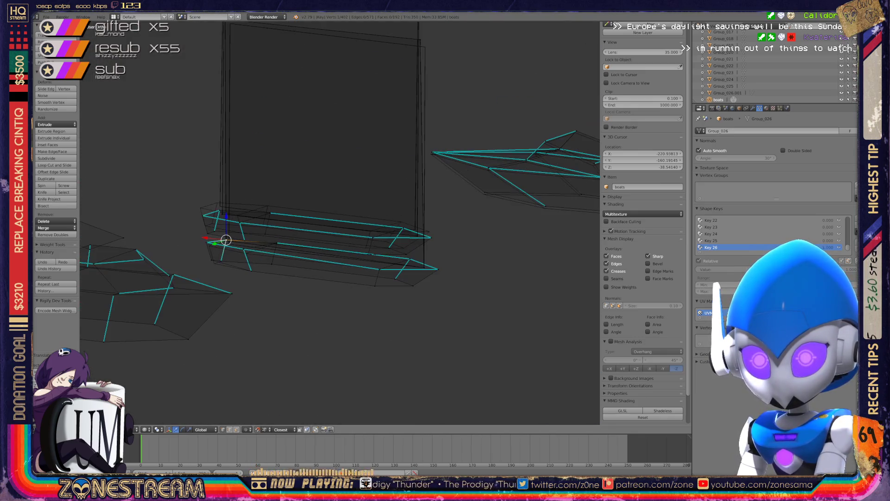
# Step: Pull a vertex on the seat base's rim slightly downward
pyautogui.scroll(6, 340, 223)
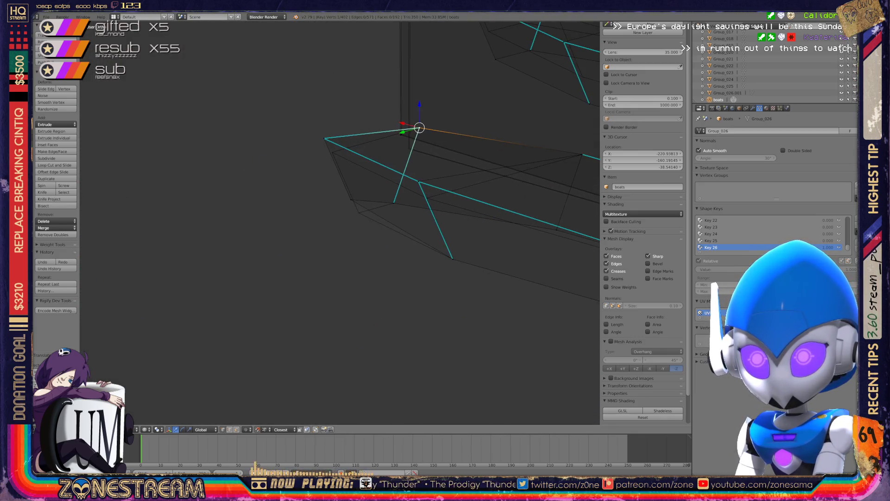
pyautogui.moveTo(339, 223)
pyautogui.mouseDown(button='middle')
pyautogui.moveTo(325, 232)
pyautogui.moveTo(357, 213)
pyautogui.mouseUp(button='middle')
pyautogui.rightClick(301, 181)
pyautogui.moveTo(301, 181); pyautogui.dragTo(306, 196)
pyautogui.rightClick(331, 240)
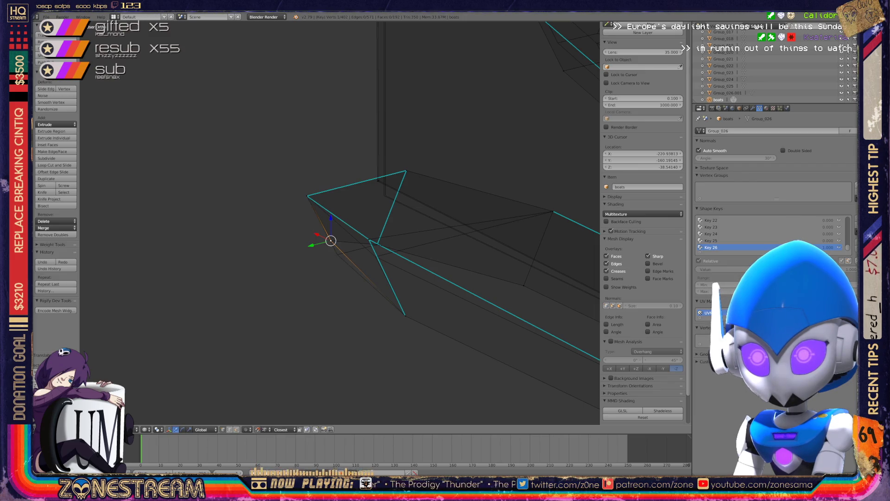
pyautogui.moveTo(353, 260); pyautogui.dragTo(394, 237, button='middle')
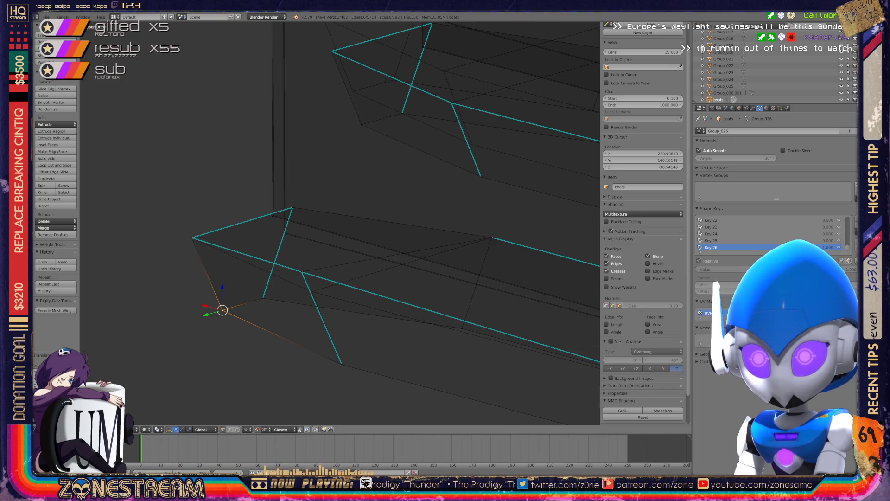
# Step: Slide the lower-edge vertex down along its edge toward the base's corner
pyautogui.rightClick(301, 272)
pyautogui.press('g')
pyautogui.press('g')
pyautogui.click(312, 292)
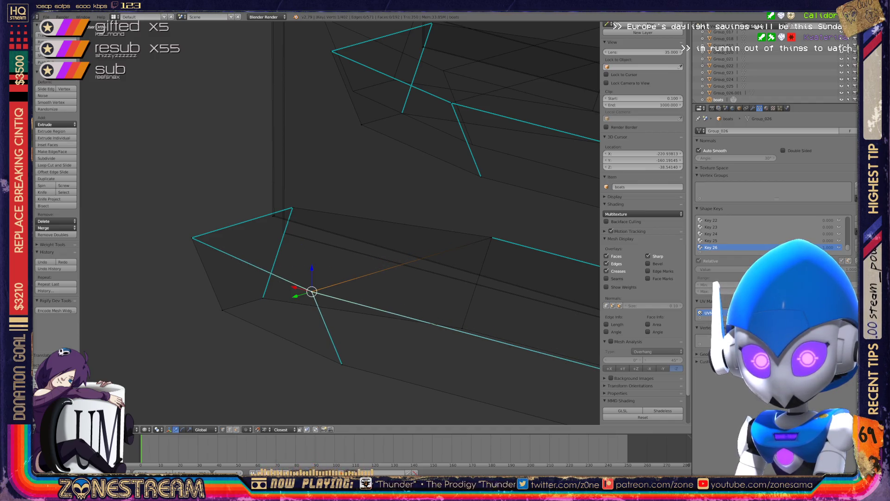
pyautogui.scroll(-1, 340, 223)
pyautogui.moveTo(339, 222)
pyautogui.mouseDown(button='middle')
pyautogui.moveTo(357, 216)
pyautogui.moveTo(380, 259)
pyautogui.moveTo(365, 247)
pyautogui.mouseUp(button='middle')
pyautogui.press('g')
pyautogui.press('Return')
# Step: Finish lowering the vertex, then move the backrest's inner corner edges onto the outer corner
pyautogui.press('g')
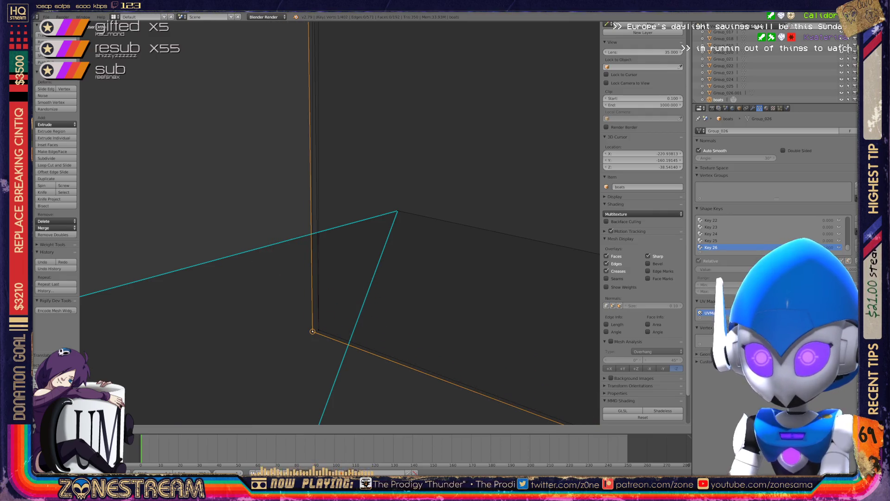
pyautogui.press('Return')
pyautogui.scroll(-3, 339, 223)
pyautogui.moveTo(339, 222)
pyautogui.mouseDown(button='middle')
pyautogui.moveTo(394, 203)
pyautogui.moveTo(385, 205)
pyautogui.mouseUp(button='middle')
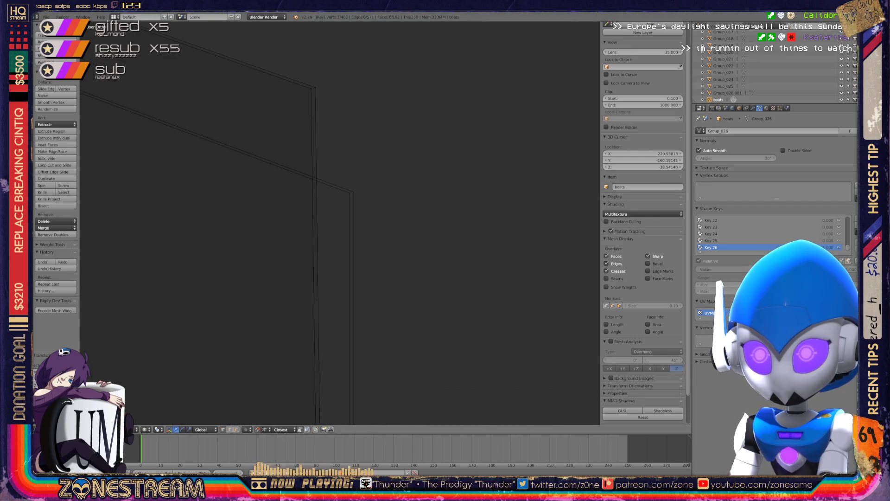
pyautogui.keyDown('alt'); pyautogui.rightClick(315, 232); pyautogui.keyUp('alt')
pyautogui.moveTo(314, 88); pyautogui.dragTo(353, 192)
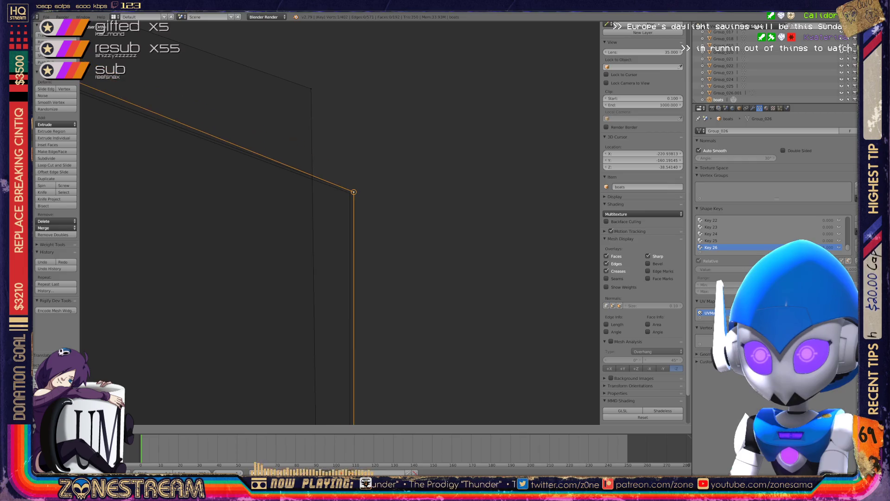
# Step: Snap the outer corner vertex onto the inner corner and return to Object Mode
pyautogui.moveTo(385, 205); pyautogui.dragTo(383, 207, button='middle')
pyautogui.scroll(5, 340, 223)
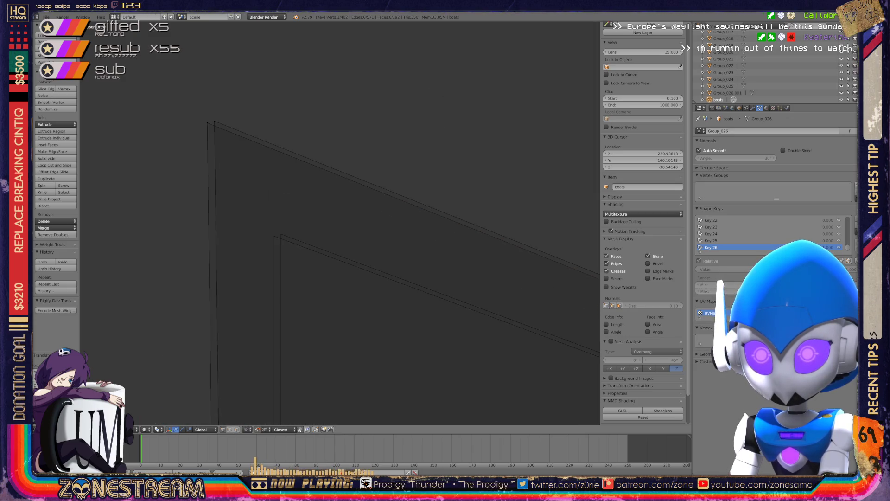
pyautogui.rightClick(214, 121)
pyautogui.press('g')
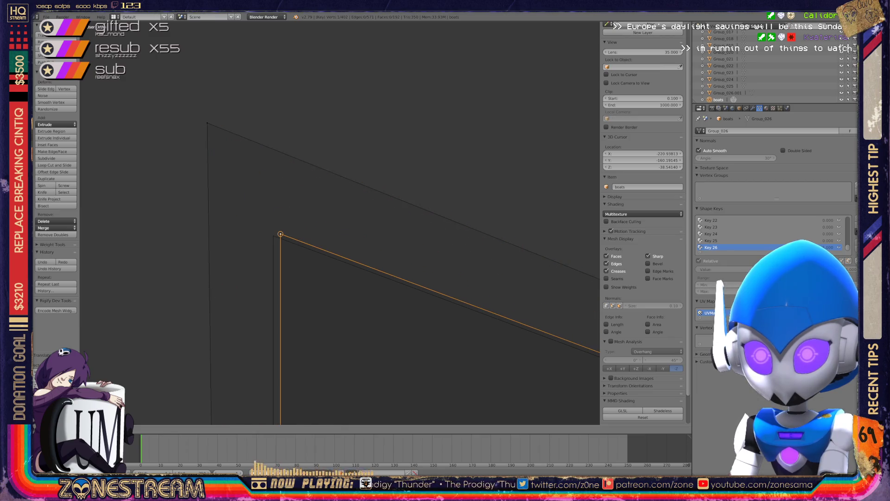
pyautogui.hotkey('ctrl', 'z')
pyautogui.press('g')
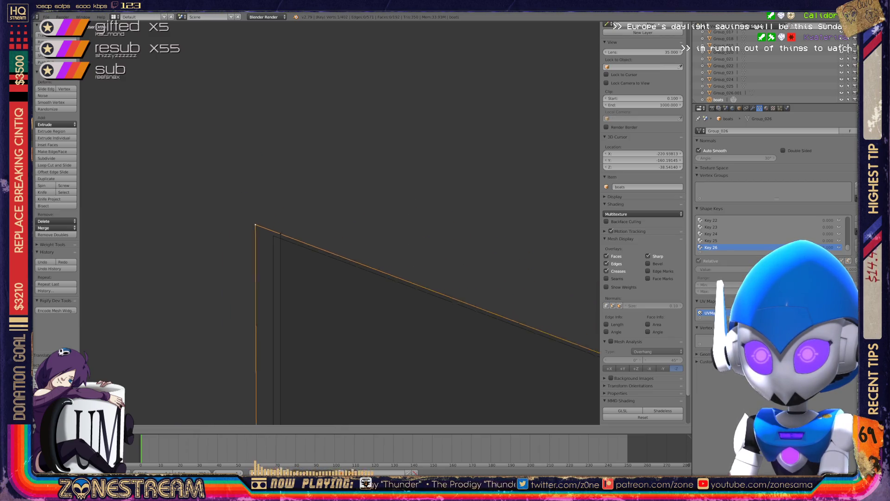
pyautogui.click(273, 235)
pyautogui.scroll(-4, 273, 235)
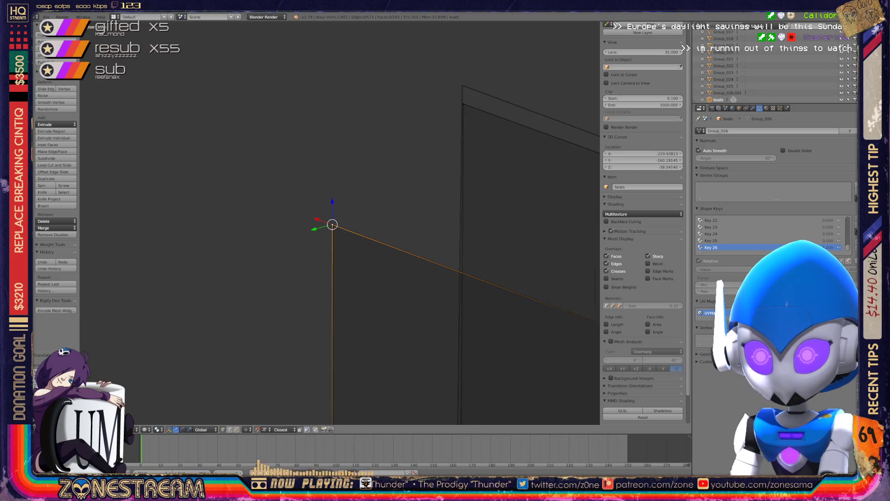
pyautogui.moveTo(336, 224); pyautogui.dragTo(278, 244, button='middle')
pyautogui.press('Tab')
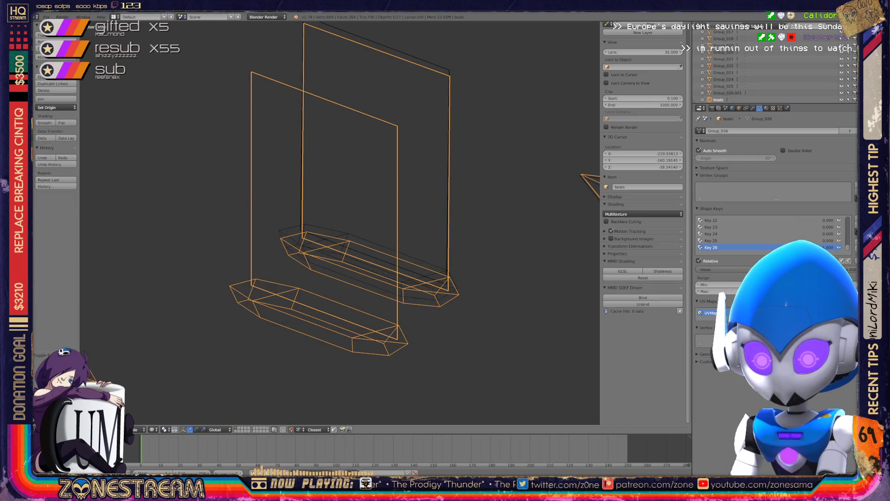
pyautogui.press('x')
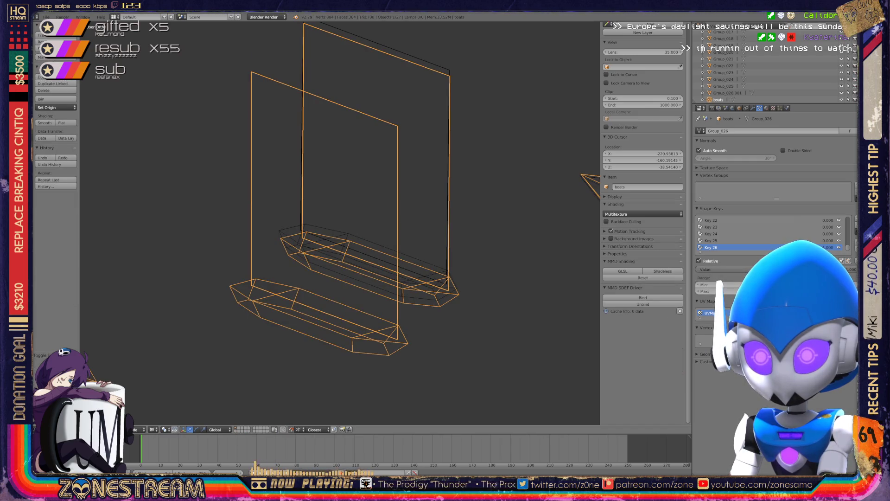
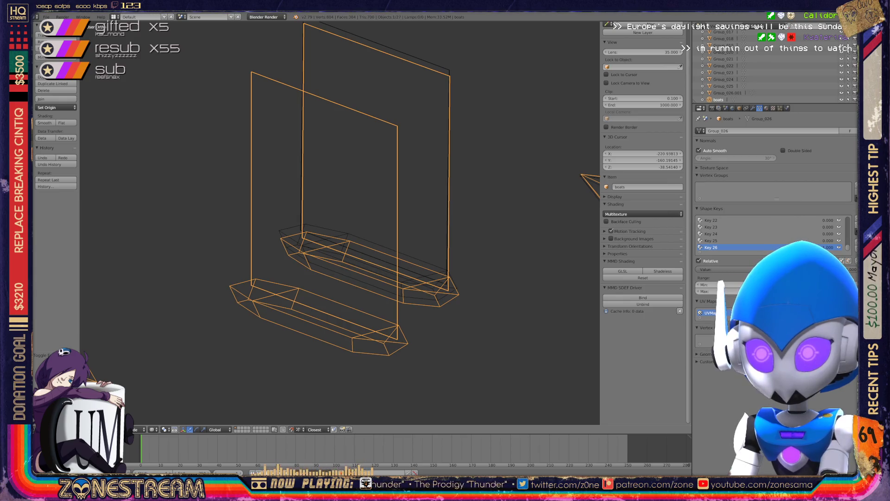
# Step: In Edit Mode on a seat hull, raise one edge vertex along Z onto the seat model
pyautogui.moveTo(339, 209)
pyautogui.mouseDown(button='middle')
pyautogui.moveTo(394, 181)
pyautogui.moveTo(351, 190)
pyautogui.moveTo(350, 171)
pyautogui.mouseUp(button='middle')
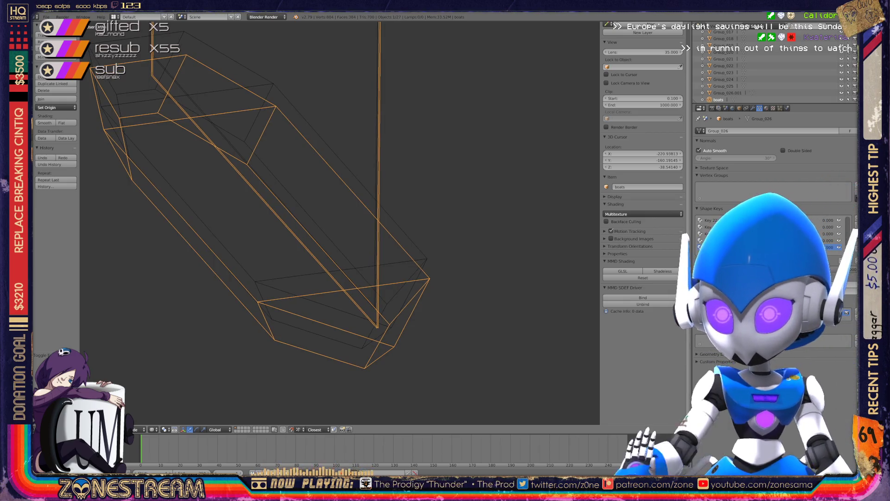
pyautogui.press('Tab')
pyautogui.rightClick(257, 302)
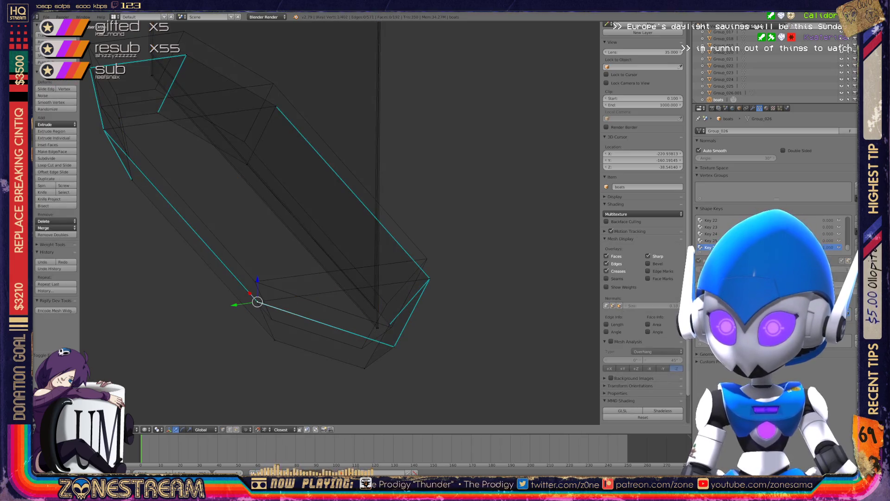
pyautogui.press('g')
pyautogui.press('z')
pyautogui.press('Return')
# Step: Raise the hull's right-hand vertex vertically onto the ripped model
pyautogui.rightClick(274, 340)
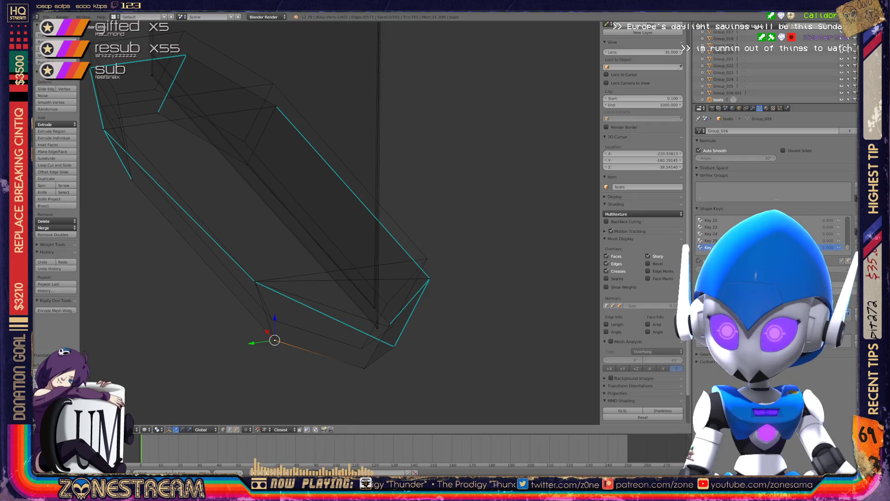
pyautogui.keyDown('shift'); pyautogui.rightClick(269, 299); pyautogui.keyUp('shift')
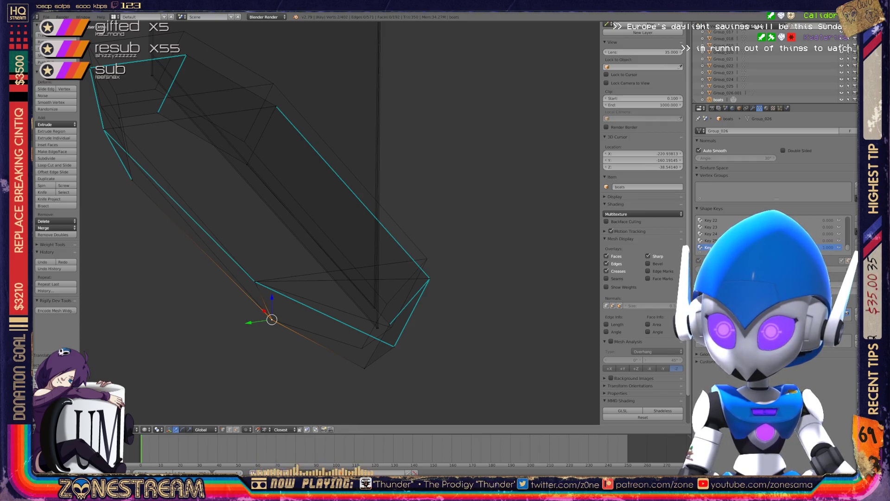
pyautogui.rightClick(429, 279)
pyautogui.press('g')
pyautogui.press('z')
pyautogui.click(427, 258)
# Step: Snap the hull's bottom vertex down-left onto the model's corner
pyautogui.rightClick(393, 345)
pyautogui.press('g')
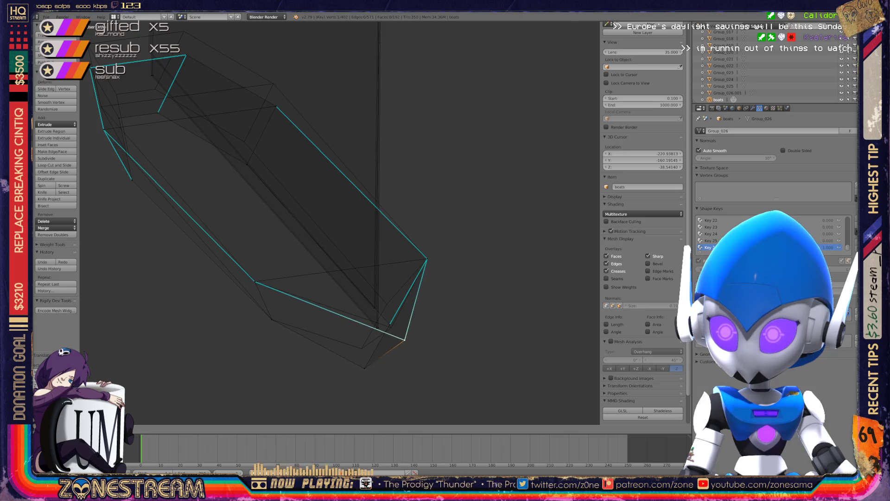
pyautogui.click(391, 326)
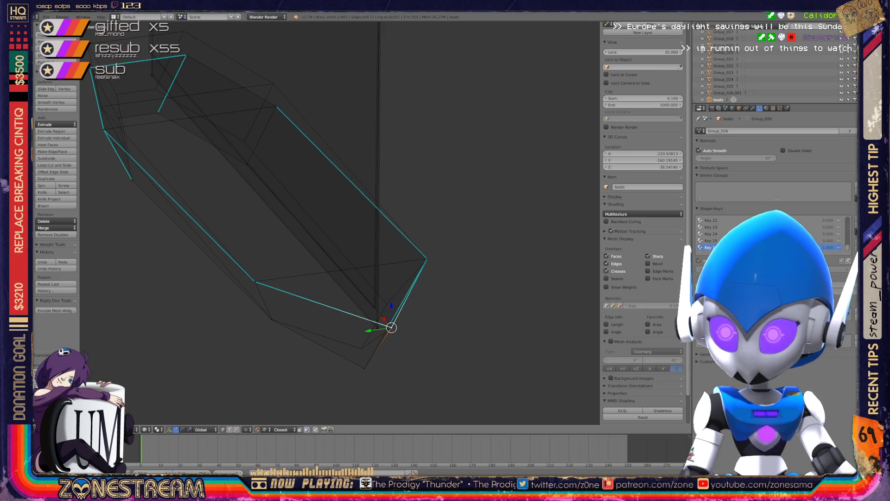
pyautogui.moveTo(389, 324)
pyautogui.mouseDown()
pyautogui.moveTo(383, 304)
pyautogui.moveTo(364, 368)
pyautogui.moveTo(361, 348)
pyautogui.moveTo(377, 327)
pyautogui.moveTo(376, 308)
pyautogui.mouseUp()
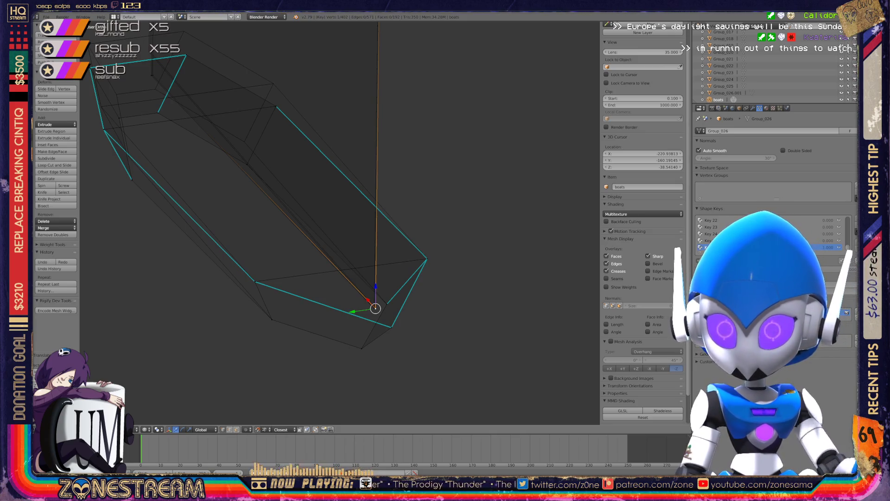
pyautogui.moveTo(324, 232); pyautogui.dragTo(352, 214, button='middle')
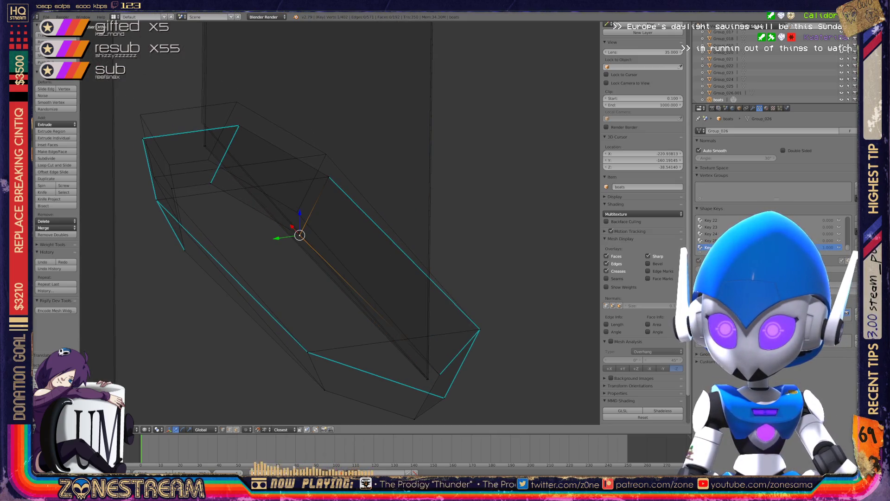
# Step: Raise the far-end vertex and the hull's corner vertex up onto the seat model
pyautogui.press('g')
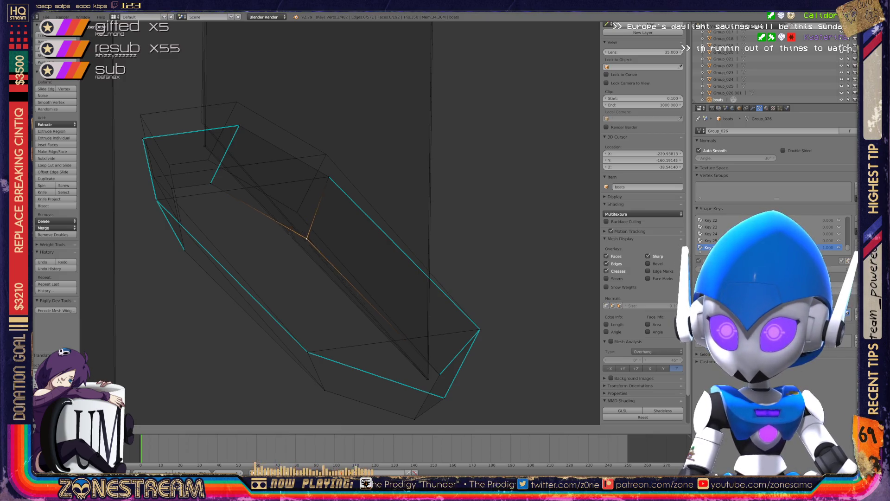
pyautogui.press('Return')
pyautogui.rightClick(329, 177)
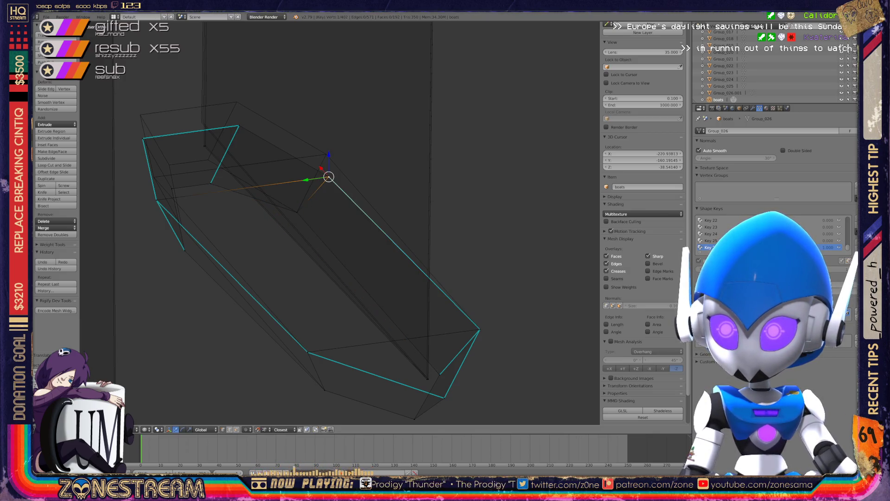
pyautogui.press('g')
pyautogui.press('Return')
pyautogui.press('g')
pyautogui.press('Return')
pyautogui.keyDown('shift'); pyautogui.moveTo(326, 154); pyautogui.dragTo(396, 212, button='middle'); pyautogui.keyUp('shift')
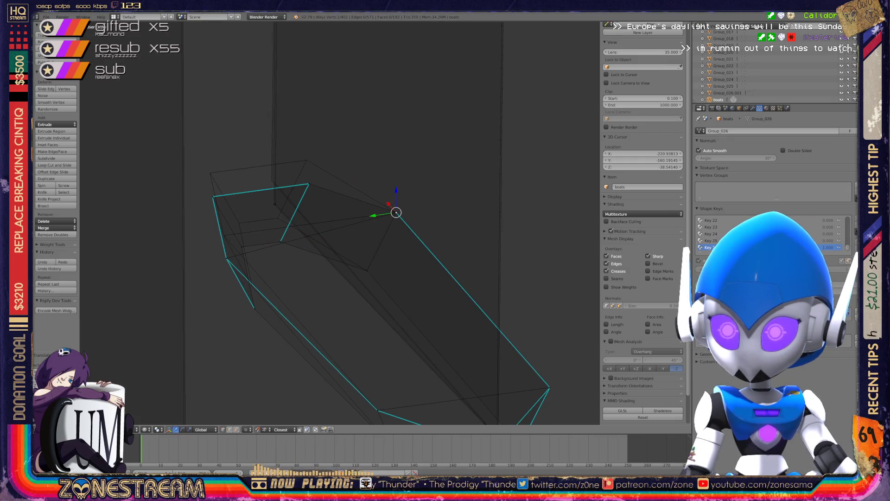
pyautogui.press('g')
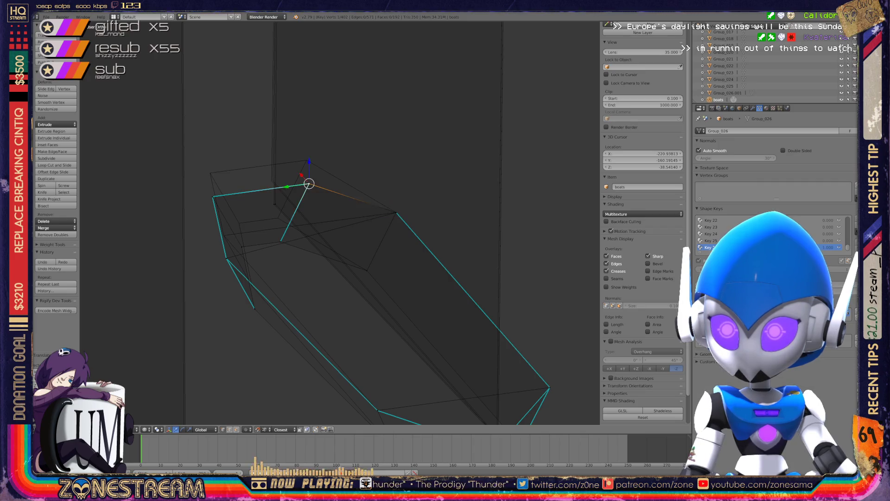
pyautogui.press('Return')
# Step: Raise the next two neighbouring hull vertices onto the model
pyautogui.rightClick(280, 241)
pyautogui.press('g')
pyautogui.press('Return')
pyautogui.rightClick(241, 247)
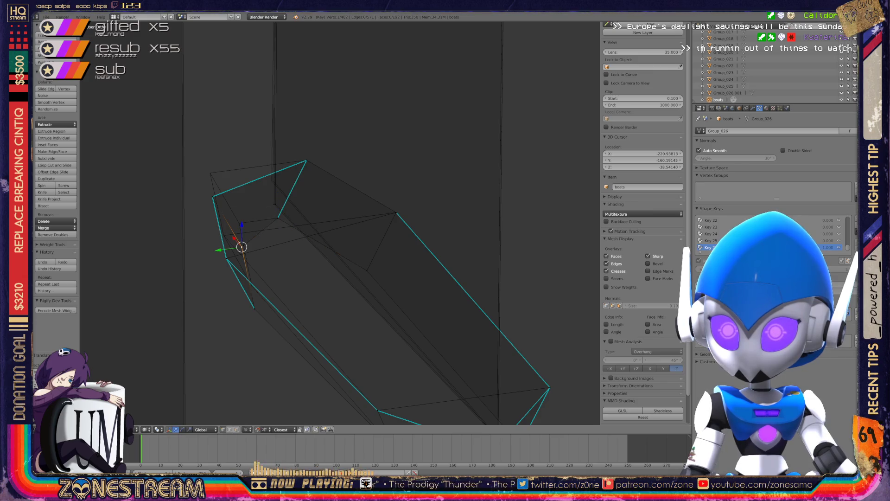
pyautogui.press('g')
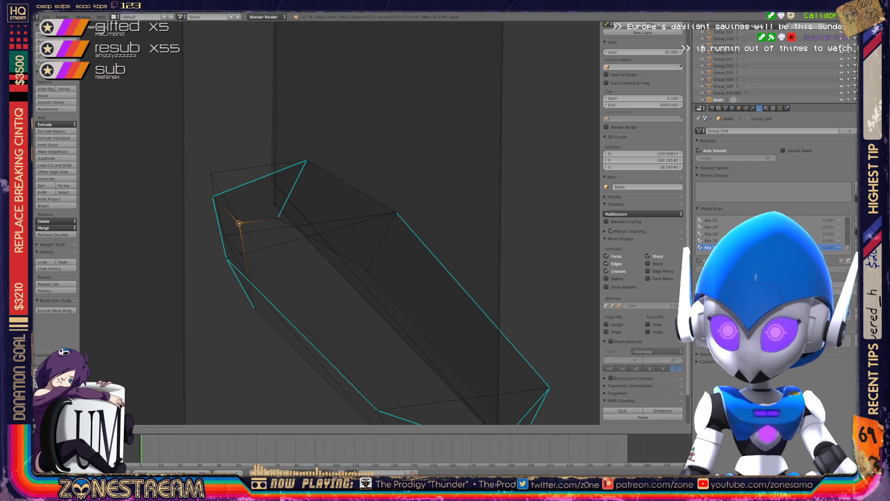
pyautogui.press('Return')
# Step: Lift the outer corner vertex and the inner end vertex up to the hull's upper edge
pyautogui.rightClick(212, 197)
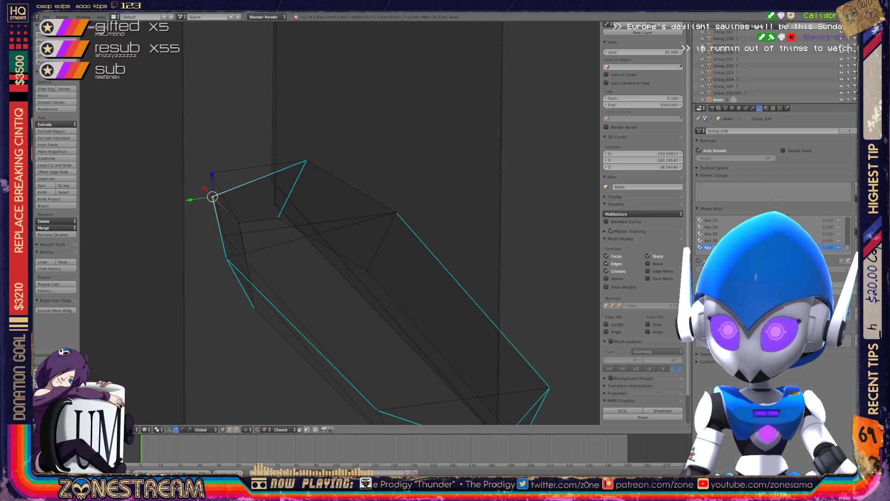
pyautogui.press('g')
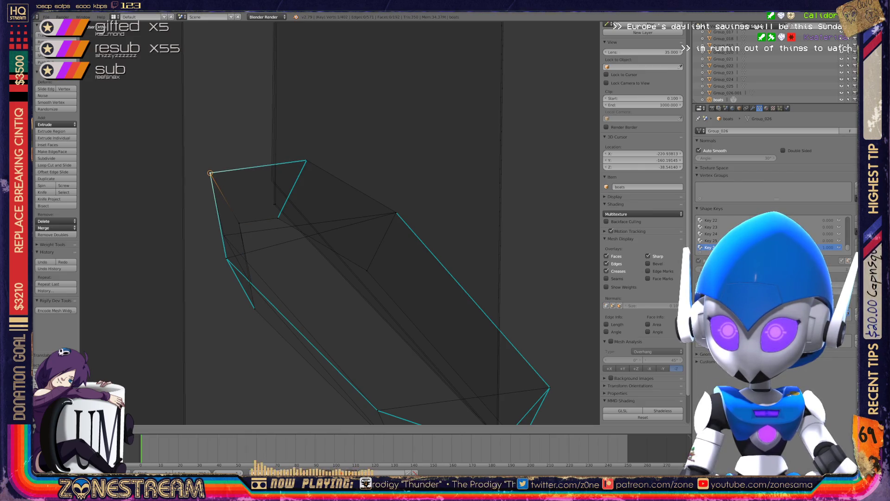
pyautogui.press('Return')
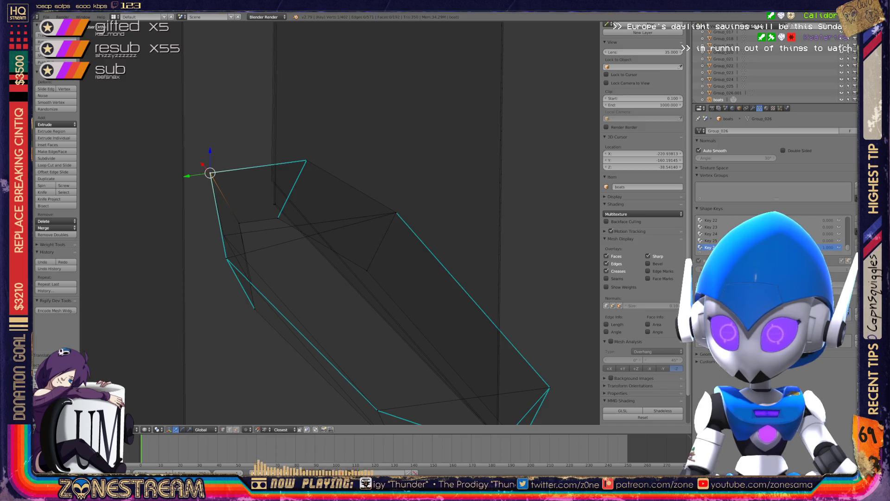
pyautogui.rightClick(274, 203)
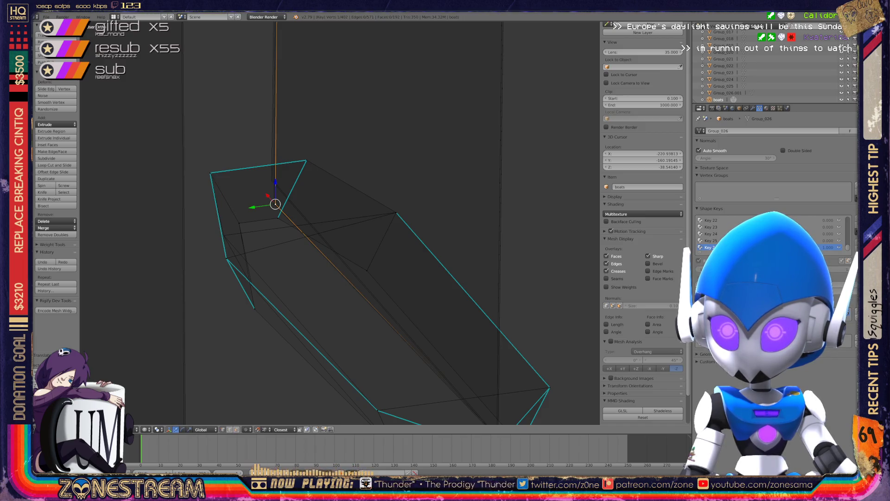
pyautogui.press('g')
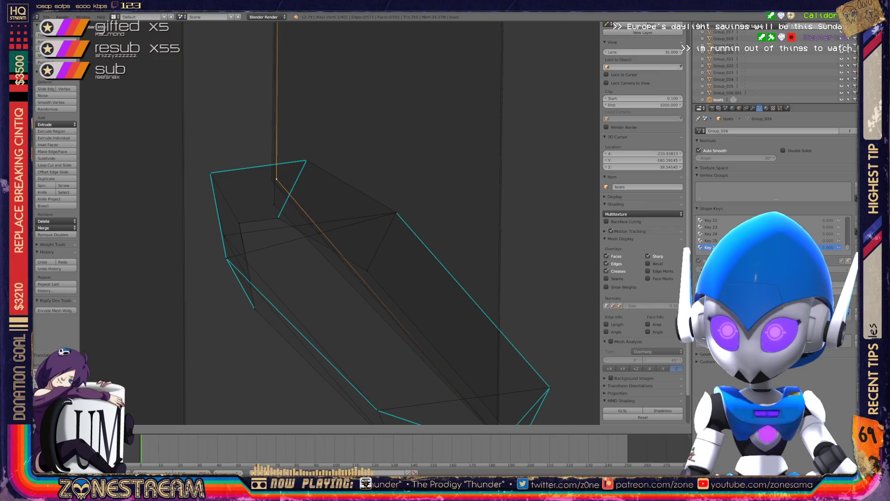
pyautogui.press('Return')
pyautogui.press('g')
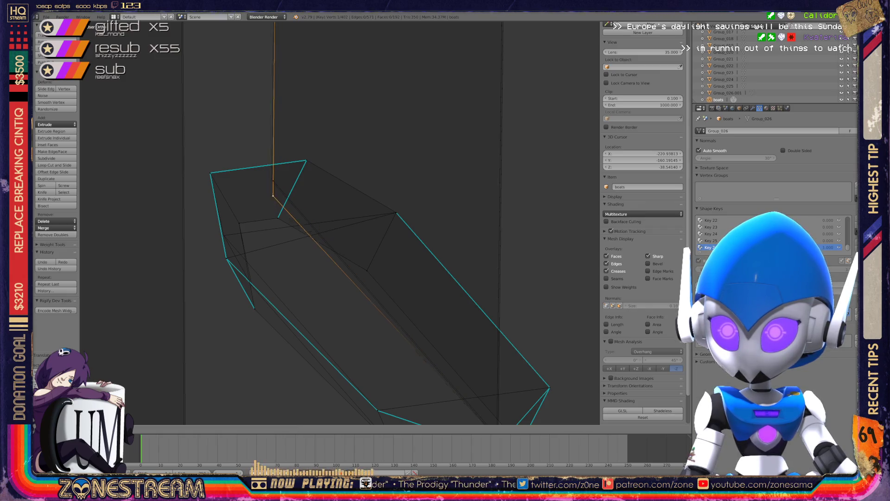
pyautogui.press('Return')
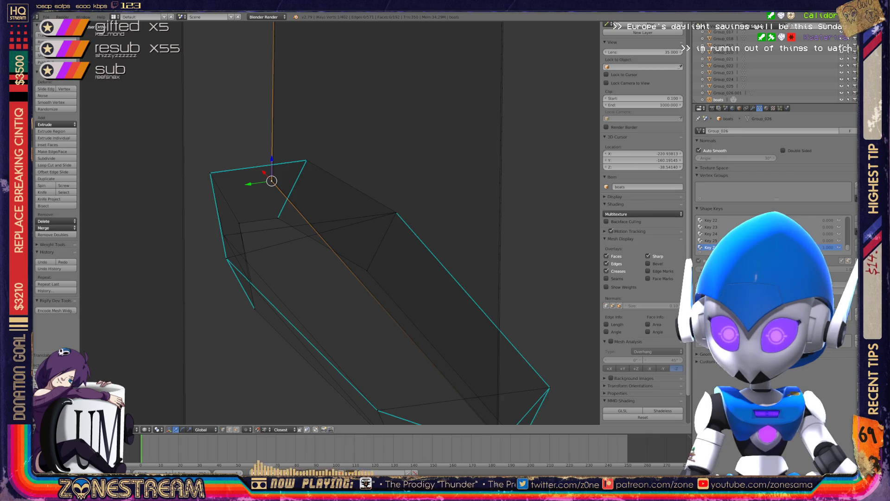
# Step: Raise the hull's left corner vertex and the lower vertex beneath it onto the model
pyautogui.scroll(-5, 341, 222)
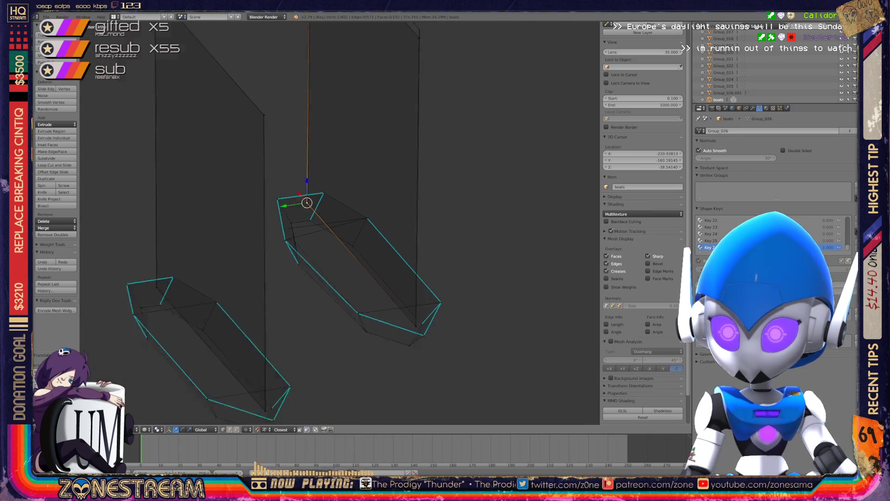
pyautogui.moveTo(340, 223); pyautogui.dragTo(283, 213, button='middle')
pyautogui.scroll(5, 341, 223)
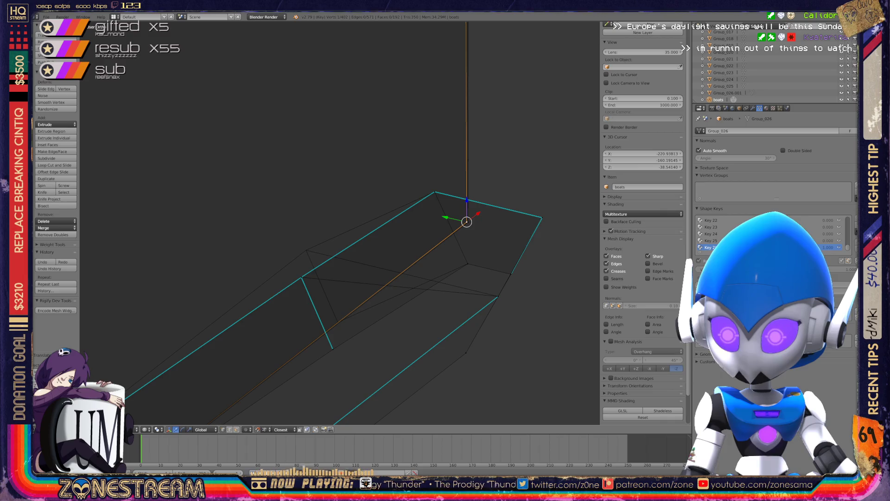
pyautogui.rightClick(302, 277)
pyautogui.press('g')
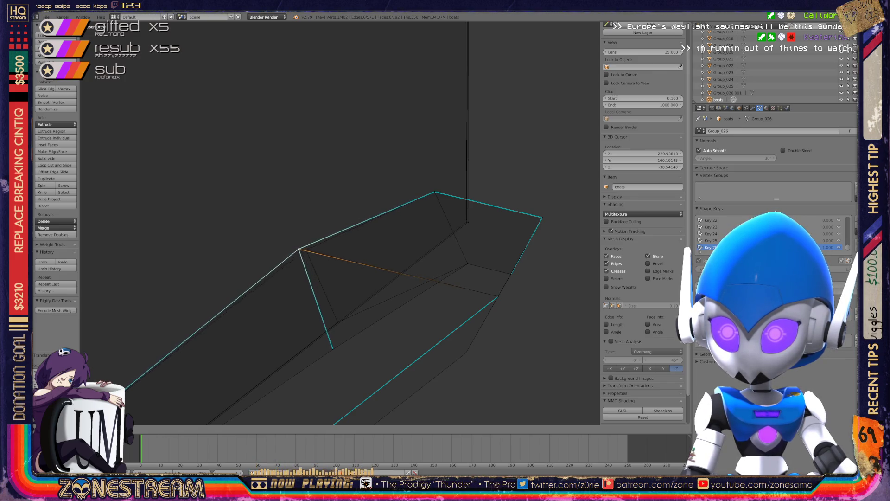
pyautogui.click(306, 250)
pyautogui.rightClick(333, 347)
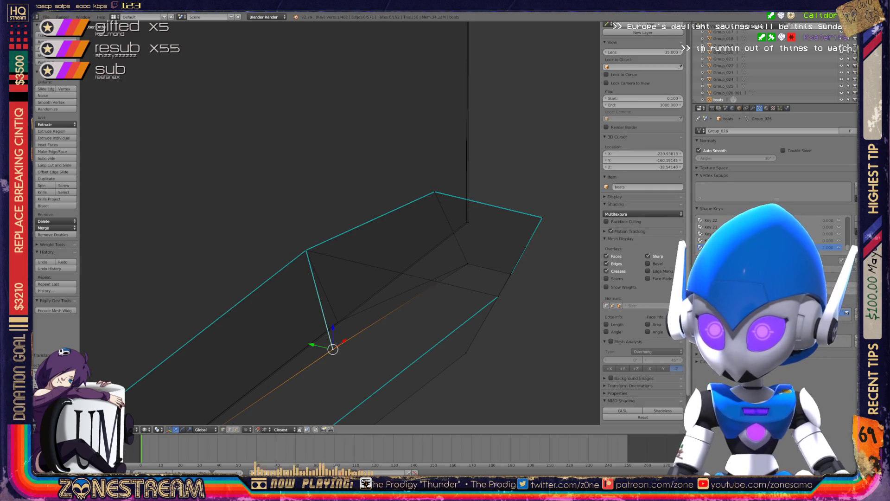
pyautogui.press('g')
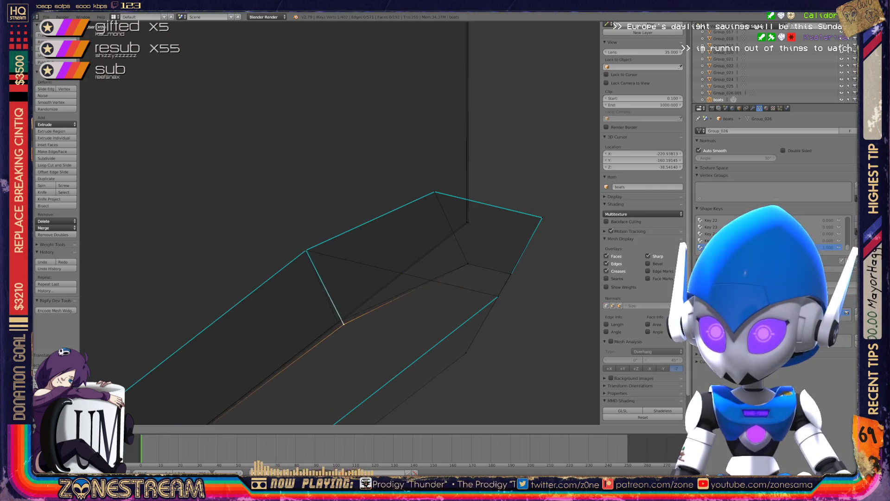
pyautogui.click(338, 321)
# Step: From an upright front view, nudge the seat mesh's corner vertex slightly left
pyautogui.moveTo(338, 322); pyautogui.dragTo(288, 260, button='middle')
pyautogui.scroll(8, 297, 264)
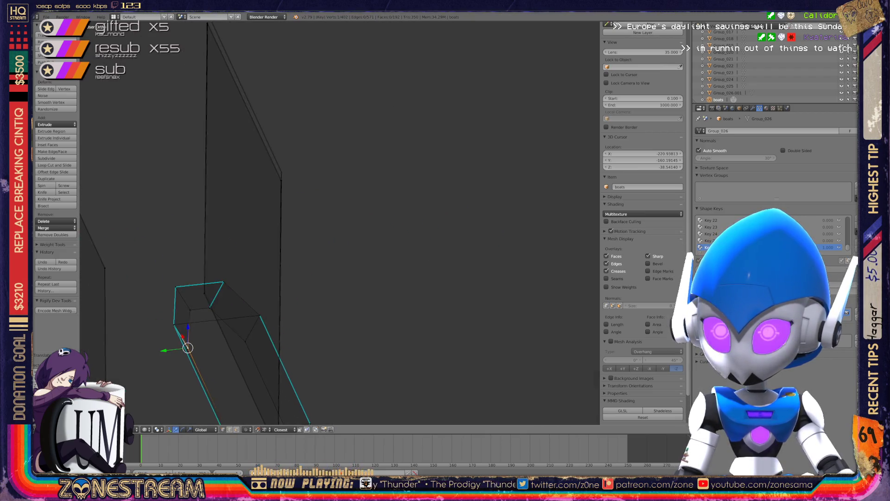
pyautogui.scroll(1, 341, 222)
pyautogui.rightClick(266, 367)
pyautogui.rightClick(267, 338)
pyautogui.press('g')
pyautogui.press('Return')
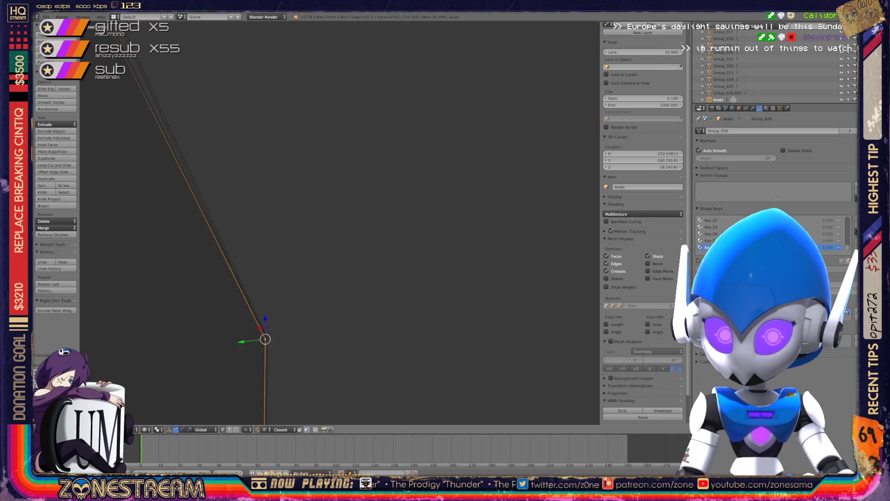
# Step: Move the lower apex vertex up onto the upper apex, then return to Object Mode
pyautogui.scroll(-4, 341, 222)
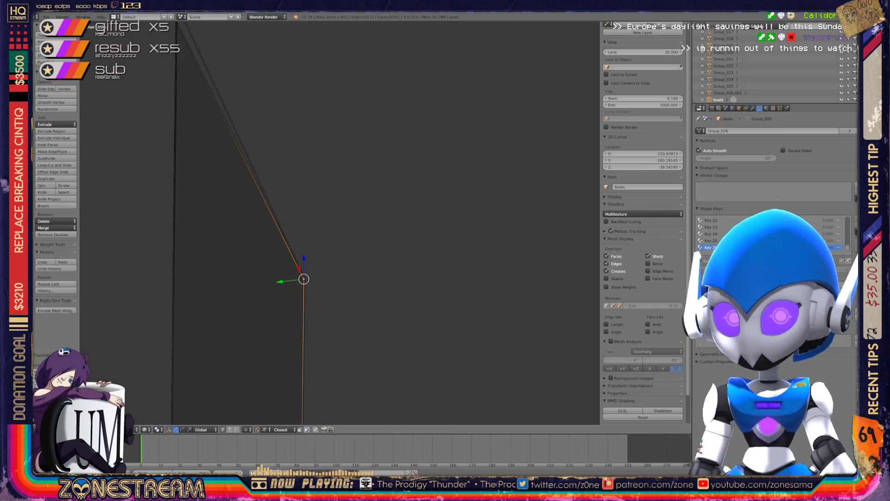
pyautogui.keyDown('shift'); pyautogui.moveTo(304, 279); pyautogui.dragTo(397, 422, button='middle'); pyautogui.keyUp('shift')
pyautogui.moveTo(340, 278)
pyautogui.mouseDown(button='middle')
pyautogui.moveTo(325, 274)
pyautogui.moveTo(343, 274)
pyautogui.mouseUp(button='middle')
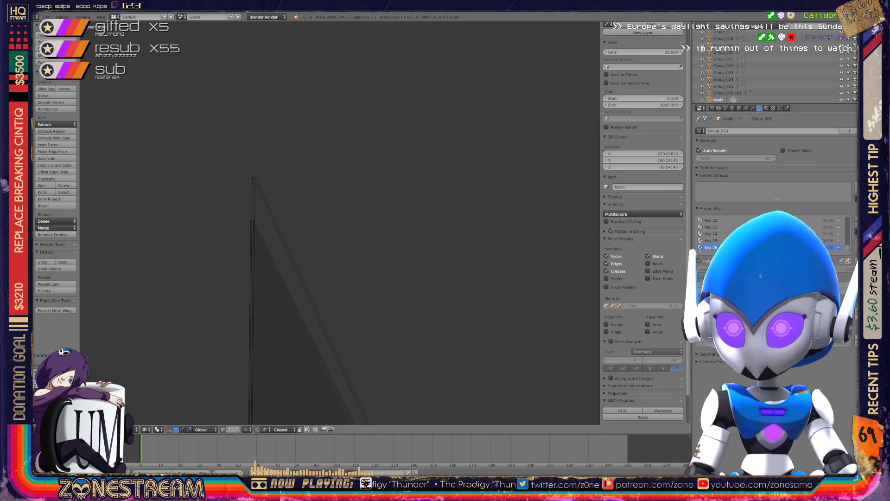
pyautogui.rightClick(250, 221)
pyautogui.moveTo(250, 221); pyautogui.dragTo(253, 177)
pyautogui.press('KP_Decimal')
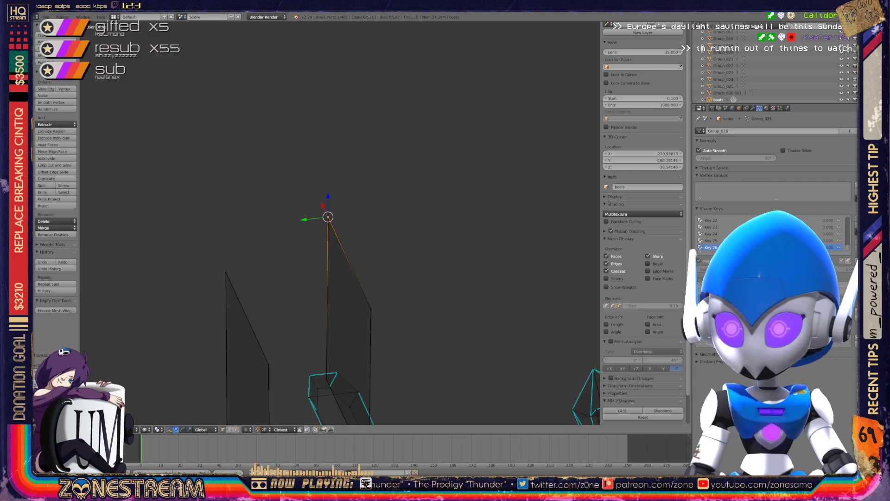
pyautogui.scroll(-5, 328, 217)
pyautogui.keyDown('shift'); pyautogui.moveTo(334, 218); pyautogui.dragTo(290, 153, button='middle'); pyautogui.keyUp('shift')
pyautogui.press('Tab')
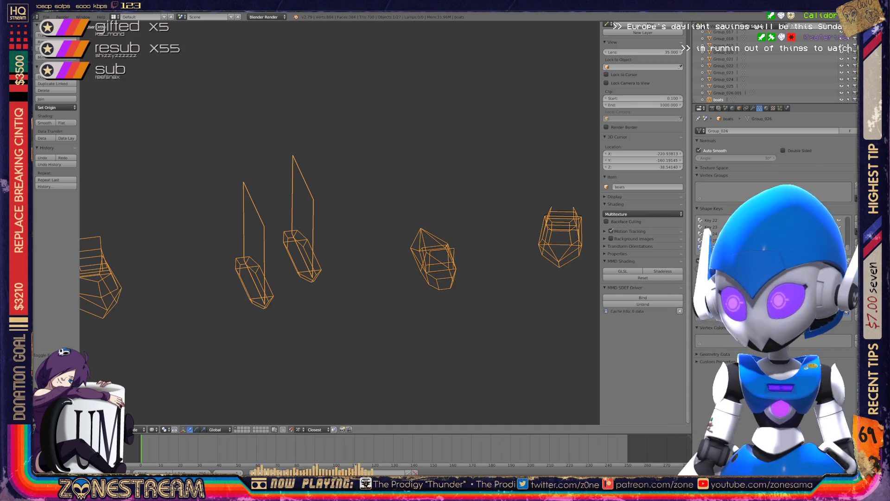
# Step: Zoom and orbit over the orange seat wireframes to view the other seat pieces
pyautogui.scroll(8, 260, 232)
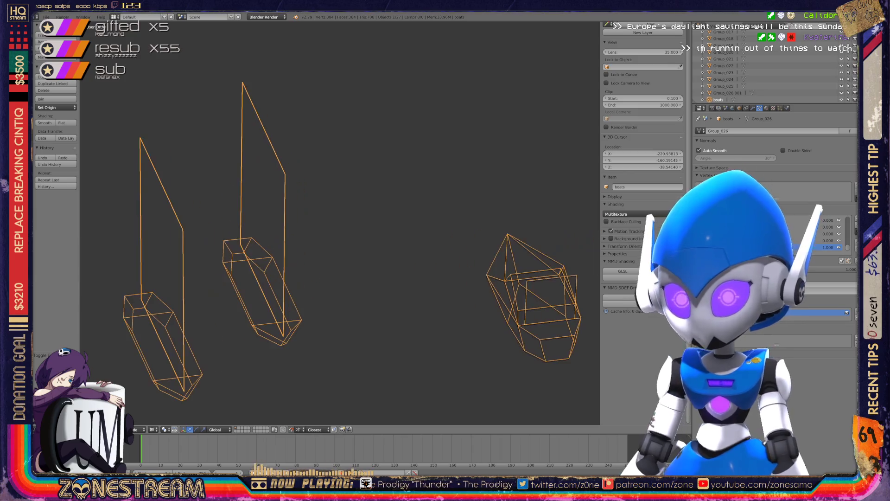
pyautogui.scroll(-5, 324, 222)
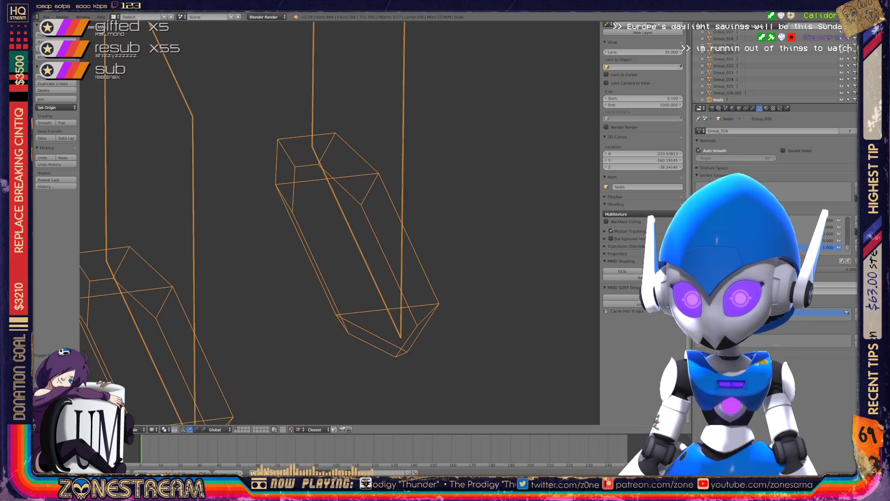
pyautogui.moveTo(339, 222); pyautogui.dragTo(209, 232, button='middle')
# Step: Edit the boxy peak-topped seat hull, lowering its bottom corner vertices slightly onto the reference
pyautogui.scroll(6, 338, 222)
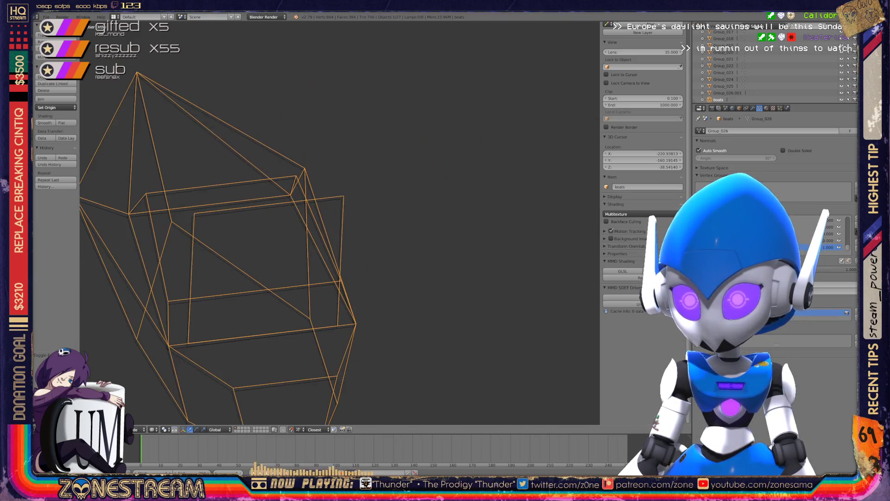
pyautogui.press('Tab')
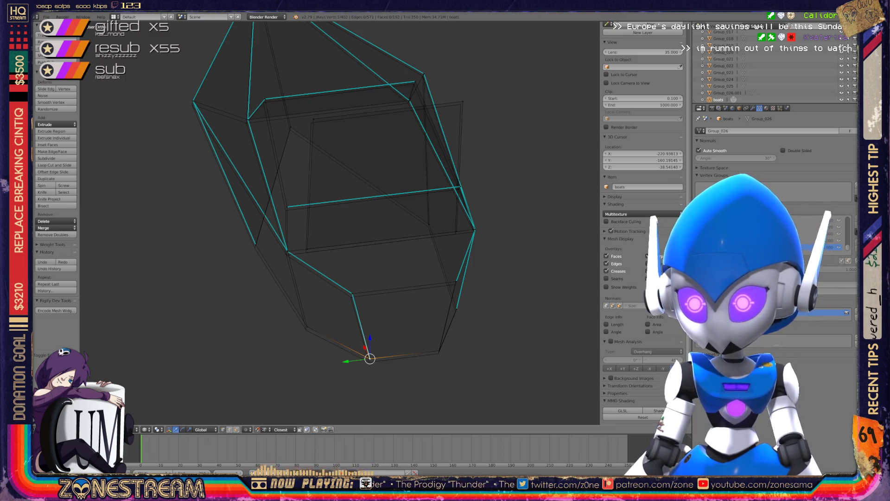
pyautogui.moveTo(370, 359); pyautogui.dragTo(369, 362)
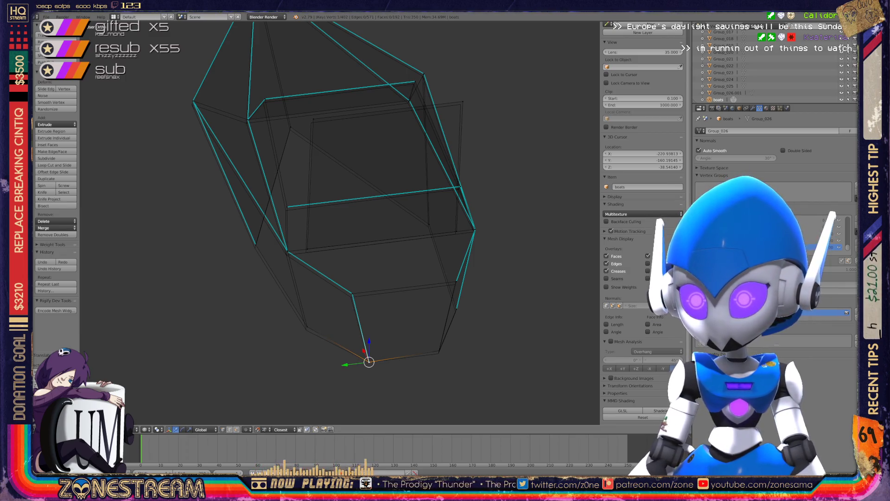
pyautogui.rightClick(351, 295)
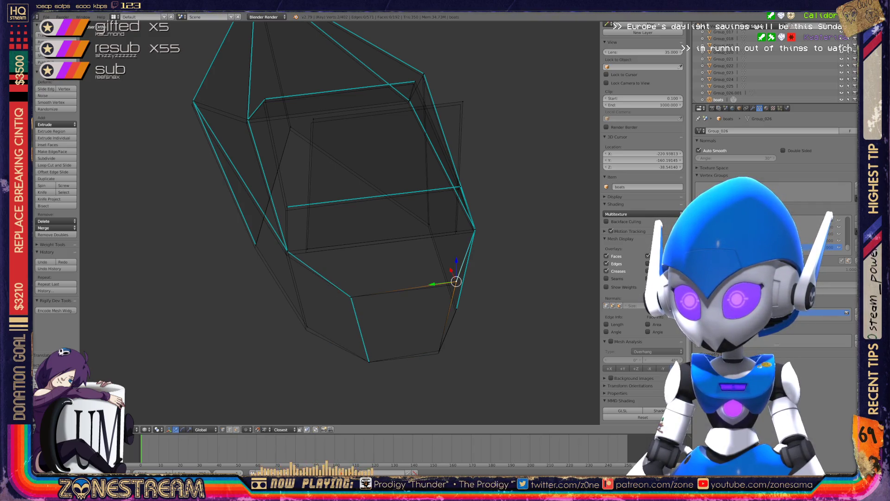
pyautogui.rightClick(439, 350)
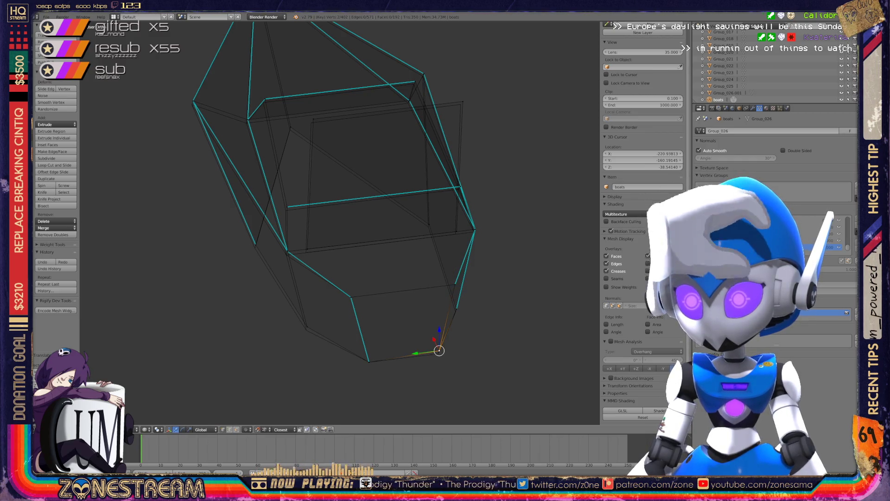
pyautogui.moveTo(439, 350); pyautogui.dragTo(438, 353)
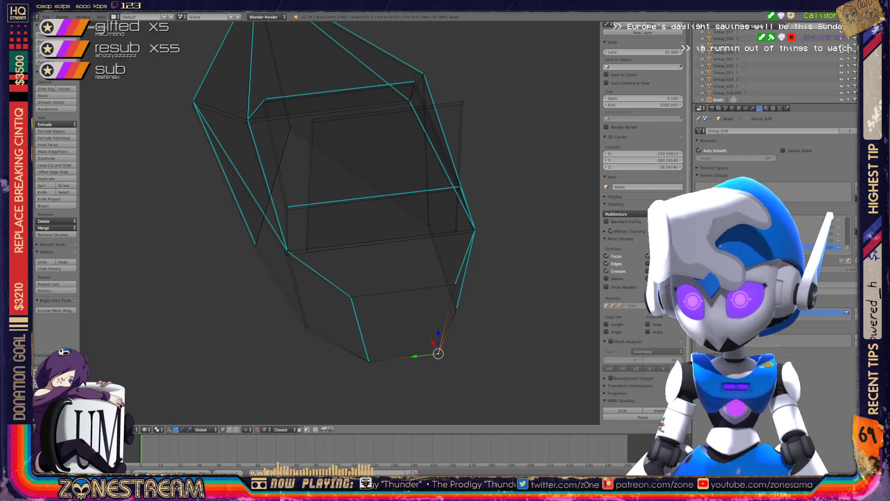
pyautogui.moveTo(325, 232); pyautogui.dragTo(385, 183, button='middle')
pyautogui.moveTo(318, 338); pyautogui.dragTo(315, 343)
# Step: Lower a frame vertex onto the reference, then slide it right along its edge
pyautogui.rightClick(309, 271)
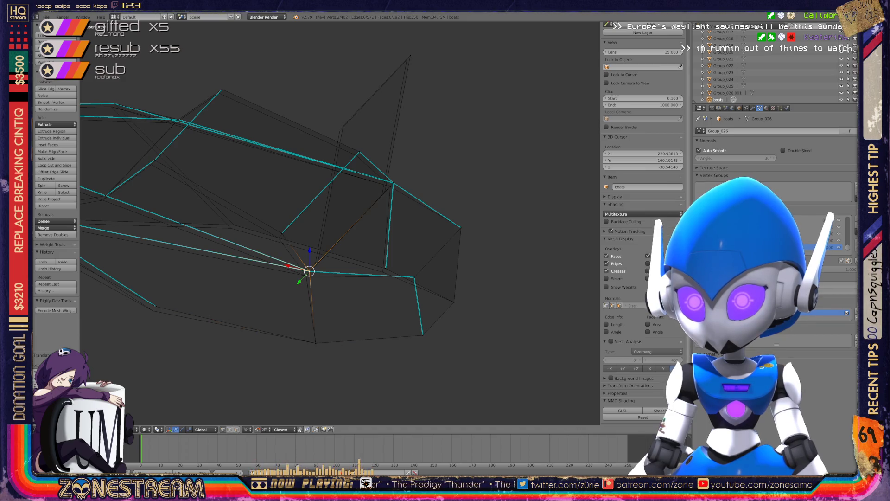
pyautogui.moveTo(309, 271)
pyautogui.mouseDown()
pyautogui.moveTo(298, 269)
pyautogui.moveTo(307, 267)
pyautogui.moveTo(305, 276)
pyautogui.mouseUp()
pyautogui.moveTo(281, 233); pyautogui.dragTo(278, 234)
pyautogui.moveTo(278, 235); pyautogui.dragTo(306, 213, button='middle')
pyautogui.moveTo(275, 230); pyautogui.dragTo(410, 268)
pyautogui.moveTo(433, 310); pyautogui.dragTo(434, 239)
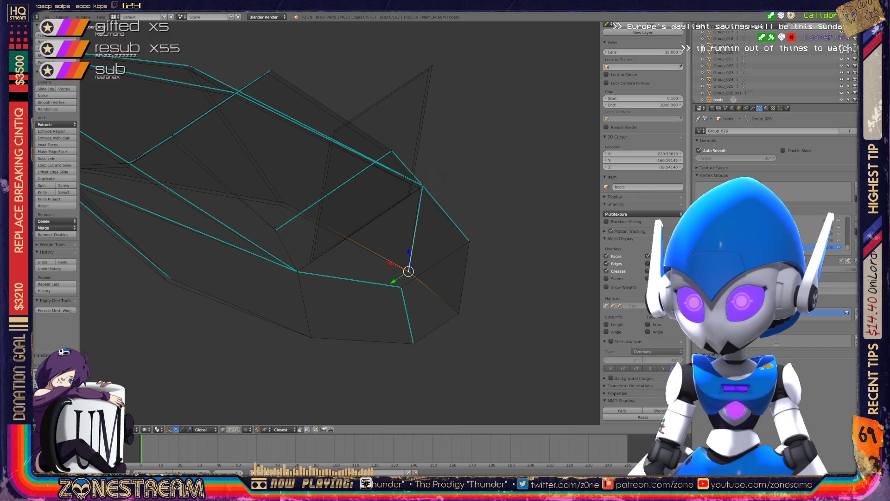
# Step: Nudge the top vertex and a middle frame vertex onto the reference corners
pyautogui.rightClick(309, 262)
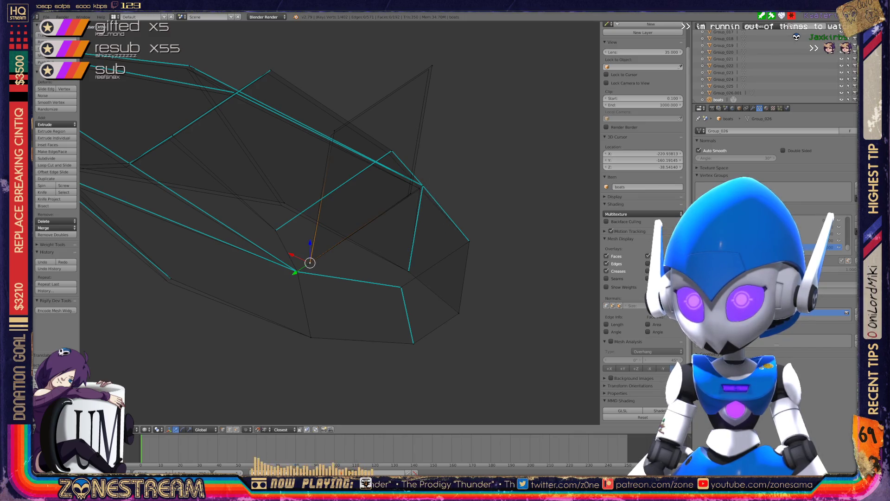
pyautogui.moveTo(334, 131); pyautogui.dragTo(330, 135)
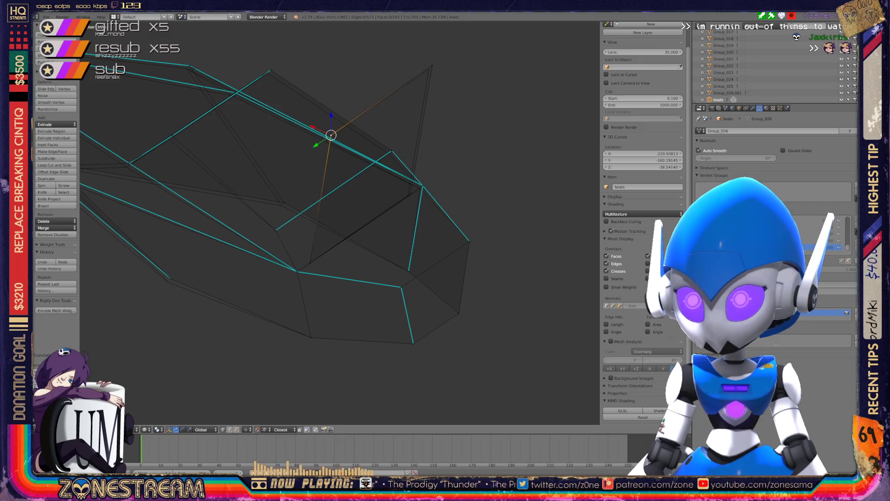
pyautogui.moveTo(432, 65); pyautogui.dragTo(429, 69)
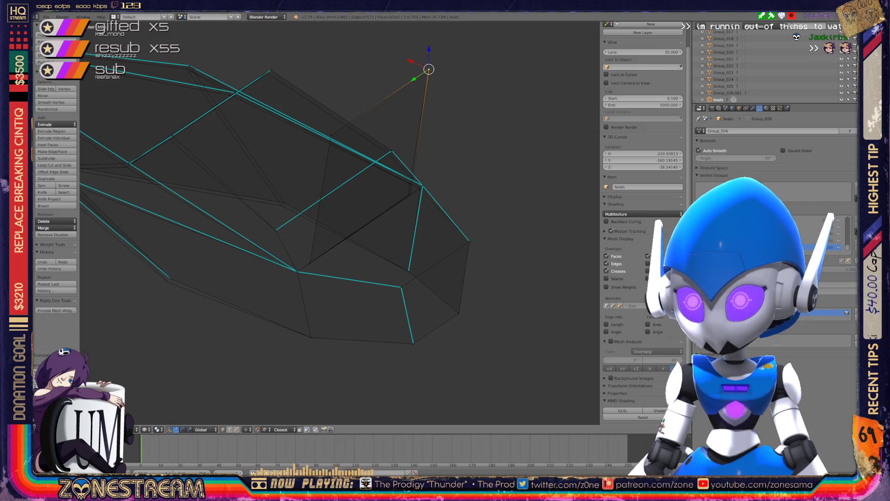
pyautogui.rightClick(408, 196)
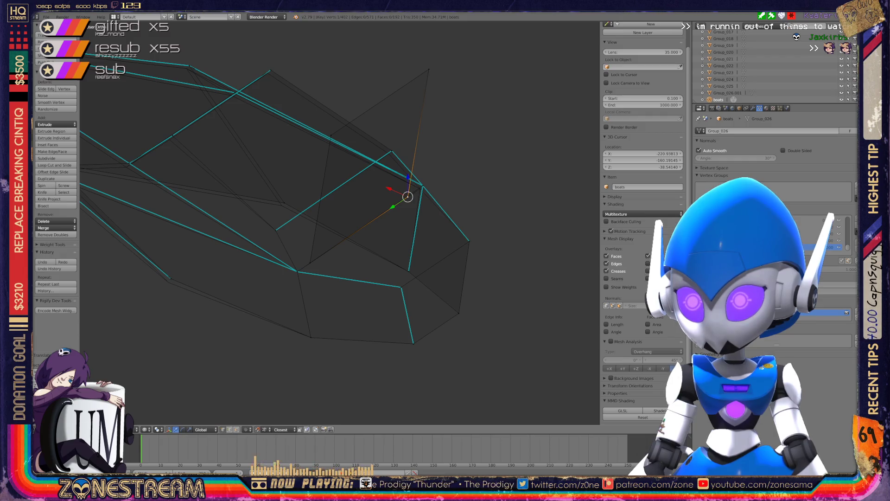
pyautogui.rightClick(423, 186)
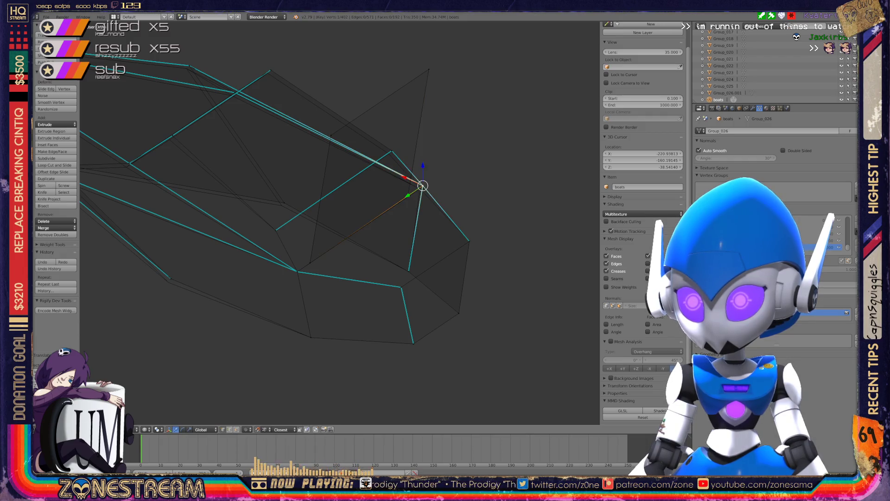
pyautogui.moveTo(423, 186)
pyautogui.mouseDown(button='right')
pyautogui.moveTo(456, 169)
pyautogui.moveTo(420, 189)
pyautogui.mouseUp(button='right')
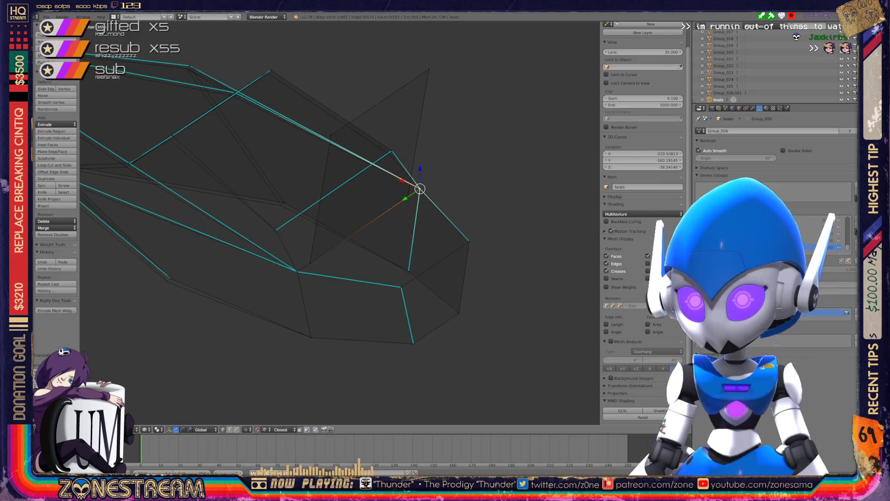
# Step: Shift the upper frame vertex and another frame vertex slightly down-left
pyautogui.rightClick(270, 70)
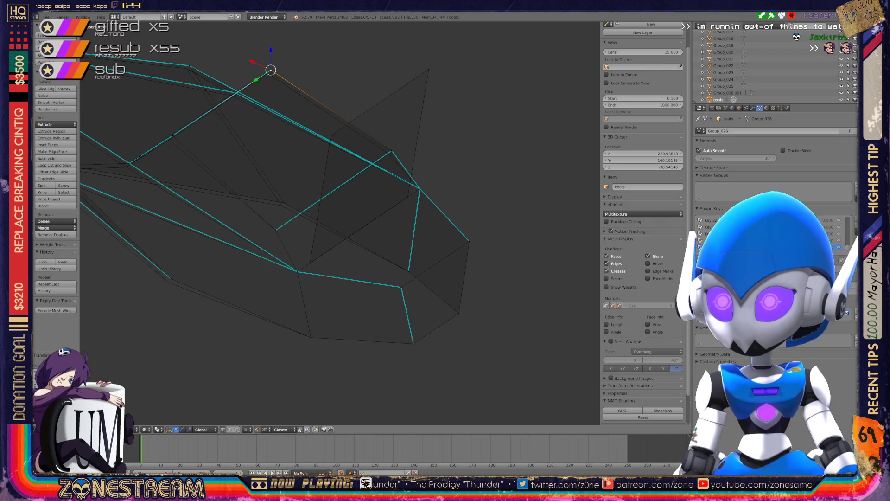
pyautogui.press('g')
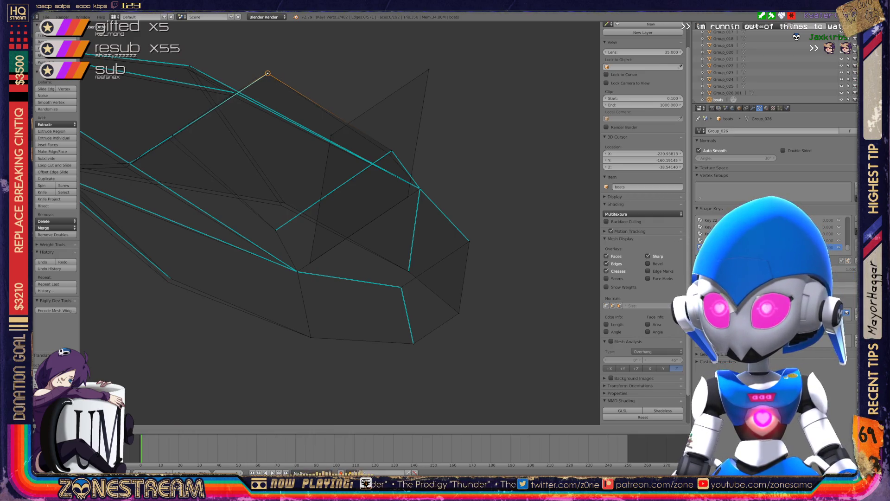
pyautogui.press('Escape')
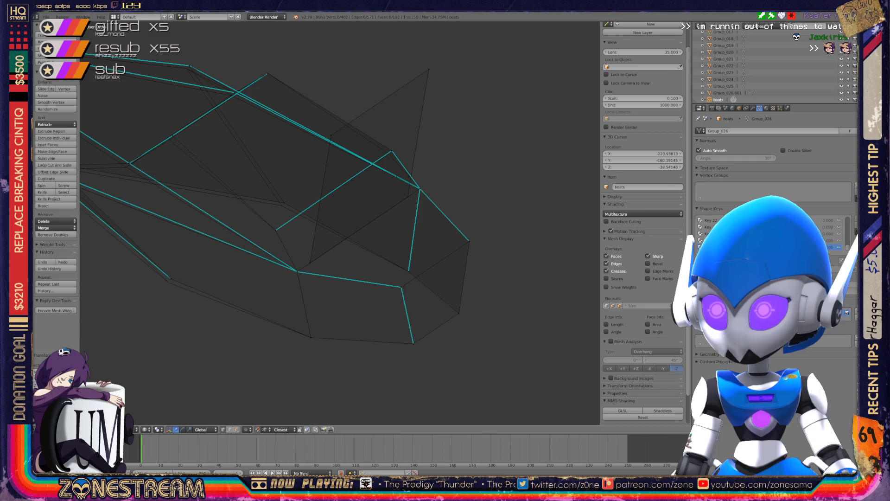
pyautogui.press('g')
pyautogui.press('Return')
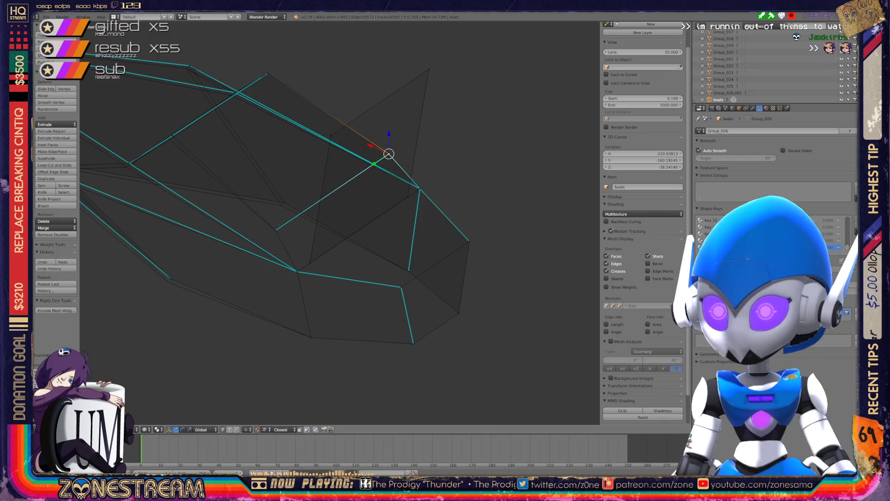
pyautogui.rightClick(284, 202)
pyautogui.press('g')
pyautogui.press('Return')
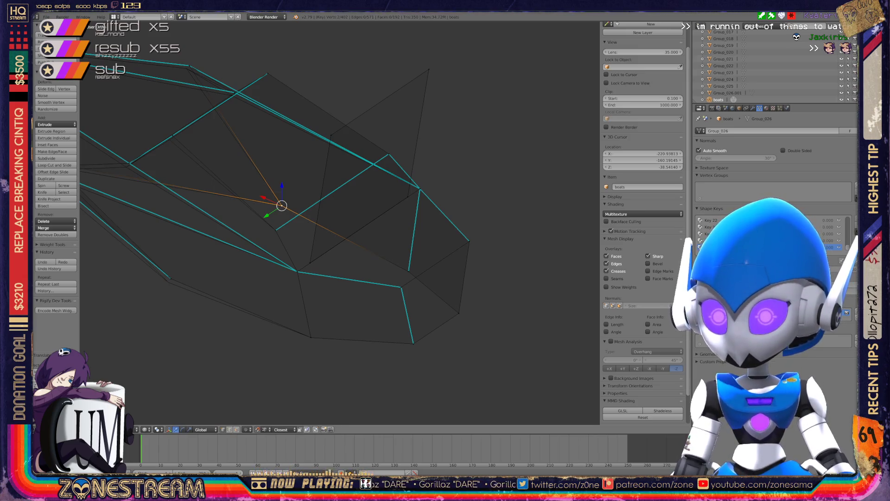
pyautogui.keyDown('shift'); pyautogui.moveTo(282, 206); pyautogui.dragTo(402, 217, button='middle'); pyautogui.keyUp('shift')
# Step: Nudge the lower corner vertex onto the seat model's corner and another corner onto its edge
pyautogui.rightClick(291, 290)
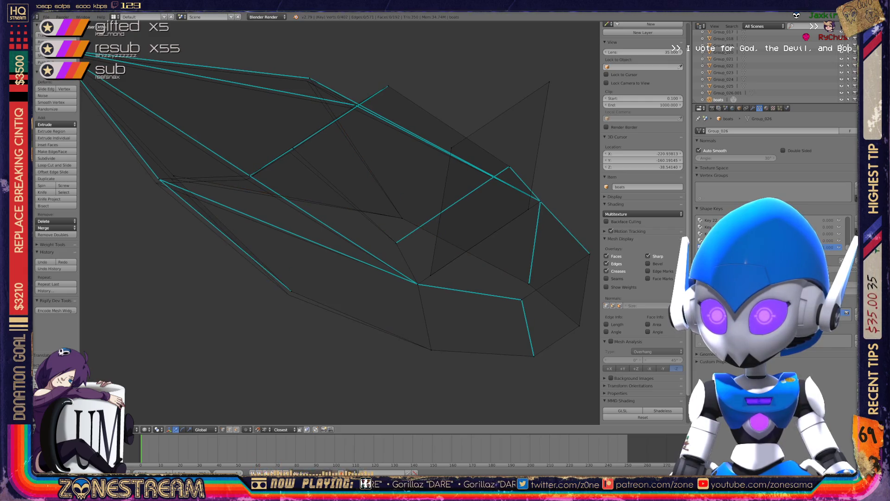
pyautogui.moveTo(291, 291); pyautogui.dragTo(288, 294, button='right')
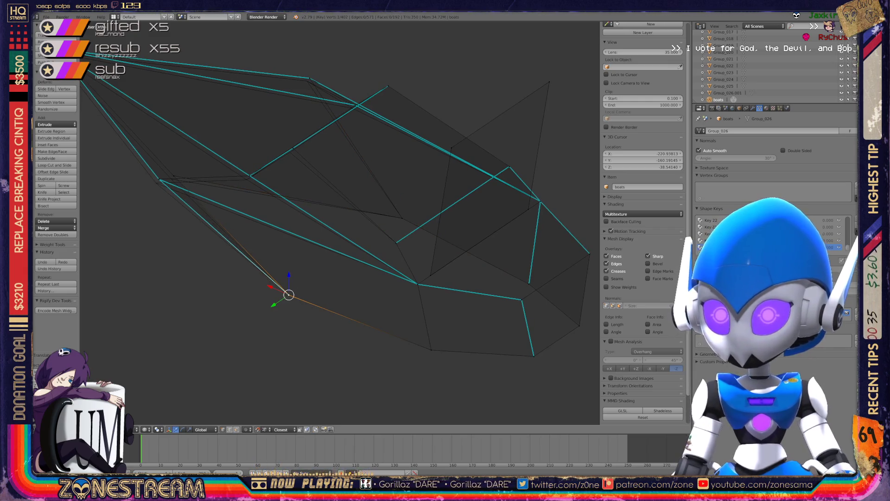
pyautogui.rightClick(159, 179)
pyautogui.press('a')
pyautogui.moveTo(159, 179); pyautogui.dragTo(171, 178, button='right')
pyautogui.keyDown('shift'); pyautogui.rightClick(250, 176); pyautogui.keyUp('shift')
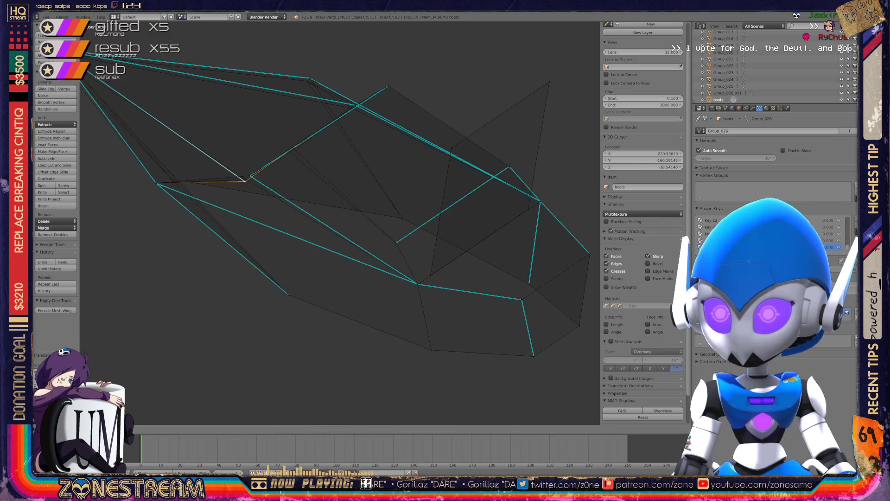
pyautogui.moveTo(244, 175); pyautogui.dragTo(330, 325, button='middle')
# Step: Reposition a single corner vertex of the Seats mesh onto the model
pyautogui.rightClick(385, 304)
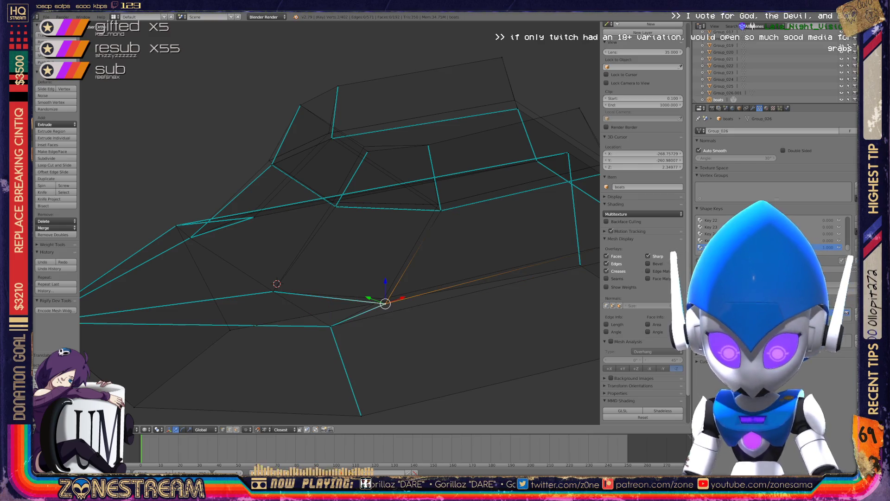
pyautogui.press('g')
pyautogui.press('Return')
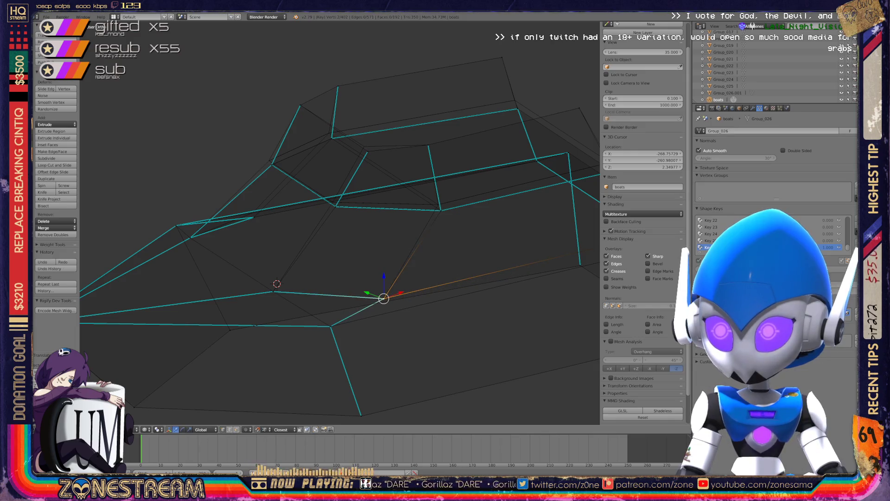
pyautogui.keyDown('shift'); pyautogui.moveTo(338, 222); pyautogui.dragTo(345, 278, button='middle'); pyautogui.keyUp('shift')
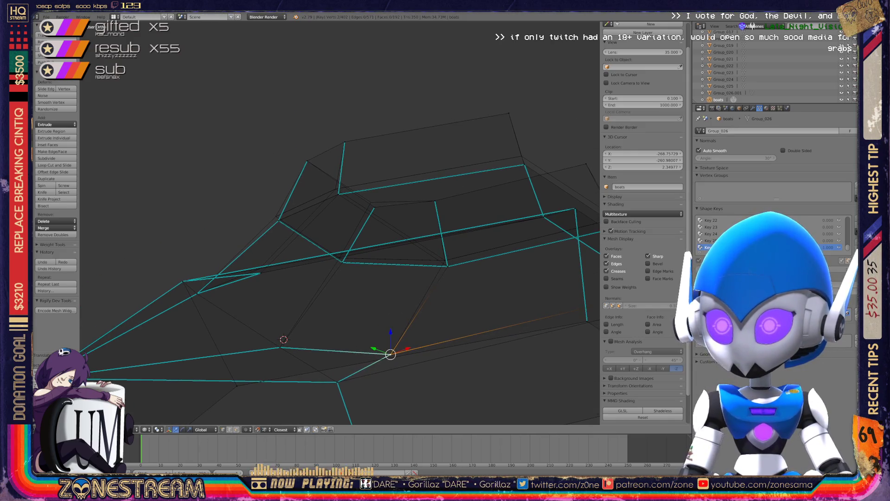
# Step: Shift the upper-left seat vertex slightly up and left
pyautogui.rightClick(278, 220)
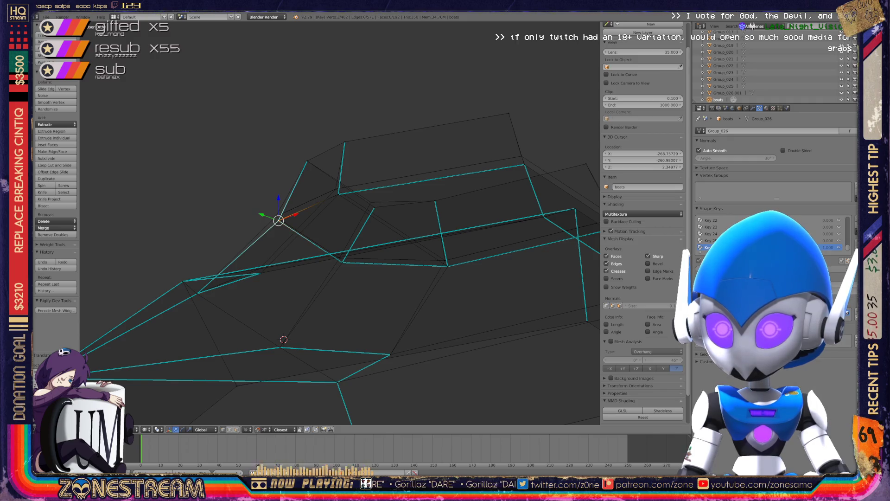
pyautogui.press('g')
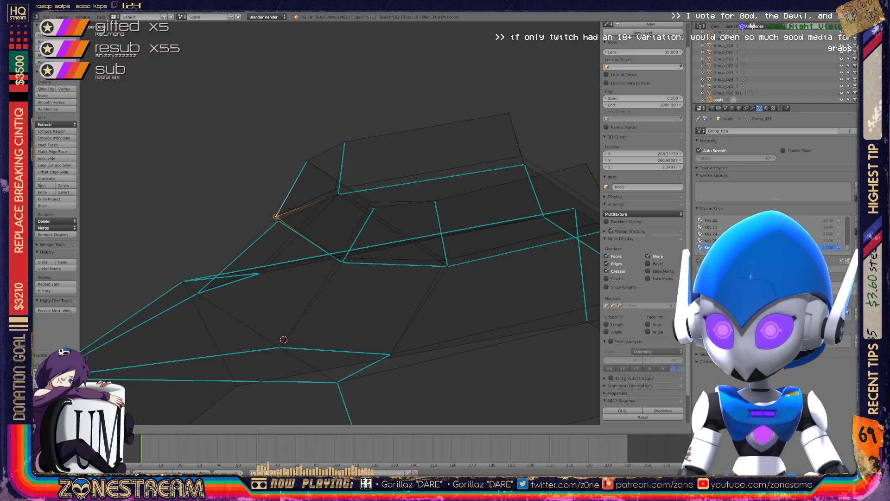
pyautogui.press('Escape')
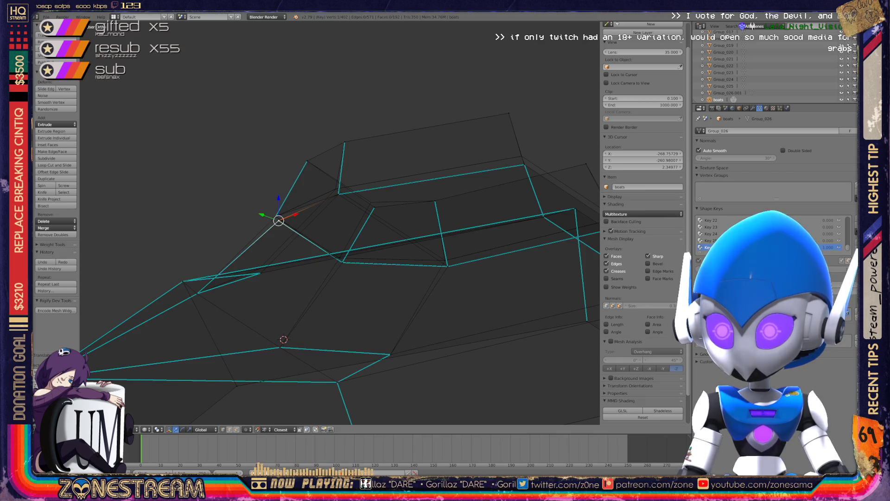
pyautogui.press('g')
pyautogui.press('Return')
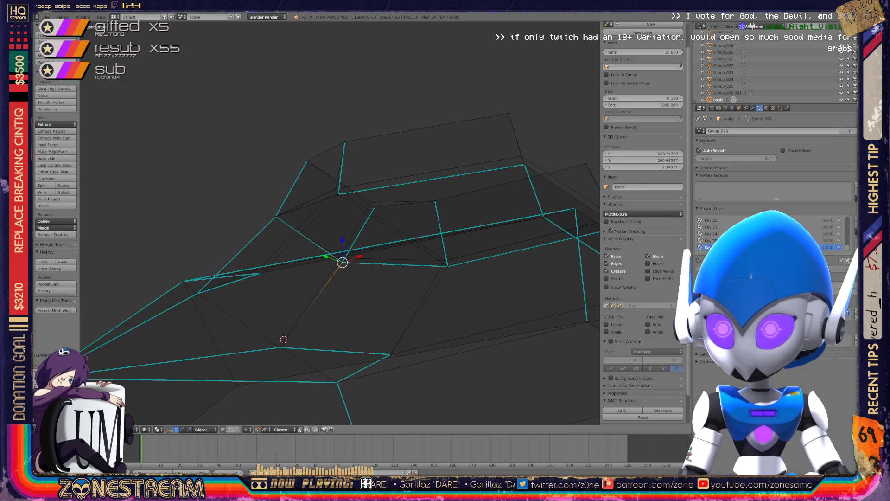
pyautogui.scroll(-3, 340, 232)
# Step: Orbit and zoom around the Seats mesh to inspect several candidate vertices
pyautogui.moveTo(324, 278); pyautogui.dragTo(259, 254, button='middle')
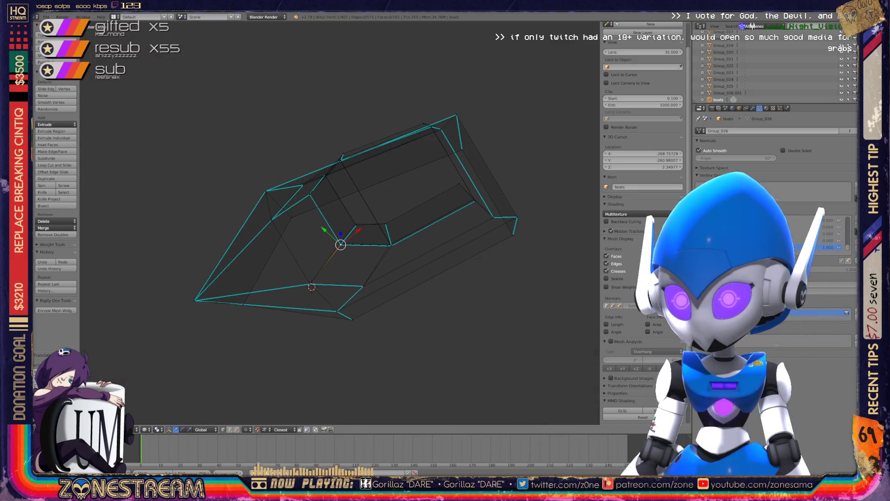
pyautogui.scroll(3, 339, 223)
pyautogui.moveTo(339, 223)
pyautogui.mouseDown(button='middle')
pyautogui.moveTo(278, 218)
pyautogui.moveTo(399, 239)
pyautogui.moveTo(422, 226)
pyautogui.mouseUp(button='middle')
pyautogui.scroll(2, 340, 222)
pyautogui.rightClick(440, 315)
pyautogui.moveTo(440, 315)
pyautogui.mouseDown(button='middle')
pyautogui.moveTo(398, 260)
pyautogui.moveTo(385, 264)
pyautogui.mouseUp(button='middle')
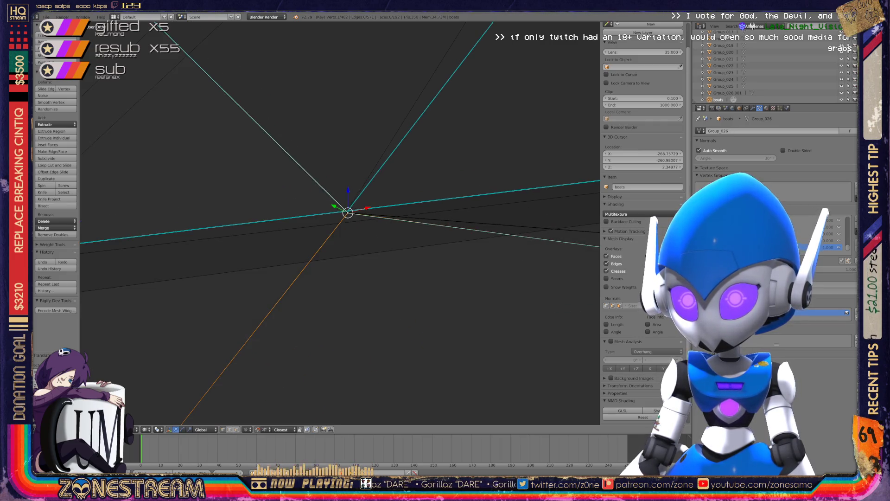
pyautogui.scroll(-3, 342, 221)
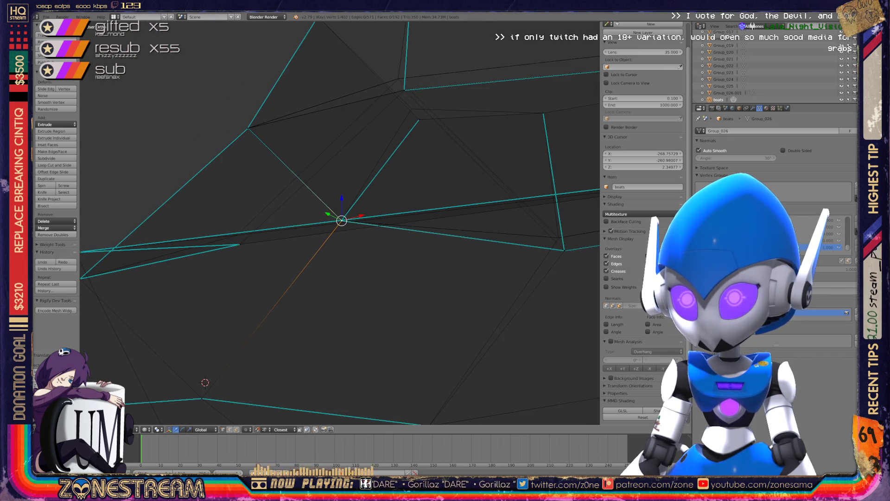
pyautogui.rightClick(418, 120)
pyautogui.moveTo(419, 120)
pyautogui.mouseDown(button='middle')
pyautogui.moveTo(403, 111)
pyautogui.moveTo(324, 153)
pyautogui.moveTo(260, 214)
pyautogui.moveTo(278, 232)
pyautogui.moveTo(246, 253)
pyautogui.mouseUp(button='middle')
# Step: Try moving a corner vertex and its neighbour, cancelling both moves
pyautogui.rightClick(243, 254)
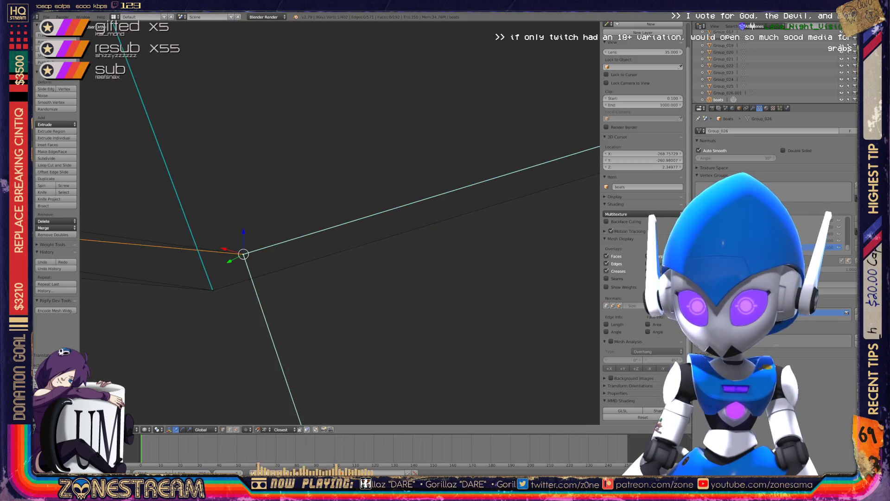
pyautogui.press('g')
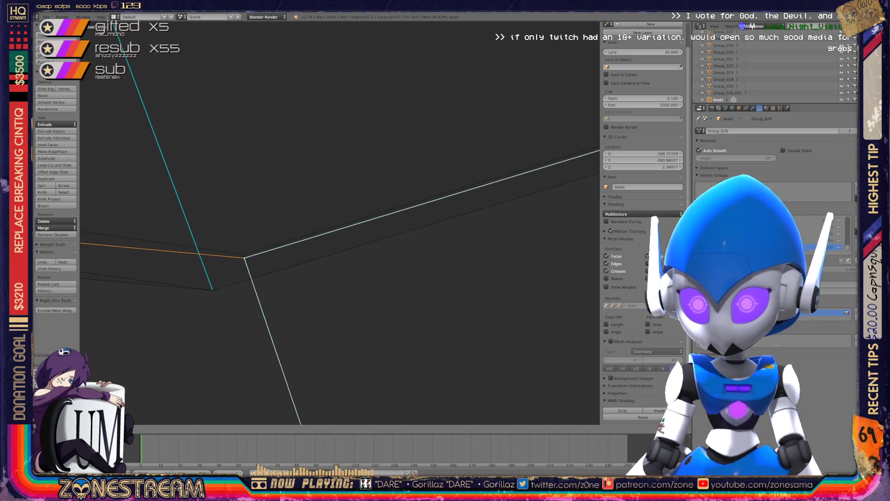
pyautogui.press('Escape')
pyautogui.rightClick(213, 290)
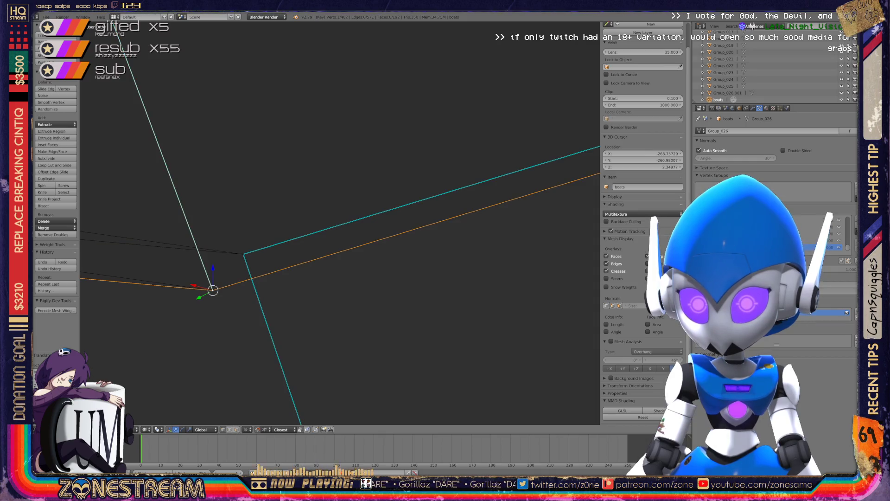
pyautogui.press('g')
pyautogui.press('Escape')
# Step: Centre the view on the selected vertex and add the vertex at the 3D cursor to the selection
pyautogui.scroll(-5, 339, 223)
pyautogui.press('KP_Decimal')
pyautogui.scroll(-5, 340, 223)
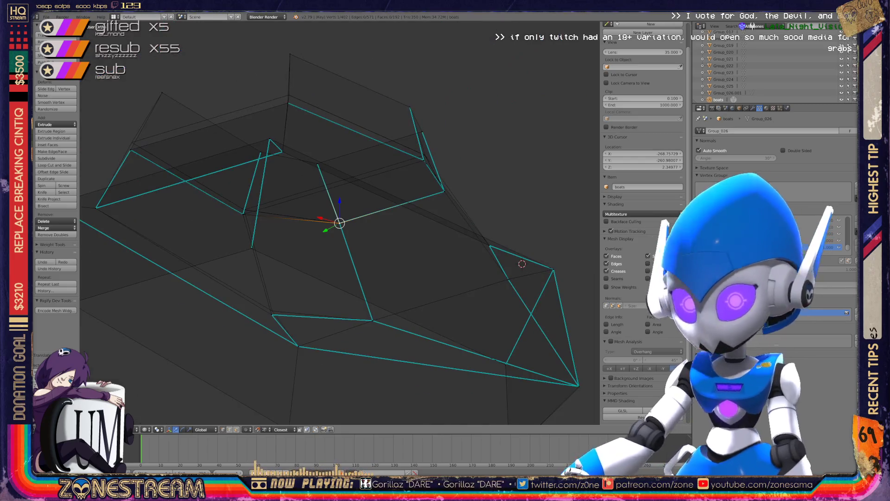
pyautogui.press('KP_6')
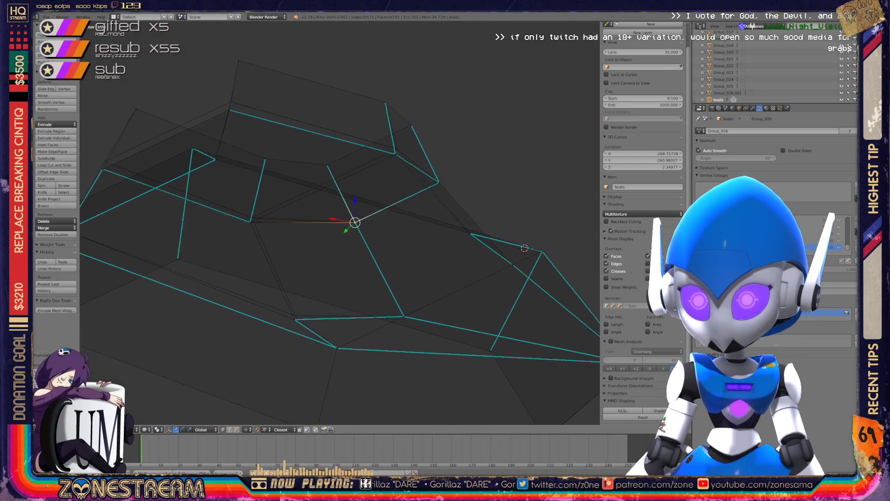
pyautogui.scroll(10, 340, 223)
pyautogui.press('KP_8')
pyautogui.press('KP_4')
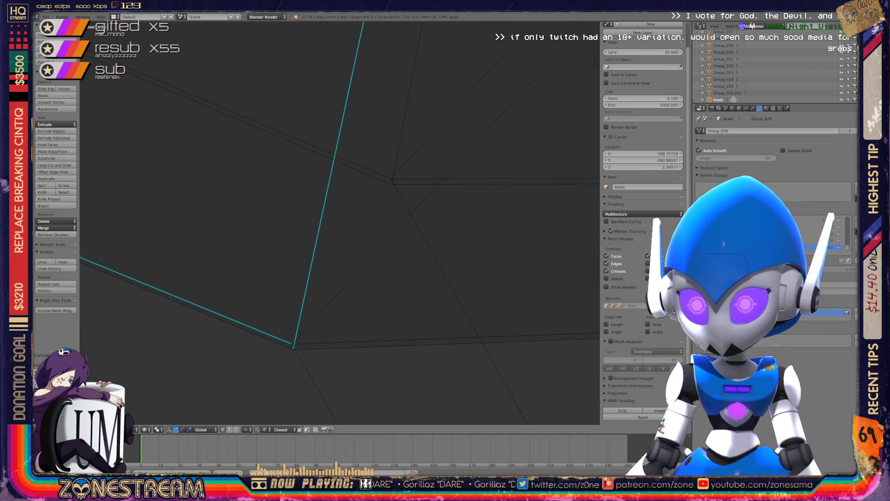
pyautogui.keyDown('shift'); pyautogui.rightClick(292, 343); pyautogui.keyUp('shift')
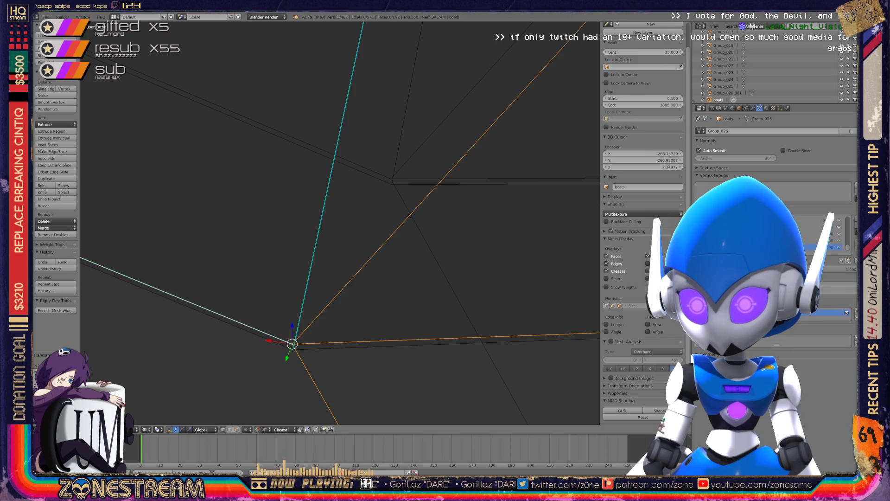
# Step: Orbit around the selected vertices and nudge them slightly into place
pyautogui.press('KP_8')
pyautogui.press('KP_4')
pyautogui.press('KP_4')
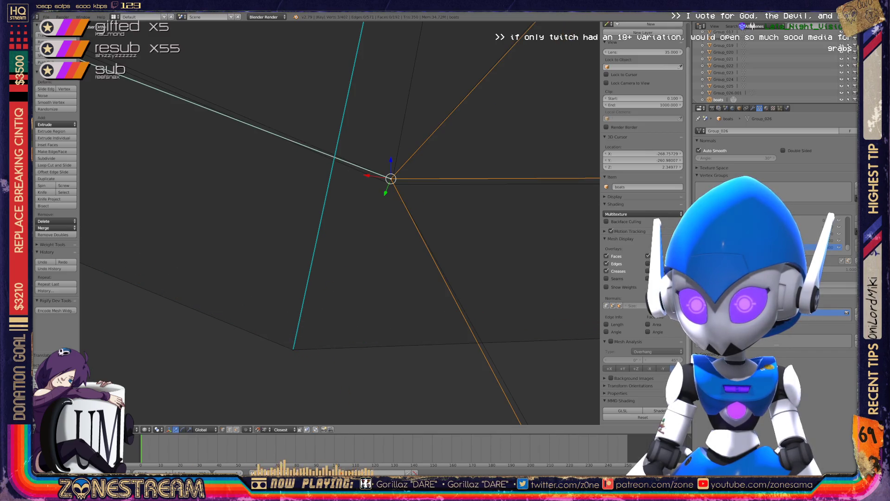
pyautogui.press('KP_8')
pyautogui.press('KP_4')
pyautogui.press('KP_6')
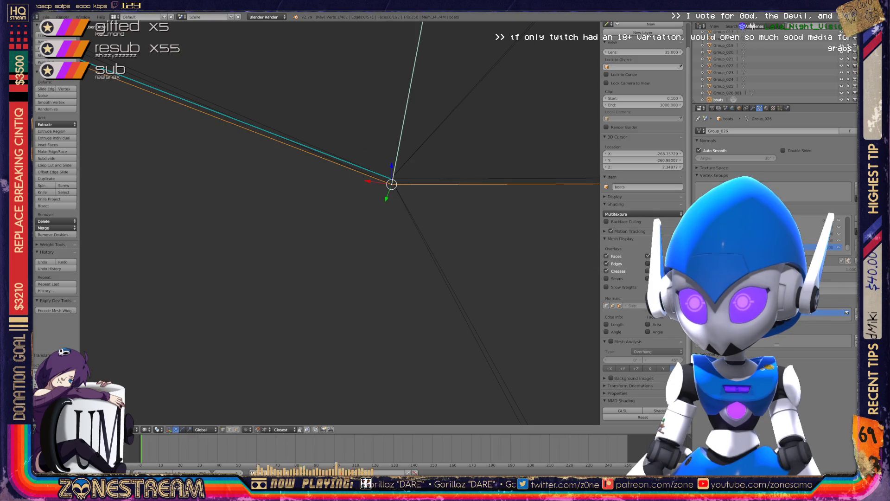
pyautogui.press('KP_8')
pyautogui.press('KP_4')
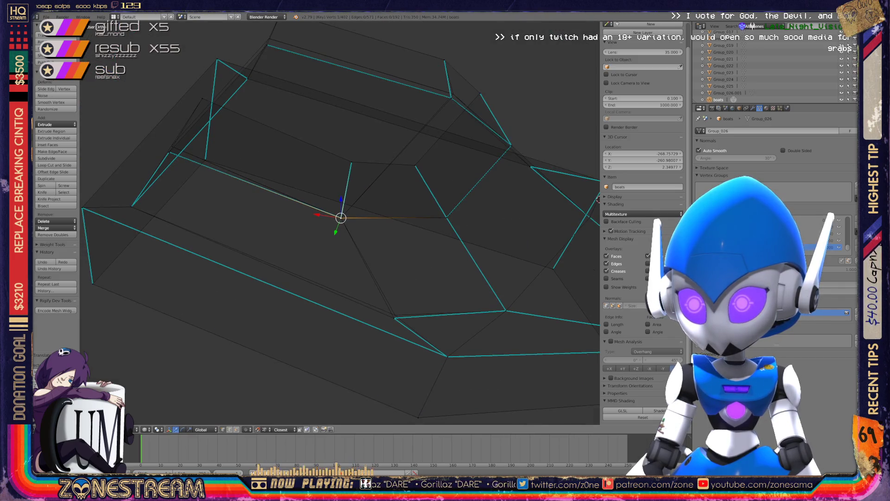
pyautogui.press('KP_6')
pyautogui.press('ctrl+KP_8')
pyautogui.press('g')
pyautogui.press('Return')
# Step: Move another vertex higher up the seat surface, undoing and then redoing the move
pyautogui.press('KP_8')
pyautogui.press('KP_4')
pyautogui.press('KP_6')
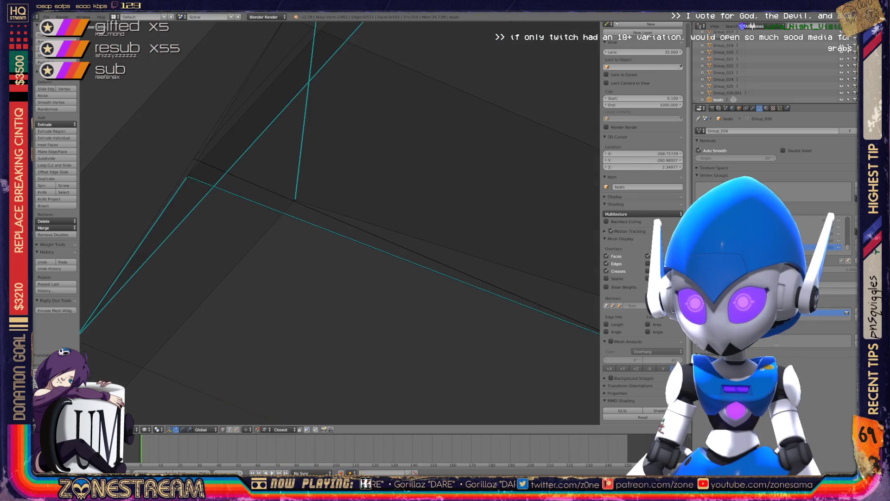
pyautogui.press('KP_Add')
pyautogui.press('KP_Add')
pyautogui.press('KP_8')
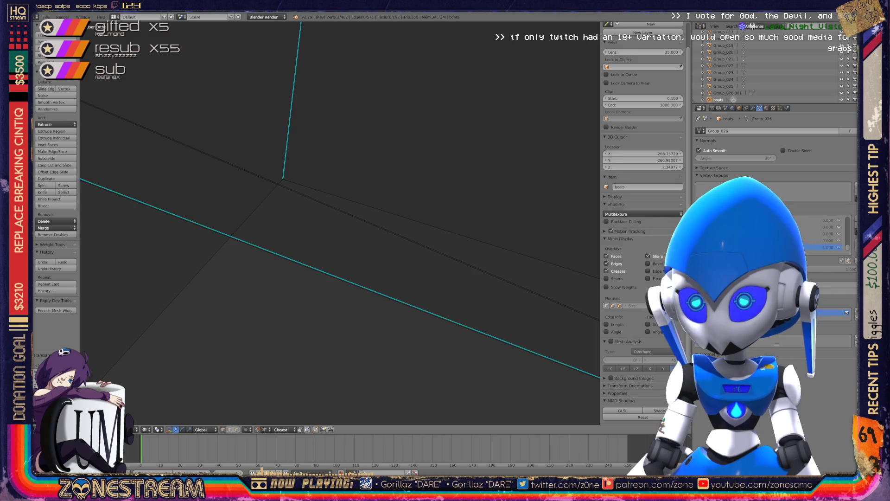
pyautogui.press('KP_8')
pyautogui.press('KP_8')
pyautogui.press('KP_8')
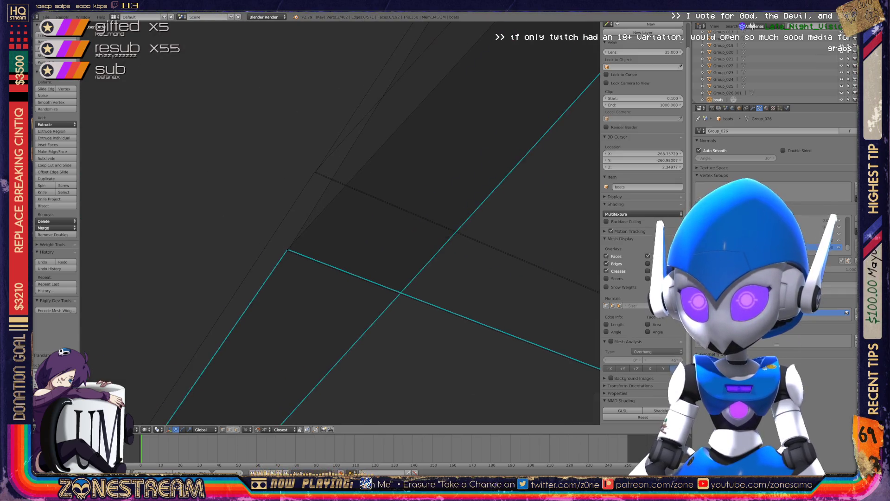
pyautogui.press('KP_8')
pyautogui.press('KP_8')
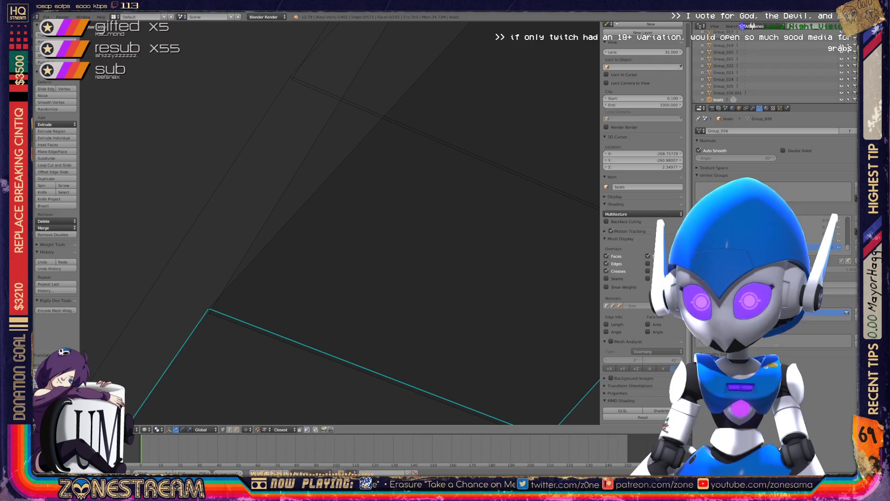
pyautogui.rightClick(209, 312)
pyautogui.press('g')
pyautogui.click(291, 79)
pyautogui.hotkey('ctrl', 'z')
pyautogui.hotkey('ctrl', 'z')
pyautogui.hotkey('ctrl', 'shift', 'z')
pyautogui.scroll(1, 341, 223)
pyautogui.hotkey('ctrl', 'shift', 'z')
# Step: Snap a Seats vertex onto the model's corner, redoing the snap after a misplacement
pyautogui.press('KP_Decimal')
pyautogui.moveTo(341, 223)
pyautogui.mouseDown(button='middle')
pyautogui.moveTo(387, 181)
pyautogui.moveTo(454, 170)
pyautogui.mouseUp(button='middle')
pyautogui.scroll(8, 340, 222)
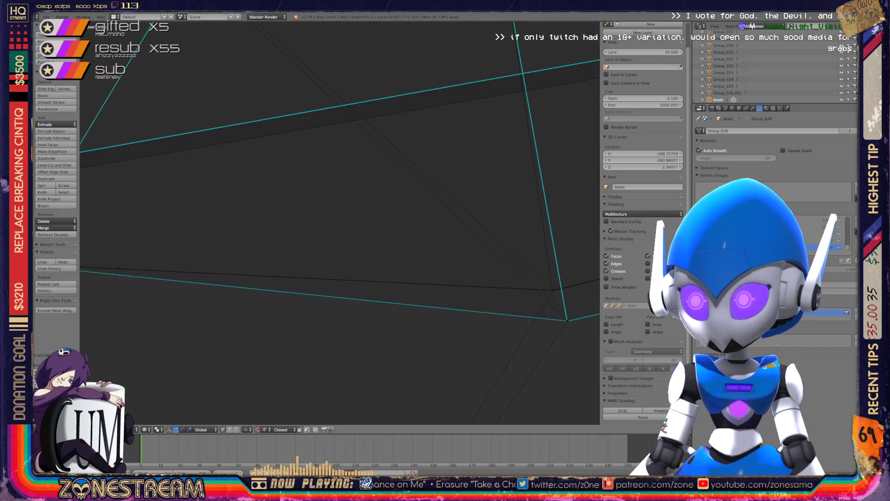
pyautogui.moveTo(339, 223)
pyautogui.keyDown('shift'); pyautogui.mouseDown(button='middle')
pyautogui.moveTo(266, 214)
pyautogui.moveTo(326, 261)
pyautogui.moveTo(348, 353)
pyautogui.mouseUp(button='middle'); pyautogui.keyUp('shift')
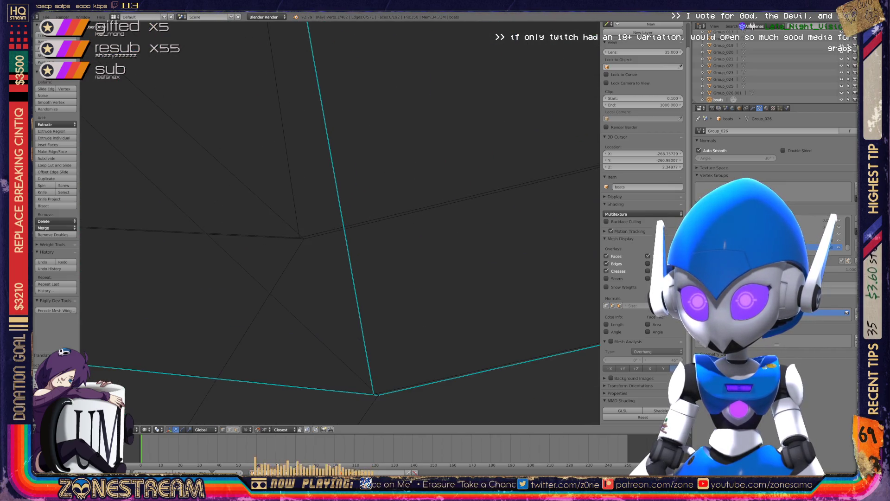
pyautogui.rightClick(374, 394)
pyautogui.press('g')
pyautogui.click(299, 237)
pyautogui.hotkey('ctrl', 'z')
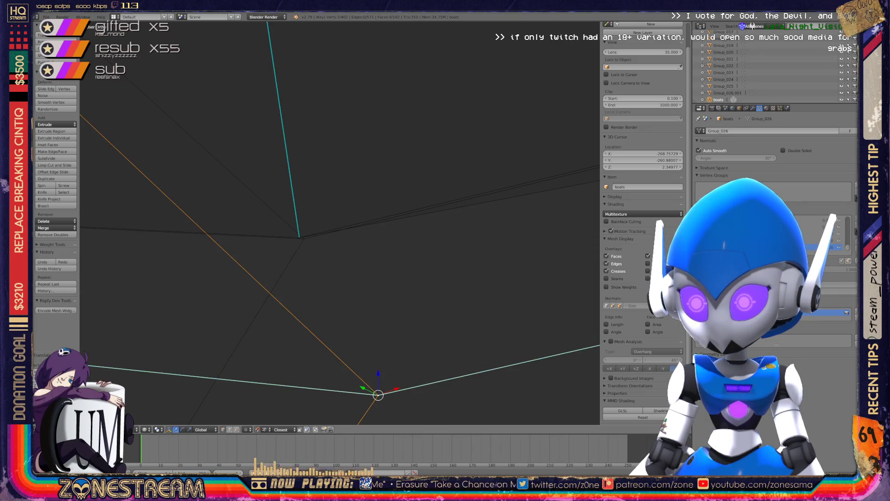
pyautogui.press('g')
pyautogui.click(300, 238)
# Step: Move the next Seats vertex to its new position on the model
pyautogui.moveTo(300, 238)
pyautogui.keyDown('shift'); pyautogui.mouseDown(button='middle')
pyautogui.moveTo(338, 220)
pyautogui.moveTo(83, 255)
pyautogui.mouseUp(button='middle'); pyautogui.keyUp('shift')
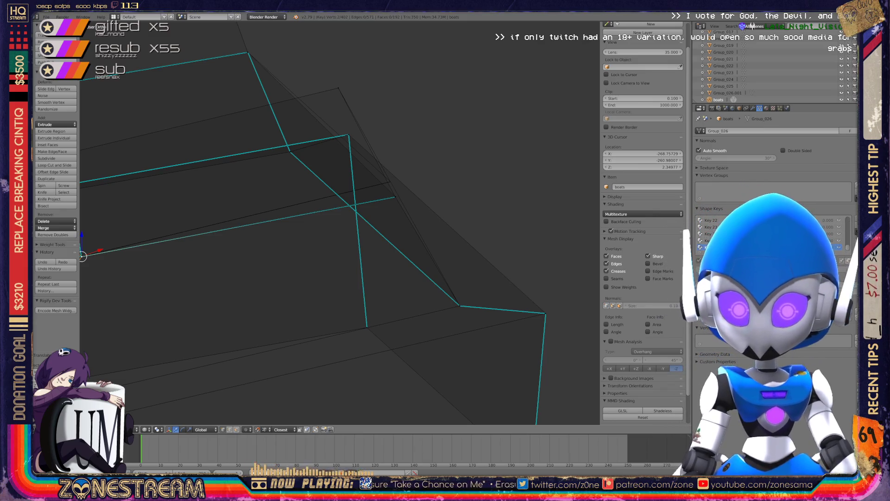
pyautogui.moveTo(325, 223); pyautogui.dragTo(264, 209, button='middle')
pyautogui.rightClick(370, 285)
pyautogui.moveTo(370, 284); pyautogui.dragTo(340, 208, button='middle')
pyautogui.press('g')
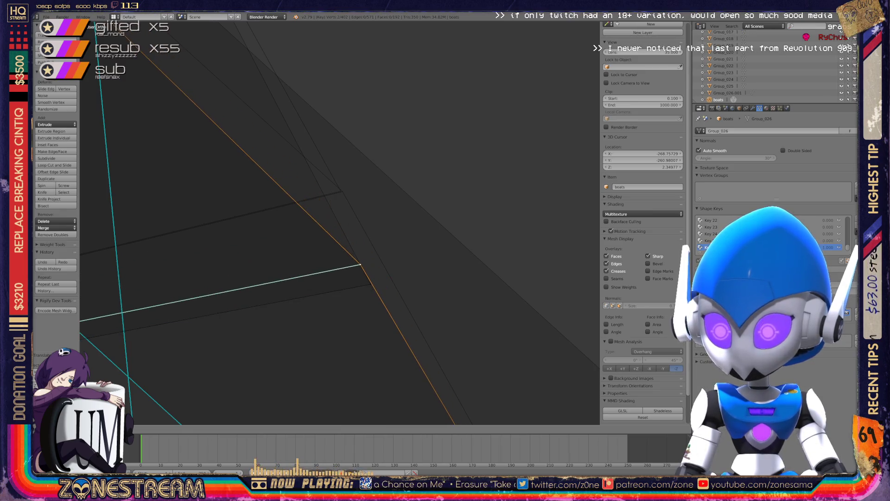
pyautogui.press('Return')
# Step: Raise one more vertex onto the model, then leave Edit Mode and show wireframes
pyautogui.rightClick(370, 284)
pyautogui.press('g')
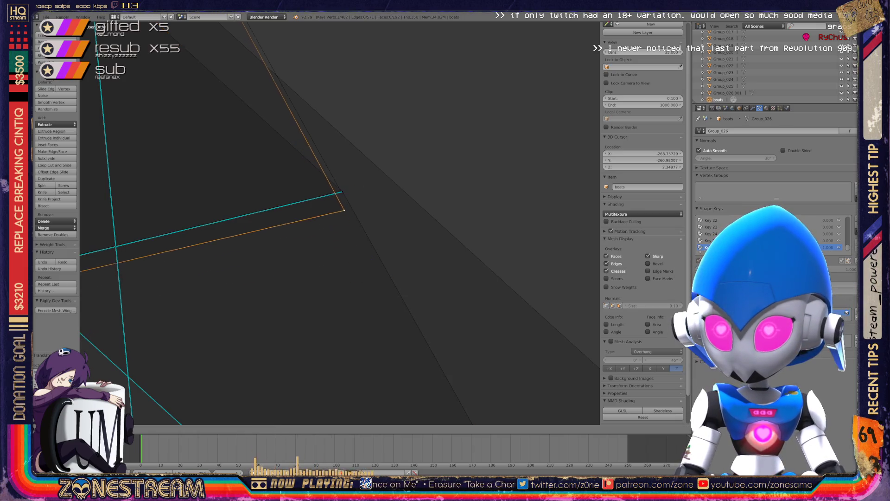
pyautogui.click(340, 191)
pyautogui.moveTo(339, 190); pyautogui.dragTo(340, 214, button='middle')
pyautogui.press('Tab')
pyautogui.press('z')
pyautogui.scroll(-5, 340, 213)
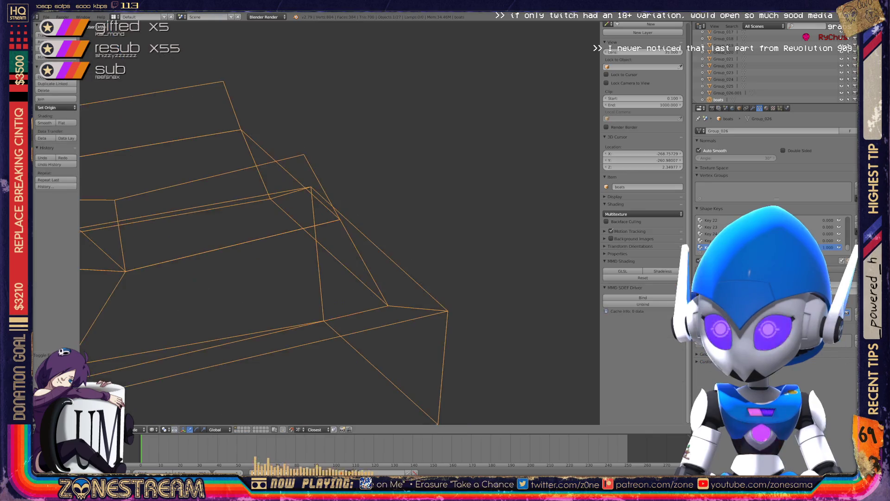
# Step: Zoom out and orbit around the whole Seats wireframe, toggle Edit Mode, then select all objects
pyautogui.scroll(-8, 340, 222)
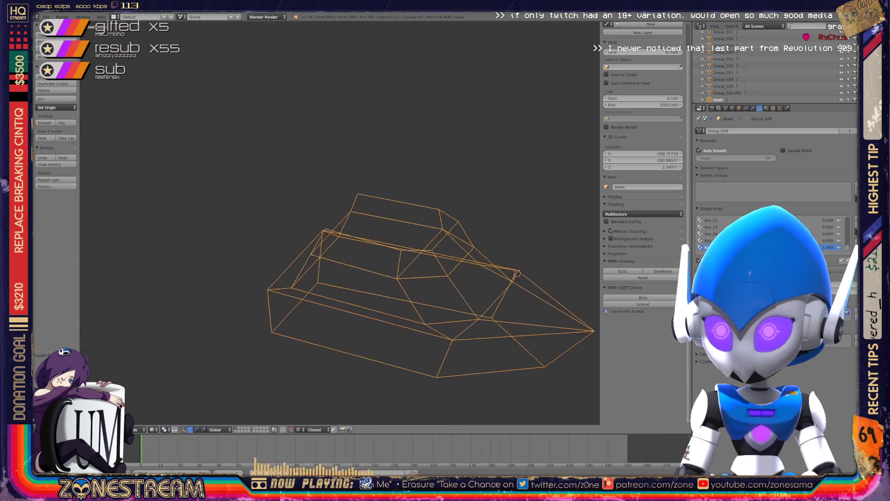
pyautogui.moveTo(382, 220); pyautogui.dragTo(544, 229, button='middle')
pyautogui.press('Tab')
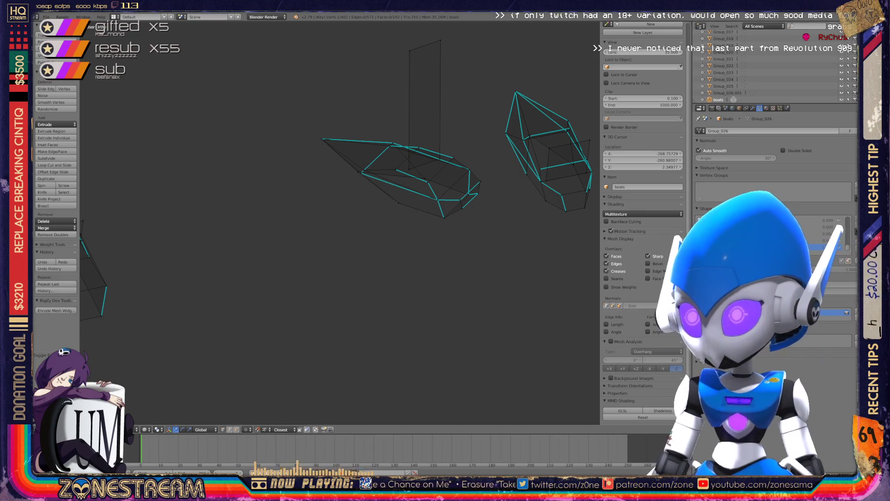
pyautogui.press('Tab')
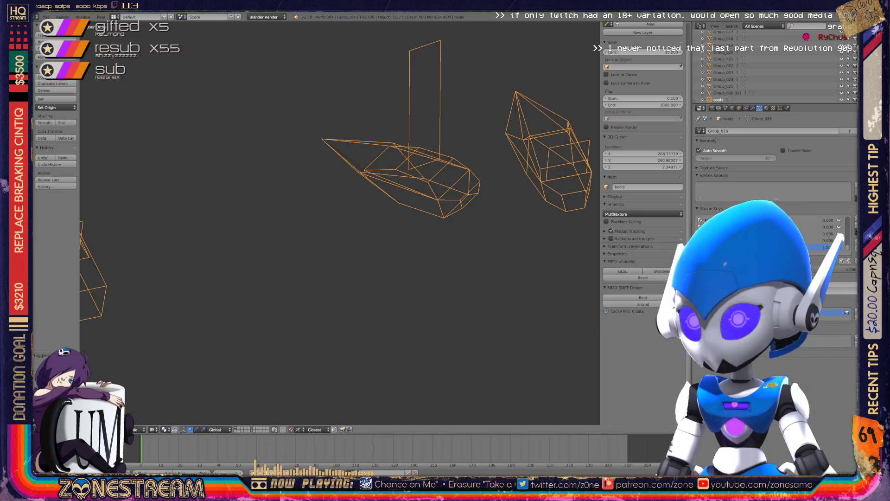
pyautogui.press('a')
pyautogui.press('a')
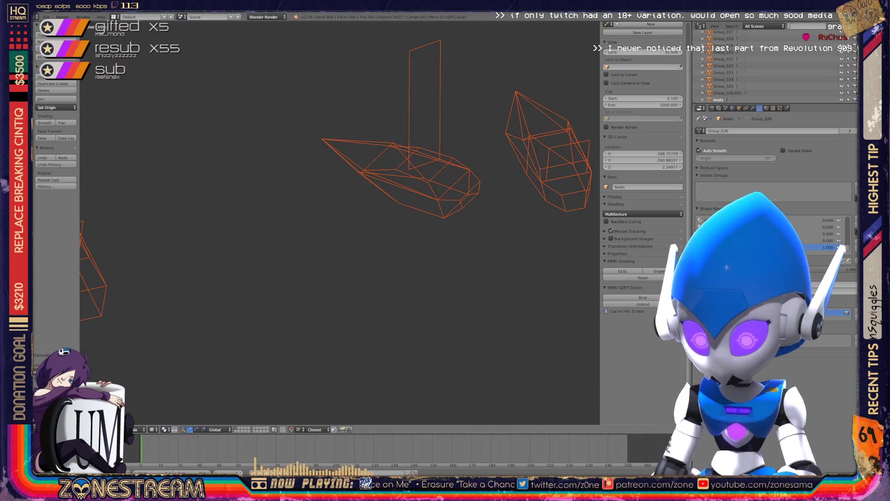
# Step: Delete the ripped model objects and purge orphan meshes, materials, textures and images
pyautogui.press('Delete')
pyautogui.click(764, 26)
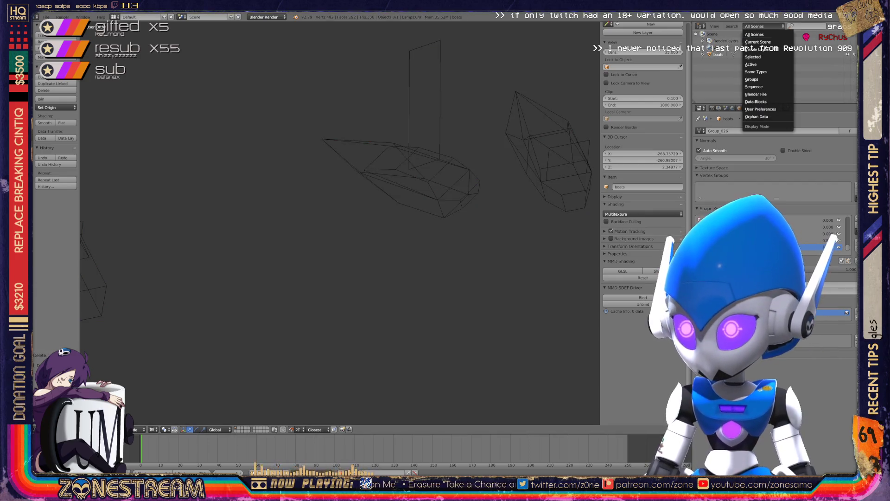
pyautogui.click(756, 116)
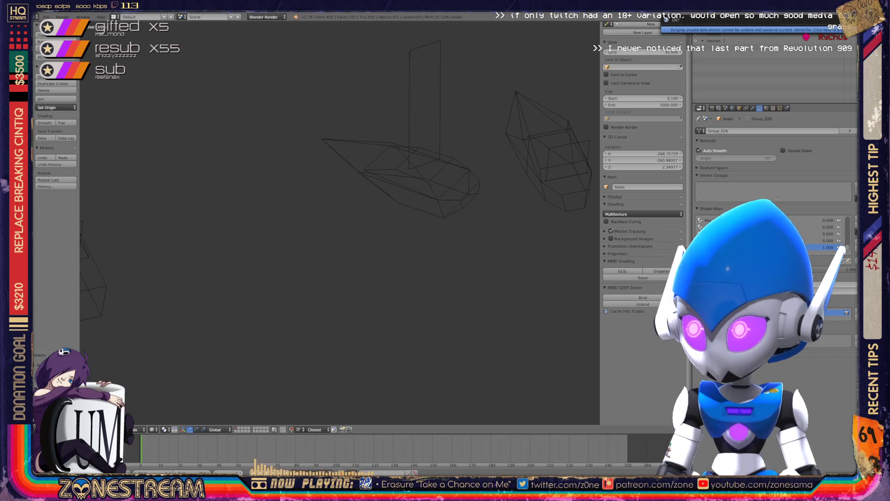
pyautogui.click(830, 29)
pyautogui.click(830, 27)
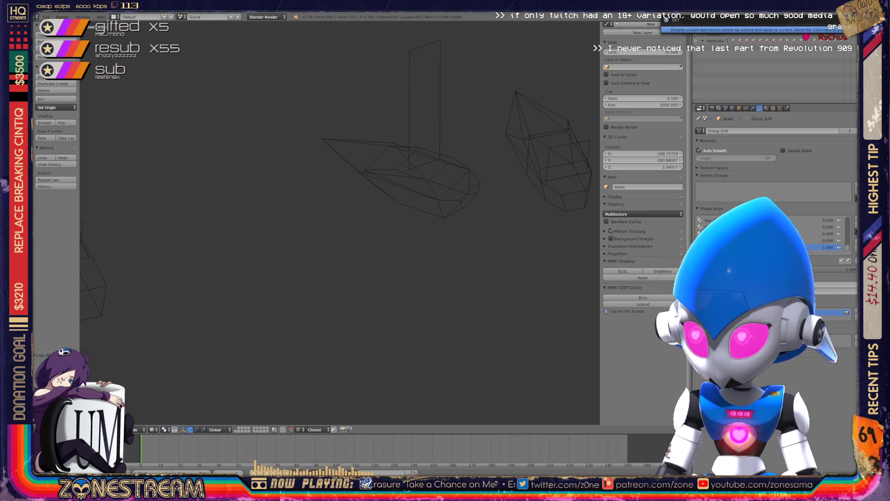
pyautogui.click(830, 29)
pyautogui.click(830, 29)
pyautogui.click(830, 29)
pyautogui.click(830, 26)
pyautogui.click(830, 29)
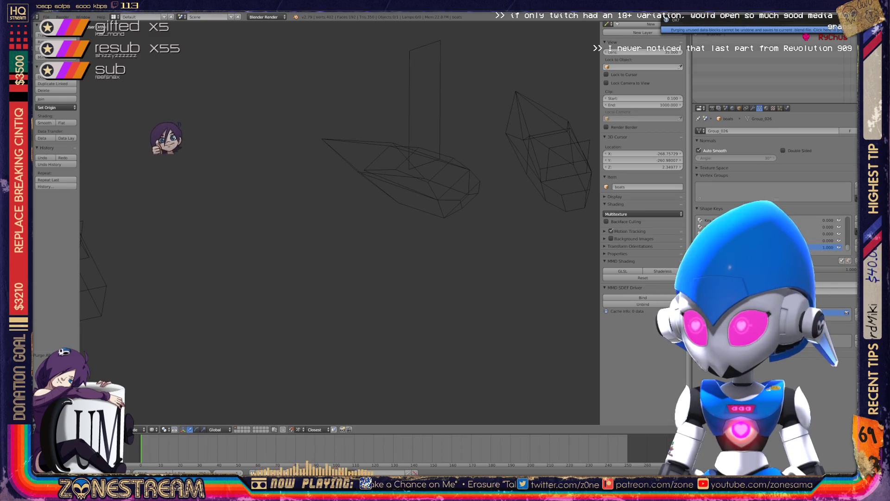
pyautogui.click(830, 27)
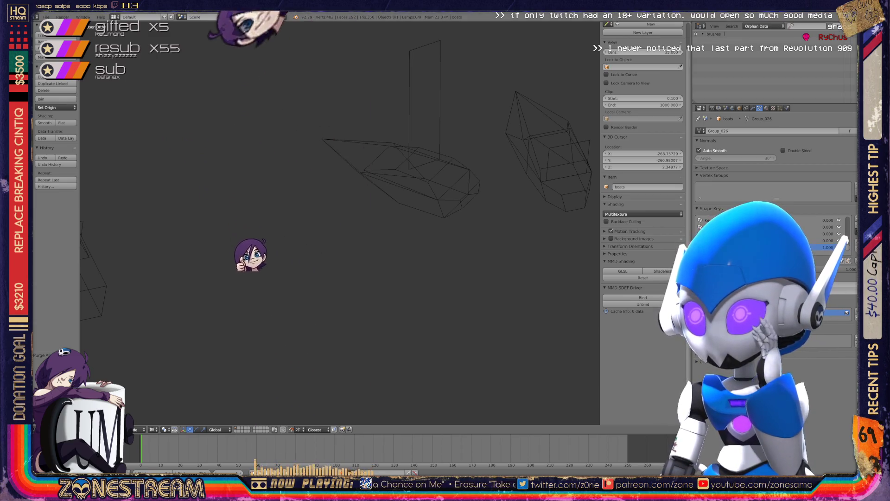
# Step: Switch the Outliner back to All Scenes and save the file, overwriting it
pyautogui.click(764, 26)
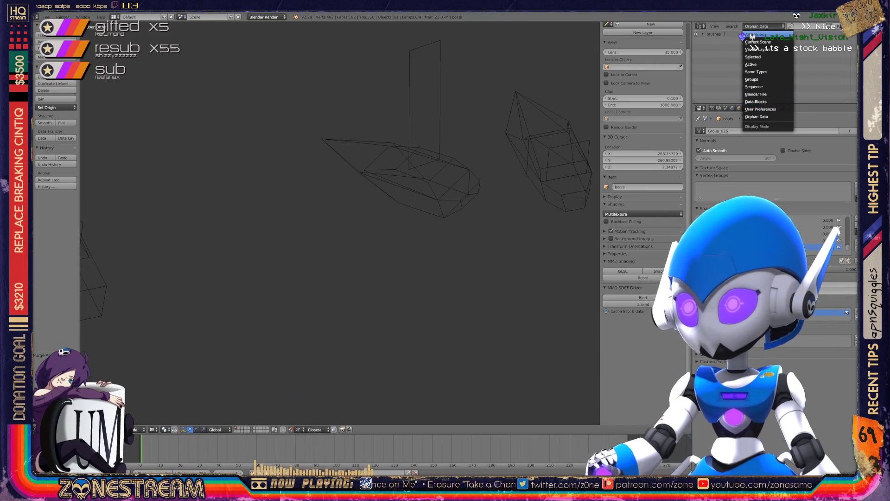
pyautogui.click(752, 35)
pyautogui.hotkey('ctrl', 's')
pyautogui.click(262, 201)
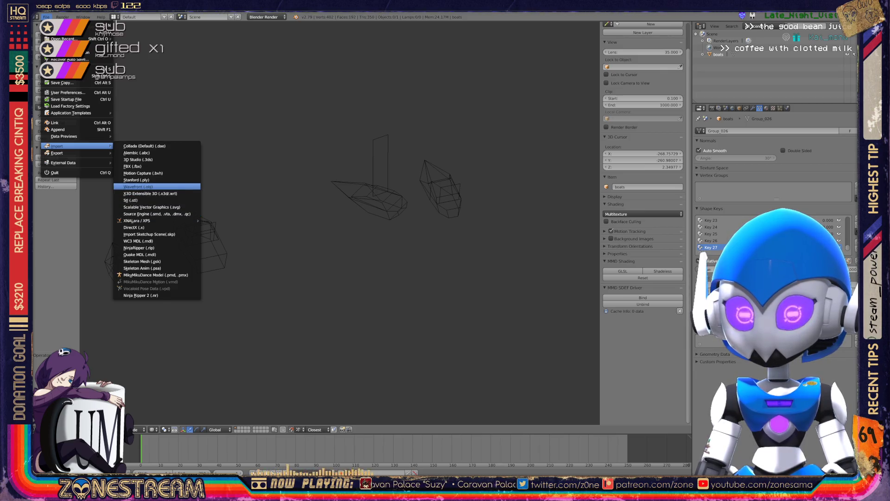
# Step: Import a numbered Wavefront .obj rip file from the poly-testfix folder
pyautogui.click(138, 186)
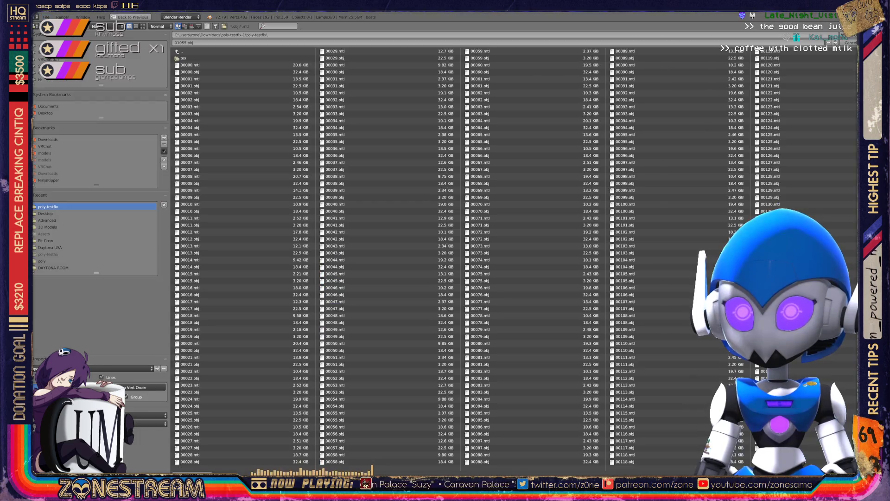
pyautogui.scroll(-20, 365, 463)
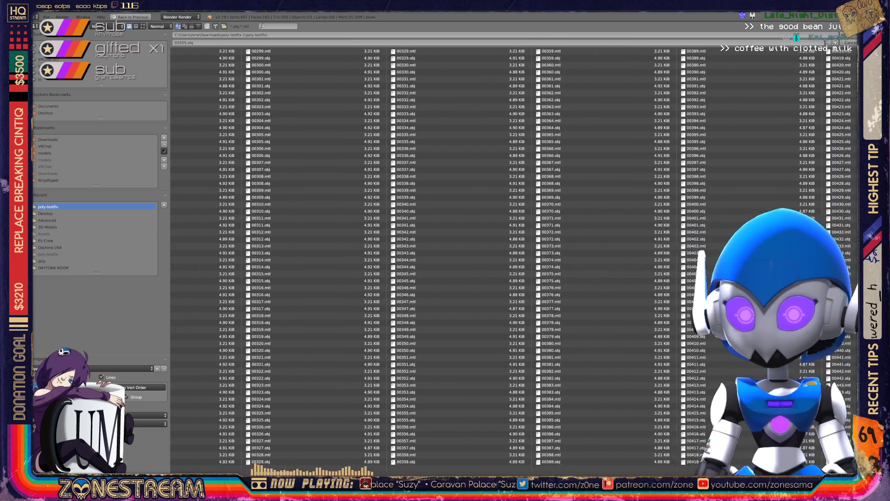
pyautogui.scroll(-5, 479, 256)
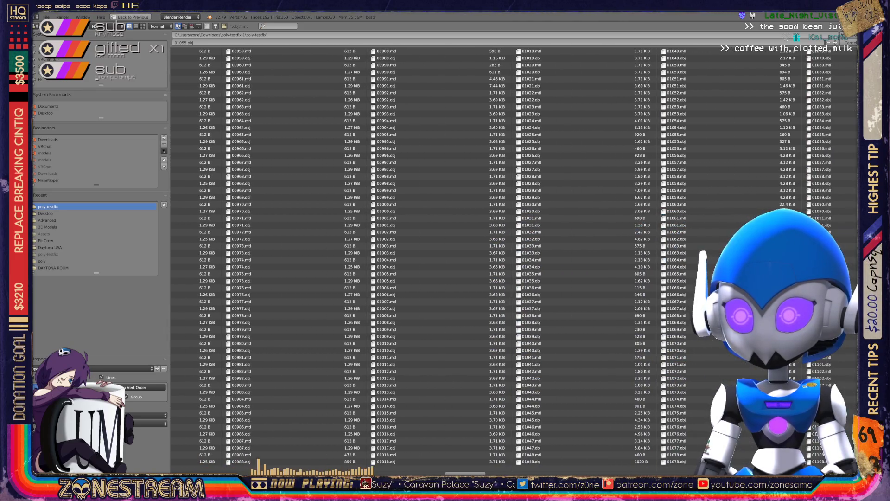
pyautogui.scroll(-4, 479, 256)
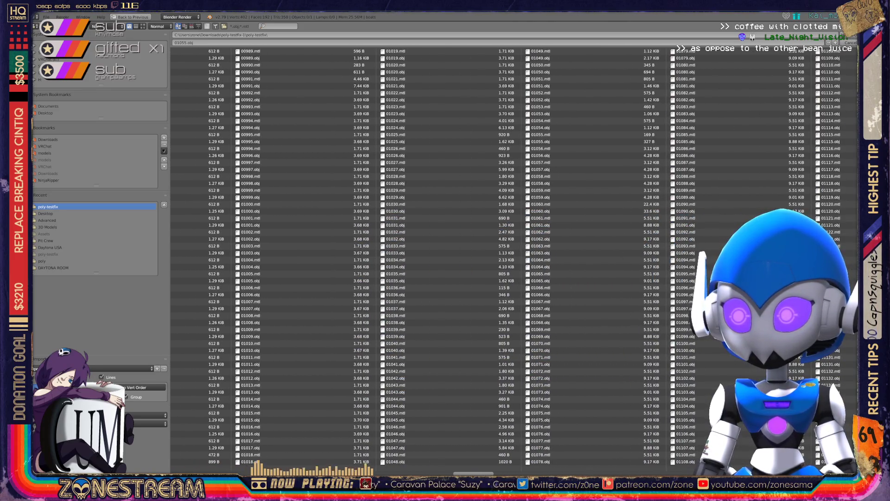
pyautogui.scroll(-1, 533, 257)
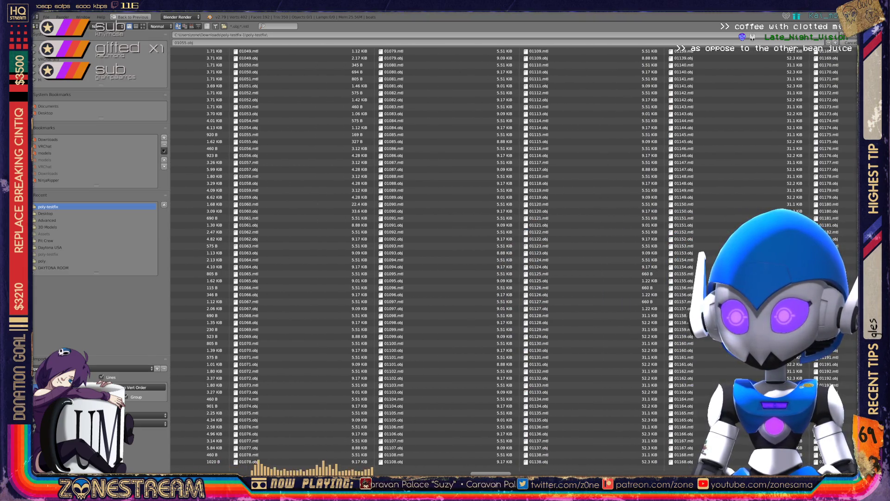
pyautogui.scroll(-3, 514, 256)
pyautogui.scroll(-4, 477, 302)
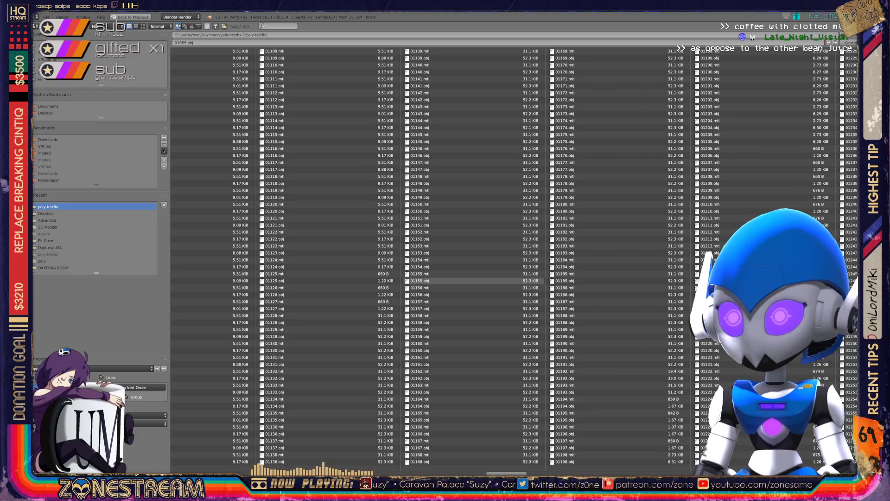
pyautogui.doubleClick(420, 281)
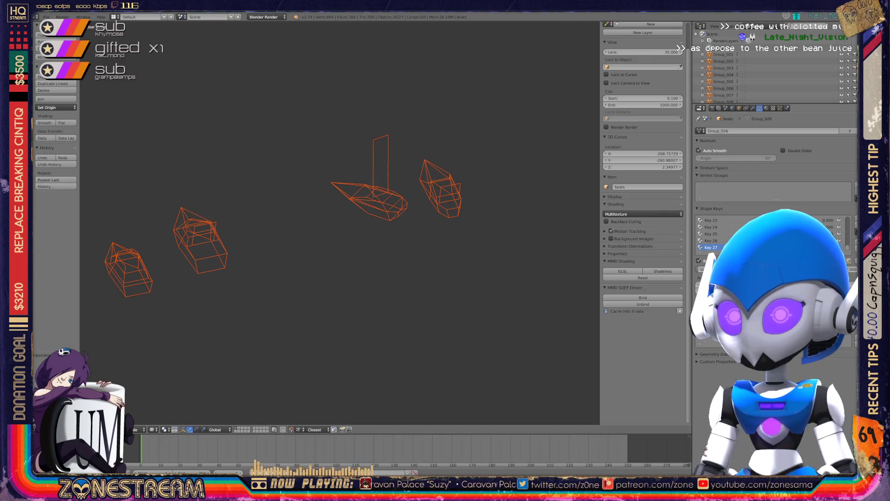
# Step: Zoom and orbit onto the boxy, peak-topped seat hull and enter Edit Mode on Seats
pyautogui.scroll(5, 340, 222)
pyautogui.scroll(-4, 339, 222)
pyautogui.scroll(6, 340, 223)
pyautogui.scroll(2, 340, 222)
pyautogui.hotkey('ctrl', 'z')
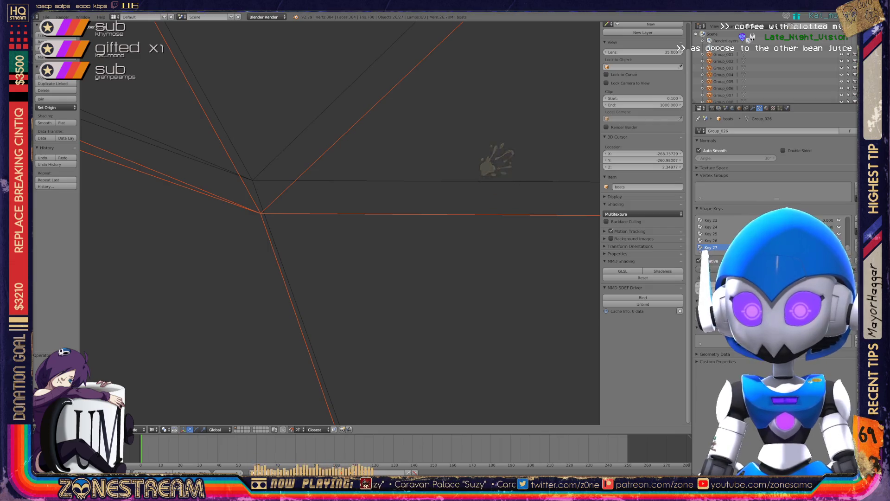
pyautogui.scroll(-10, 339, 223)
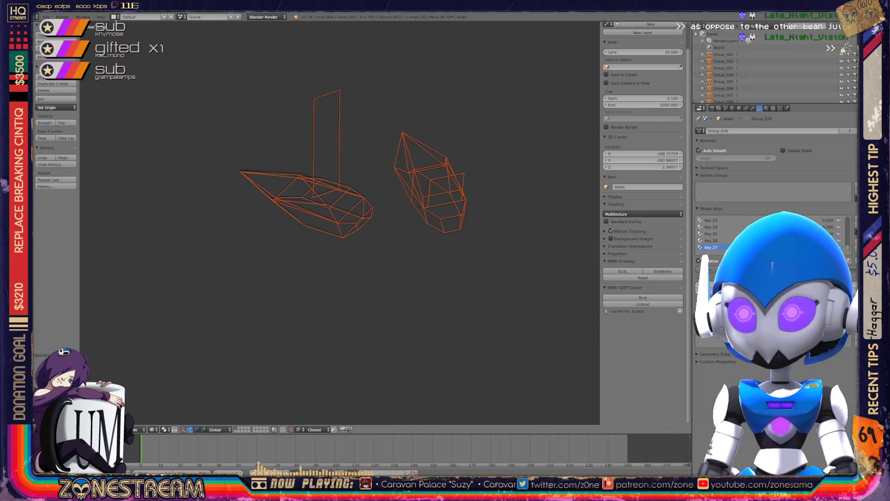
pyautogui.scroll(-5, 339, 223)
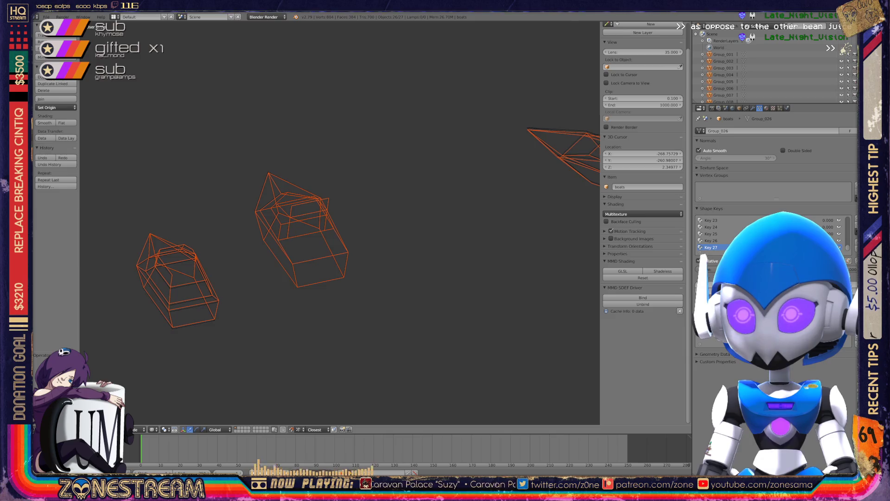
pyautogui.scroll(-6, 340, 222)
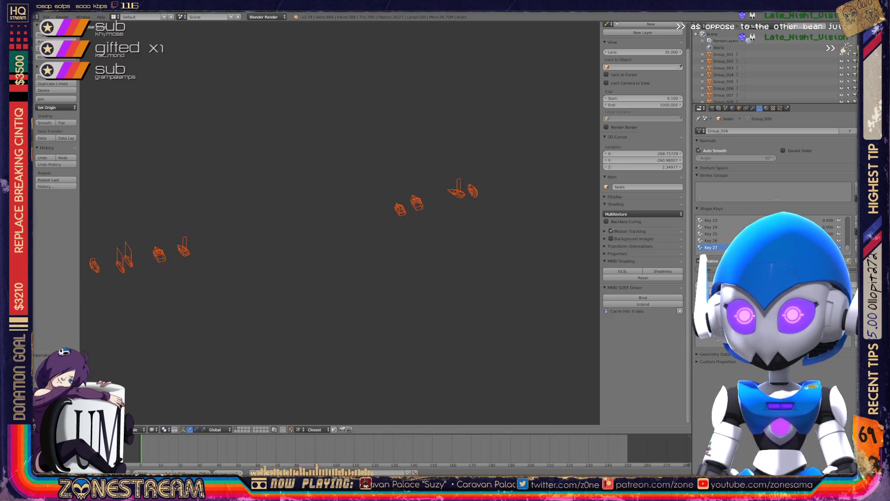
pyautogui.scroll(8, 339, 222)
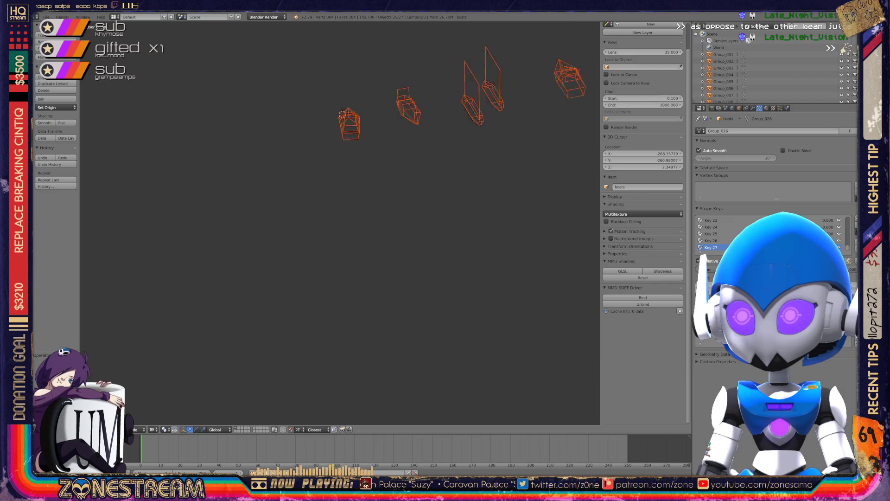
pyautogui.moveTo(340, 223)
pyautogui.mouseDown(button='middle')
pyautogui.moveTo(334, 259)
pyautogui.moveTo(346, 264)
pyautogui.mouseUp(button='middle')
pyautogui.scroll(5, 340, 223)
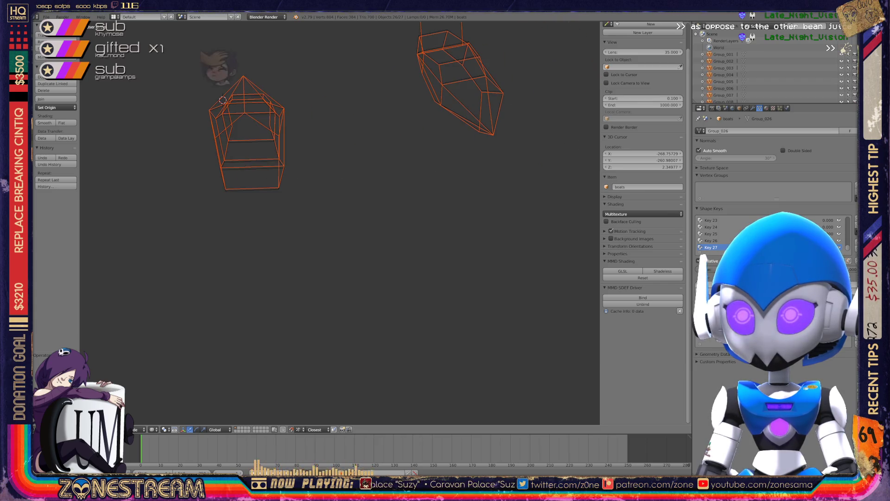
pyautogui.scroll(5, 340, 222)
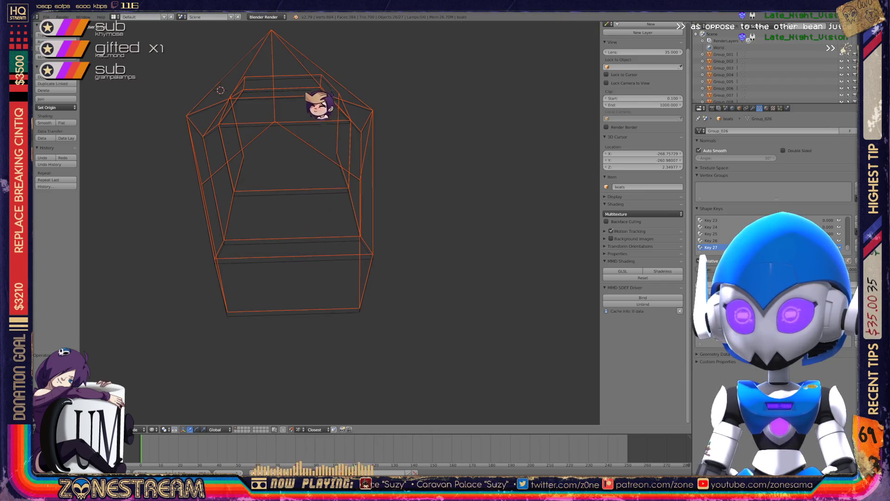
pyautogui.press('Tab')
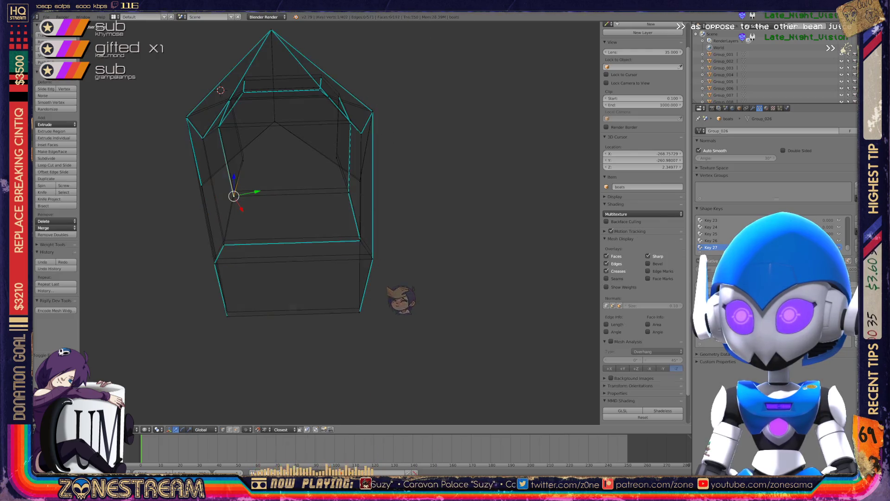
# Step: Raise the bottom-right corner vertex onto the seat's inner corner
pyautogui.scroll(-5, 774, 65)
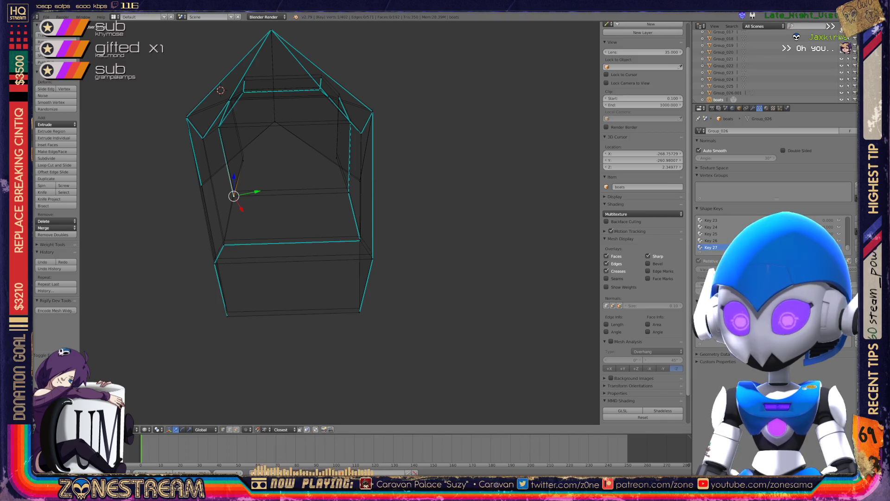
pyautogui.rightClick(359, 312)
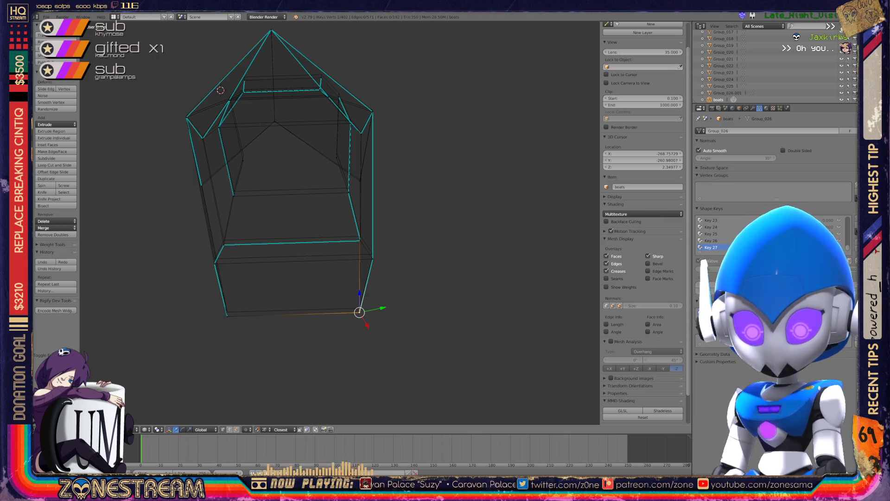
pyautogui.scroll(5, 340, 222)
pyautogui.scroll(-2, 340, 223)
pyautogui.scroll(2, 340, 222)
pyautogui.press('g')
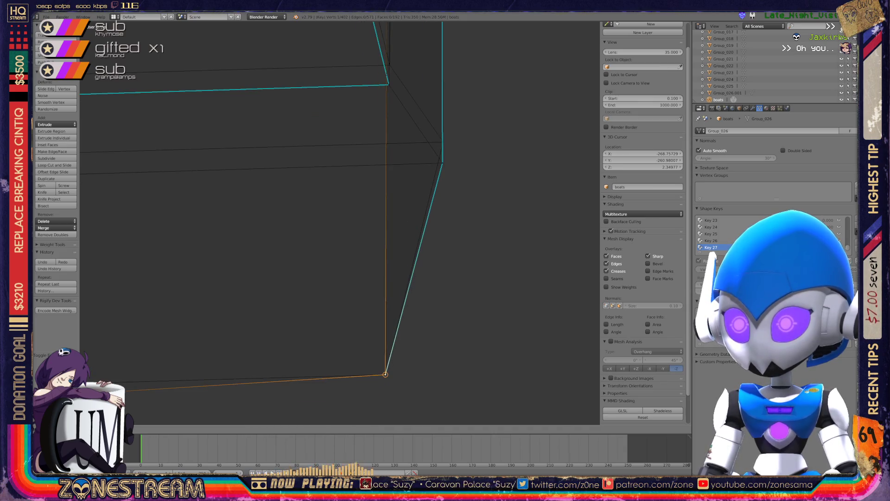
pyautogui.press('Return')
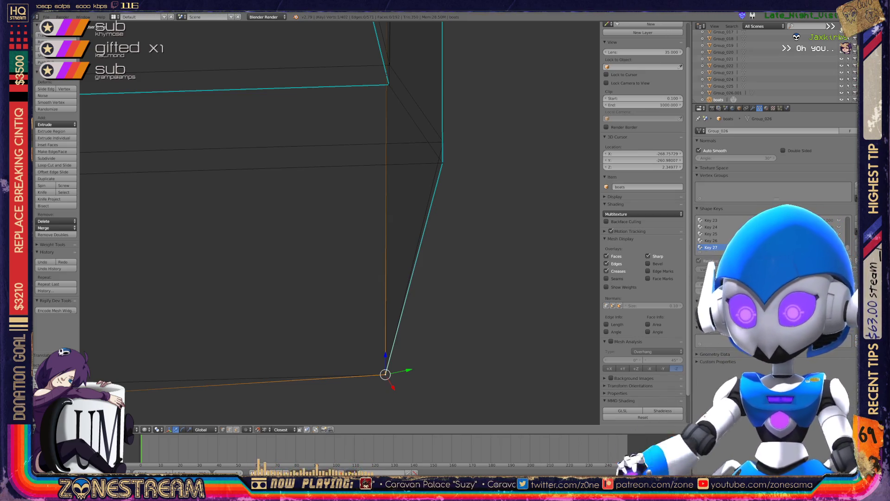
# Step: Raise the bottom-left corner vertex and its neighbouring edge onto the inner corner
pyautogui.moveTo(340, 223)
pyautogui.keyDown('shift'); pyautogui.mouseDown(button='middle')
pyautogui.moveTo(598, 162)
pyautogui.moveTo(668, 165)
pyautogui.mouseUp(button='middle'); pyautogui.keyUp('shift')
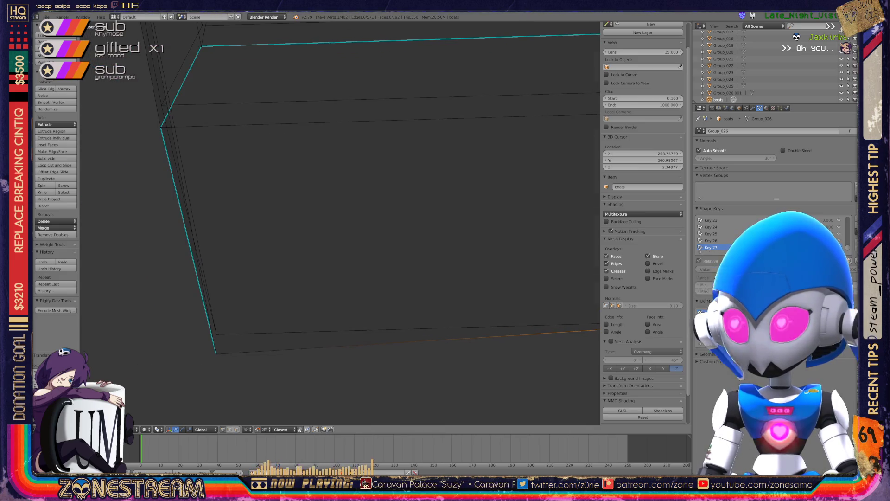
pyautogui.rightClick(215, 354)
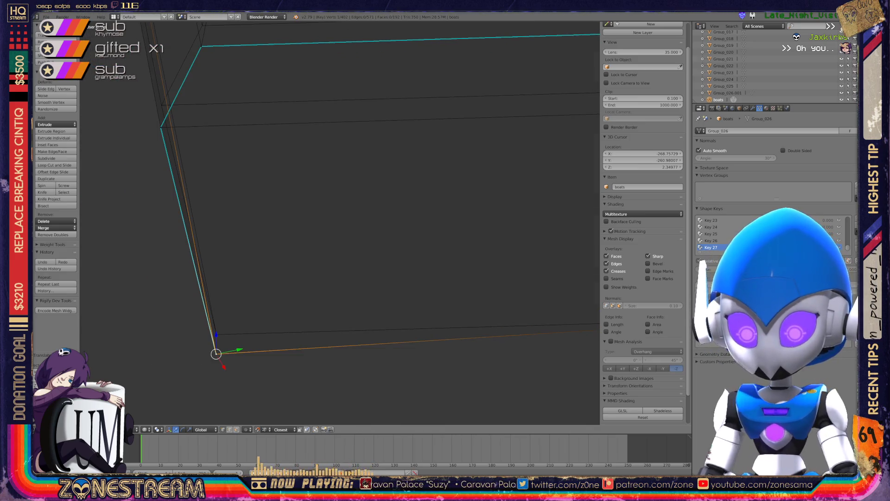
pyautogui.moveTo(216, 336); pyautogui.dragTo(216, 316)
pyautogui.moveTo(325, 232); pyautogui.dragTo(343, 176, button='middle')
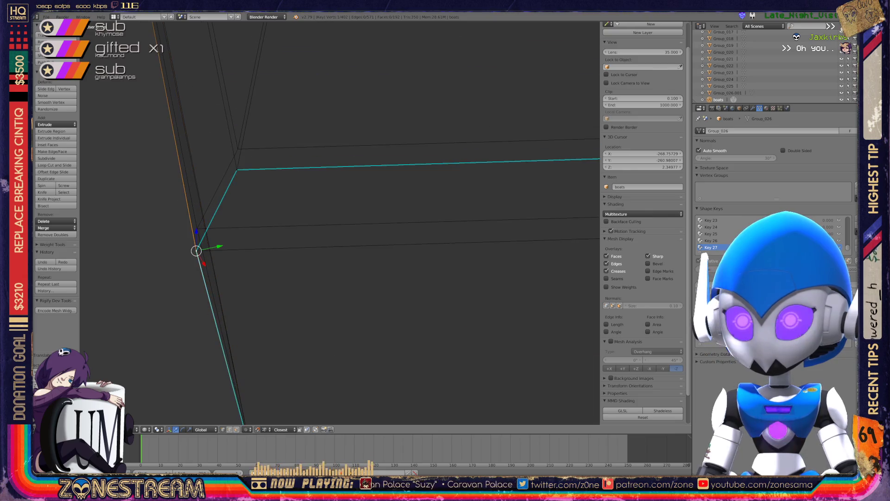
pyautogui.keyDown('shift'); pyautogui.rightClick(196, 250); pyautogui.keyUp('shift')
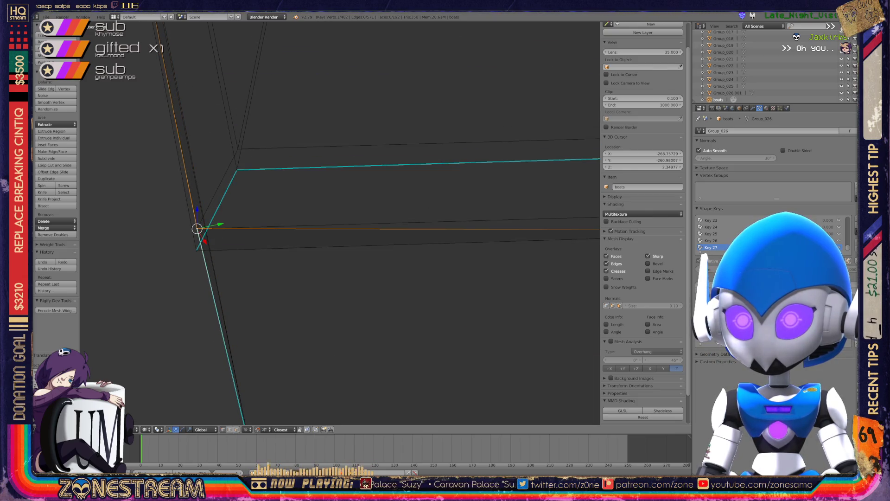
pyautogui.moveTo(197, 232); pyautogui.dragTo(197, 210)
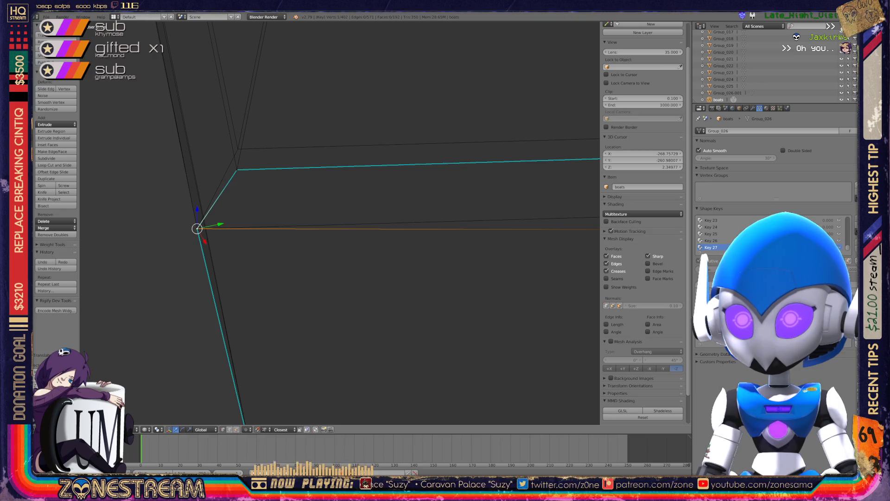
pyautogui.moveTo(325, 232)
pyautogui.mouseDown(button='middle')
pyautogui.moveTo(320, 259)
pyautogui.moveTo(346, 239)
pyautogui.moveTo(346, 215)
pyautogui.moveTo(352, 217)
pyautogui.moveTo(146, 221)
pyautogui.mouseUp(button='middle')
# Step: Move two more lower corner vertices up to where the slanted edges meet
pyautogui.rightClick(428, 319)
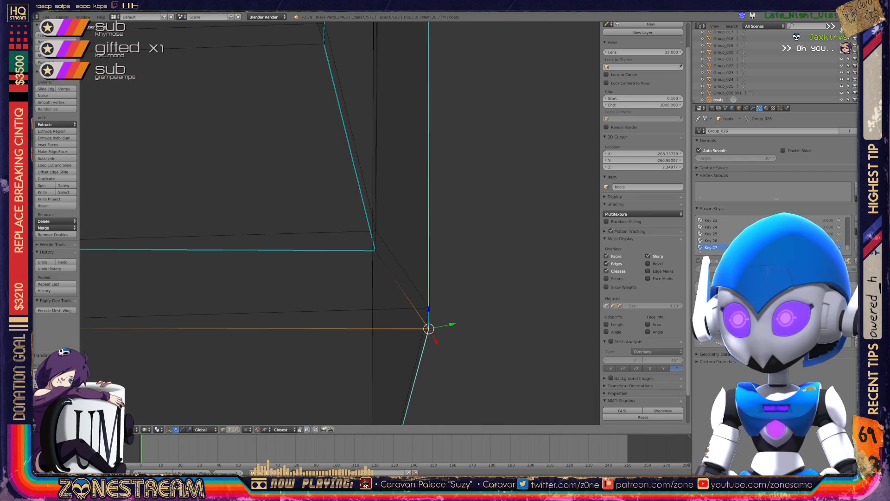
pyautogui.press('g')
pyautogui.click(429, 307)
pyautogui.rightClick(375, 251)
pyautogui.press('g')
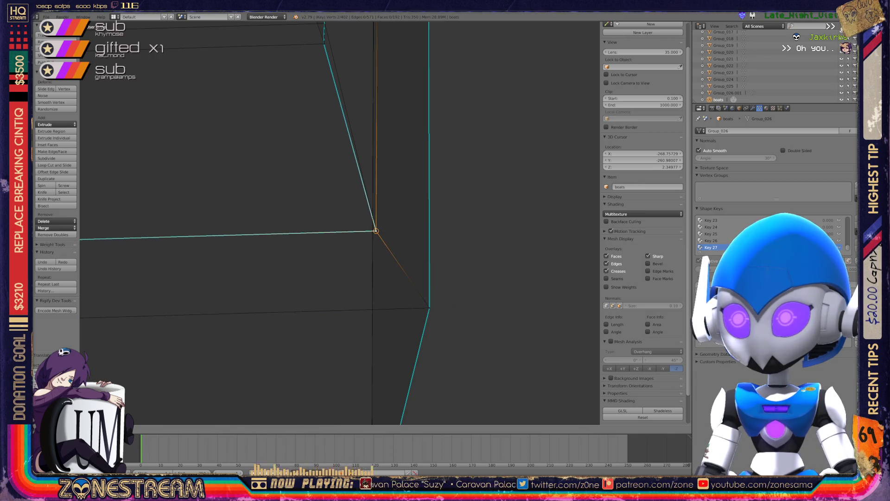
pyautogui.click(376, 230)
pyautogui.scroll(-5, 339, 222)
pyautogui.moveTo(339, 222)
pyautogui.mouseDown(button='middle')
pyautogui.moveTo(288, 167)
pyautogui.moveTo(352, 218)
pyautogui.moveTo(320, 241)
pyautogui.mouseUp(button='middle')
# Step: Raise a vertex on the seat's upper edge onto the reference seat's top corner
pyautogui.scroll(5, 338, 223)
pyautogui.rightClick(322, 269)
pyautogui.press('g')
pyautogui.click(318, 260)
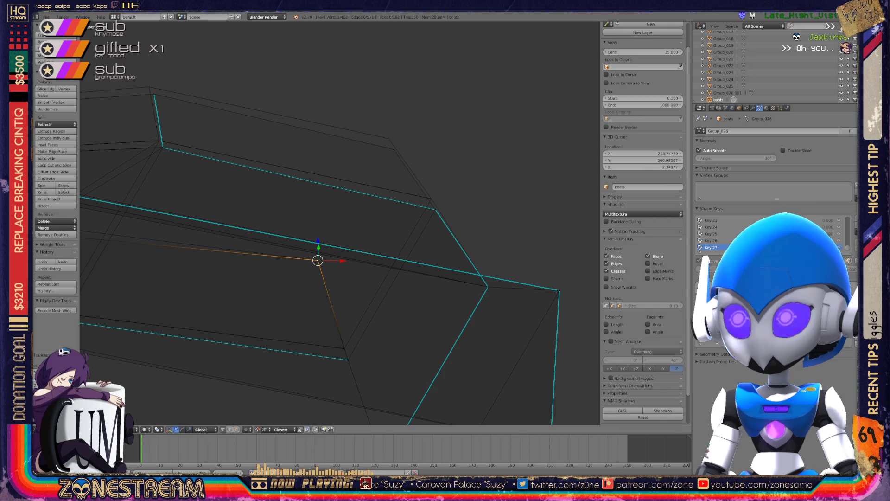
pyautogui.press('g')
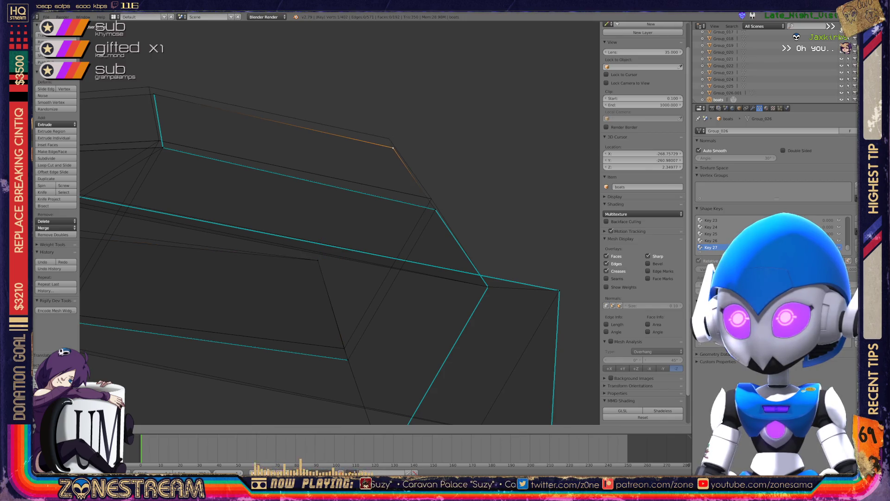
pyautogui.click(388, 138)
# Step: Nudge the next corner vertex up-left, then raise the two overlapping lower vertices
pyautogui.rightClick(435, 209)
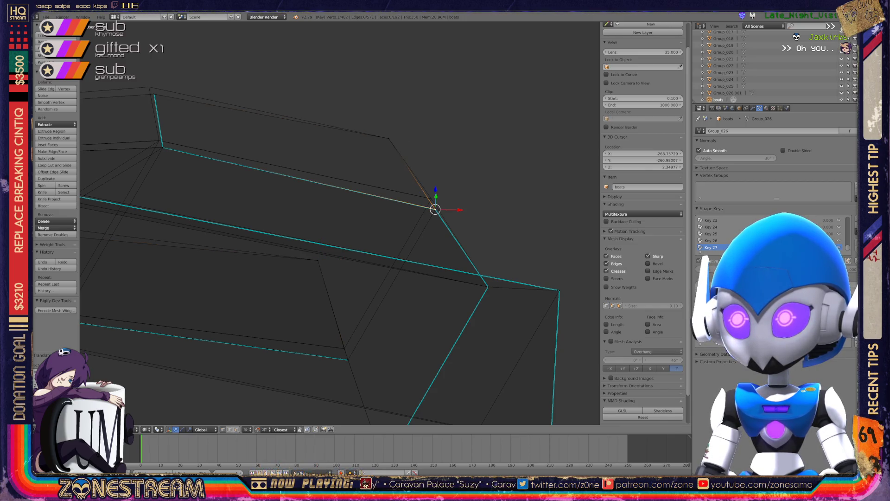
pyautogui.press('g')
pyautogui.click(431, 199)
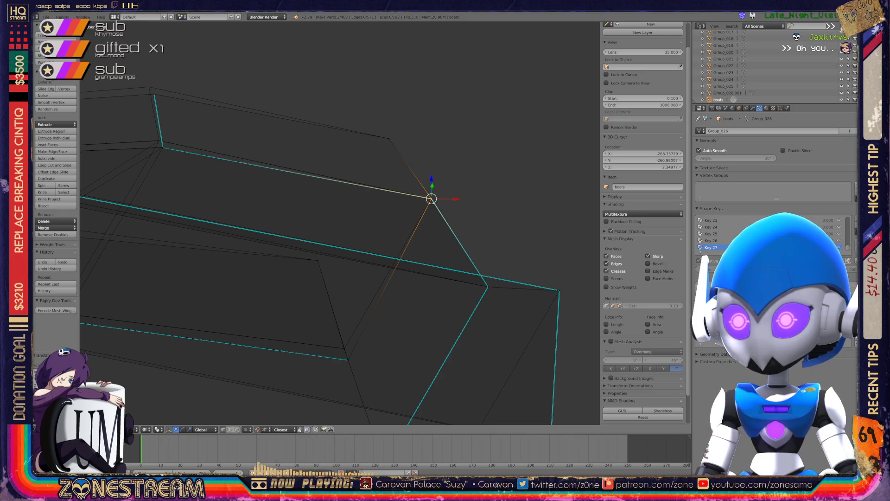
pyautogui.rightClick(347, 359)
pyautogui.press('g')
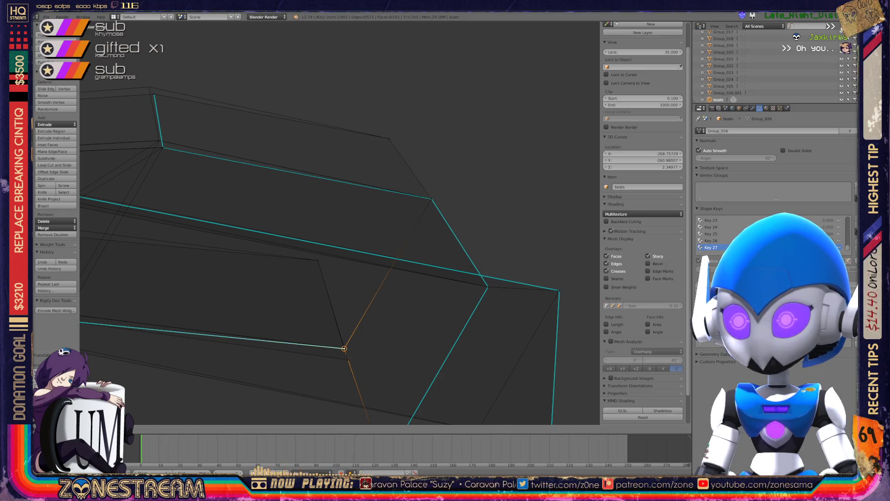
pyautogui.click(345, 347)
pyautogui.rightClick(347, 360)
pyautogui.press('g')
pyautogui.click(344, 348)
pyautogui.moveTo(344, 278); pyautogui.dragTo(301, 269, button='middle')
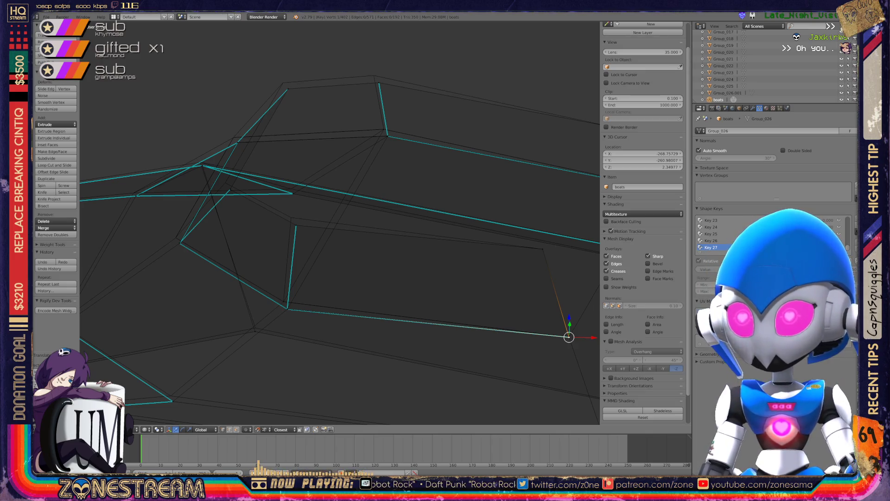
# Step: Move the top corner vertex and its neighbouring top vertex slightly up-left
pyautogui.rightClick(387, 136)
pyautogui.keyDown('shift'); pyautogui.rightClick(388, 136); pyautogui.keyUp('shift')
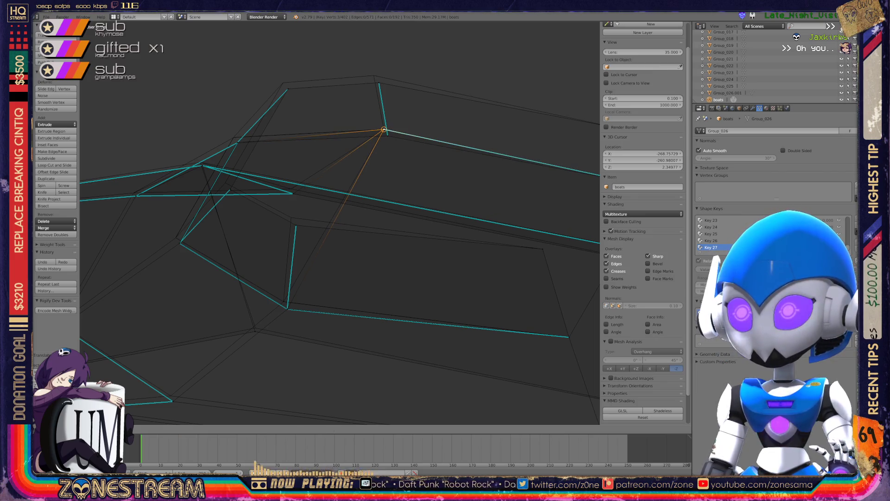
pyautogui.rightClick(379, 83)
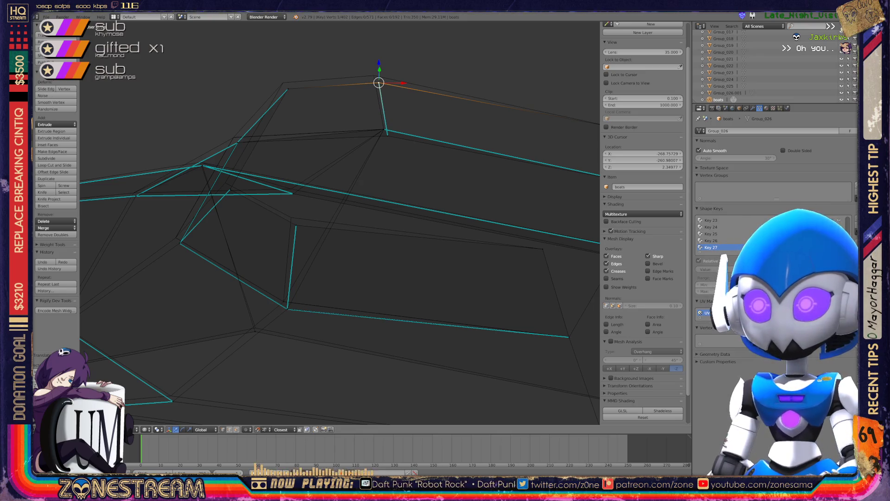
pyautogui.moveTo(379, 83); pyautogui.dragTo(374, 75)
pyautogui.rightClick(287, 89)
pyautogui.moveTo(288, 89); pyautogui.dragTo(284, 82)
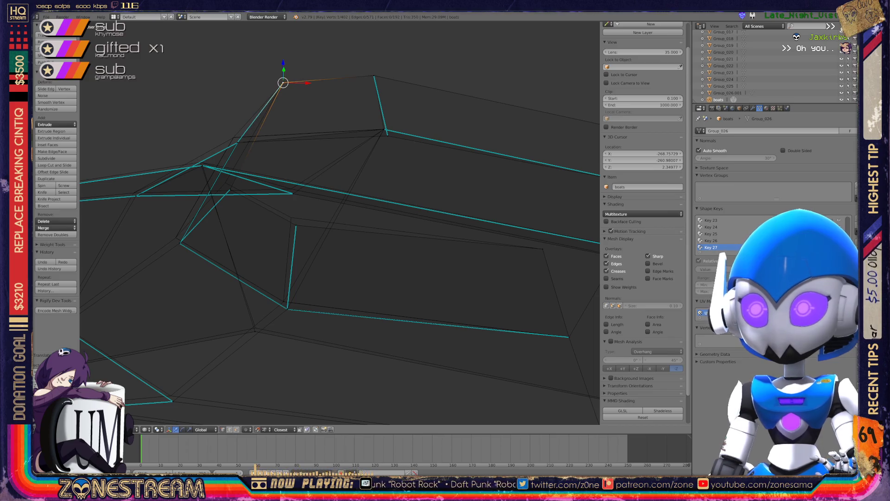
# Step: From a new angle, lift three more corner vertices up onto the seat model's outline
pyautogui.moveTo(324, 208)
pyautogui.mouseDown(button='middle')
pyautogui.moveTo(352, 204)
pyautogui.moveTo(341, 279)
pyautogui.mouseUp(button='middle')
pyautogui.scroll(3, 338, 222)
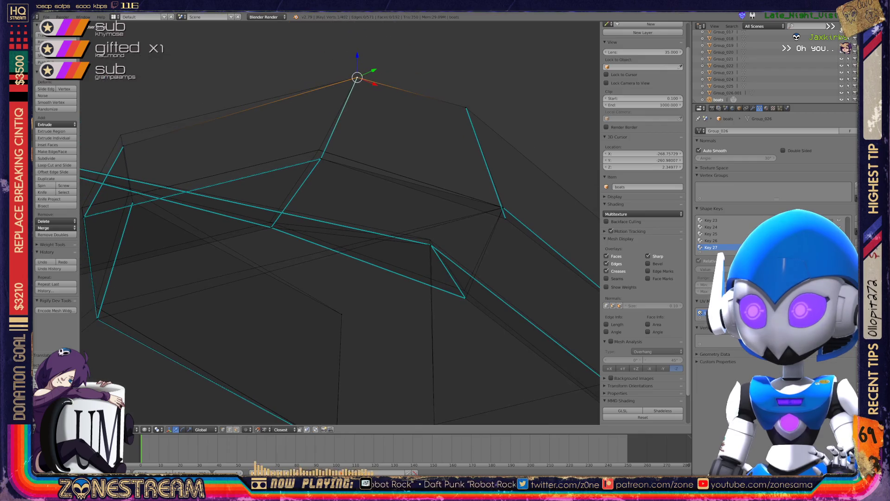
pyautogui.rightClick(320, 159)
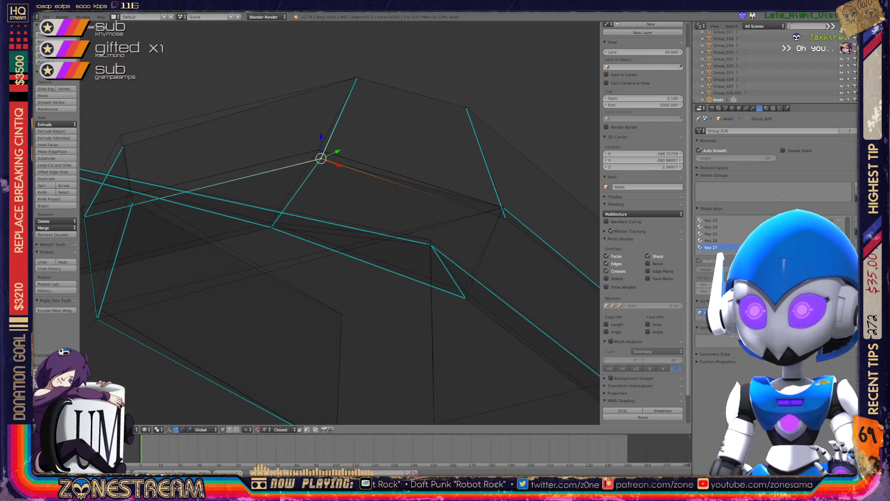
pyautogui.moveTo(195, 260)
pyautogui.mouseDown(button='middle')
pyautogui.moveTo(105, 265)
pyautogui.moveTo(317, 199)
pyautogui.moveTo(342, 205)
pyautogui.mouseUp(button='middle')
pyautogui.rightClick(282, 124)
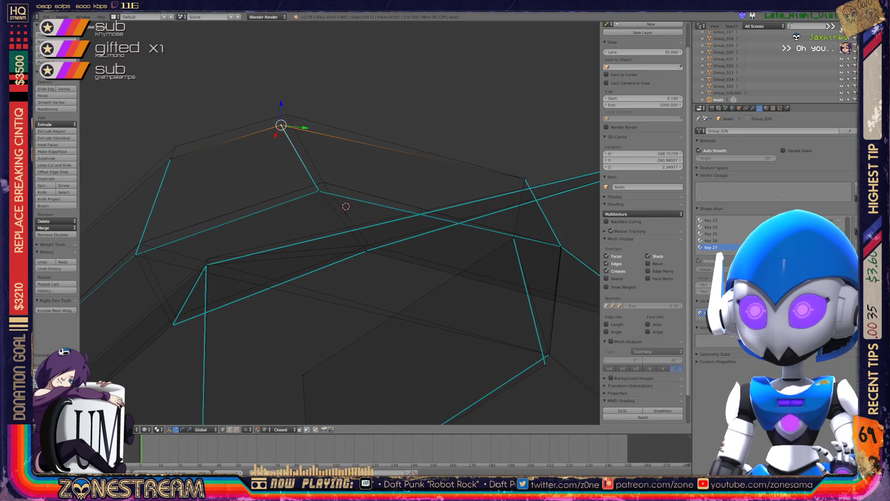
pyautogui.moveTo(284, 124); pyautogui.dragTo(286, 115, button='right')
pyautogui.rightClick(170, 158)
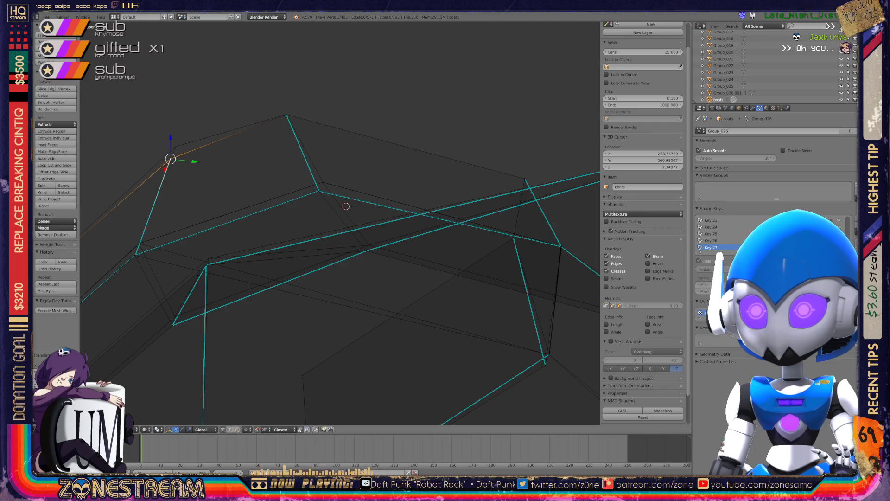
pyautogui.moveTo(170, 159); pyautogui.dragTo(175, 147, button='right')
pyautogui.rightClick(319, 190)
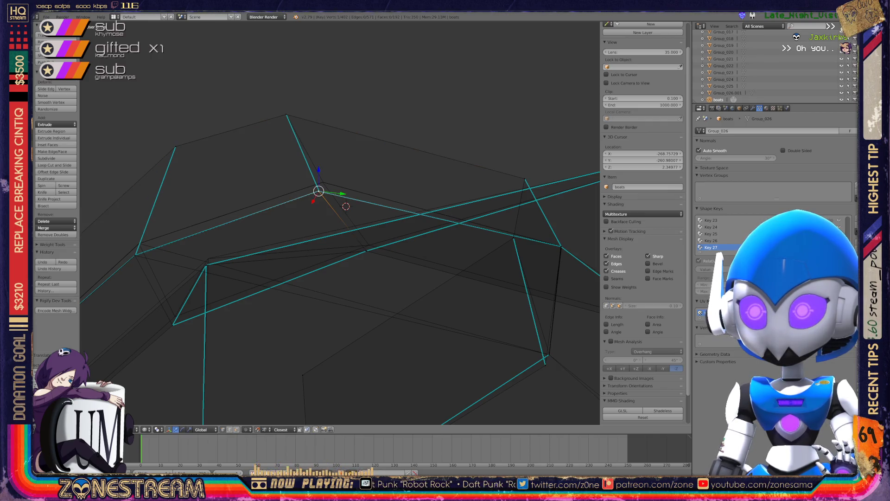
pyautogui.moveTo(318, 190); pyautogui.dragTo(322, 181, button='right')
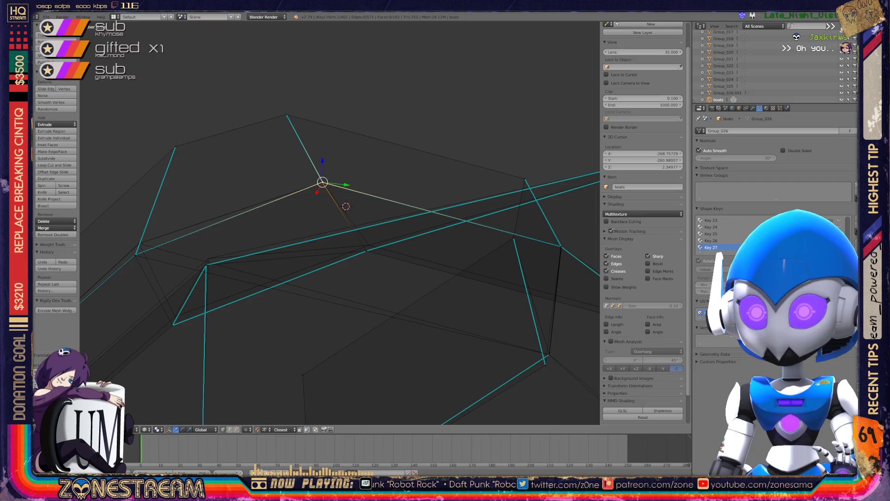
# Step: Orbit in close, centre the view on a neighbouring vertex, and cancel an accidental move
pyautogui.moveTo(324, 232); pyautogui.dragTo(415, 191, button='middle')
pyautogui.scroll(3, 338, 222)
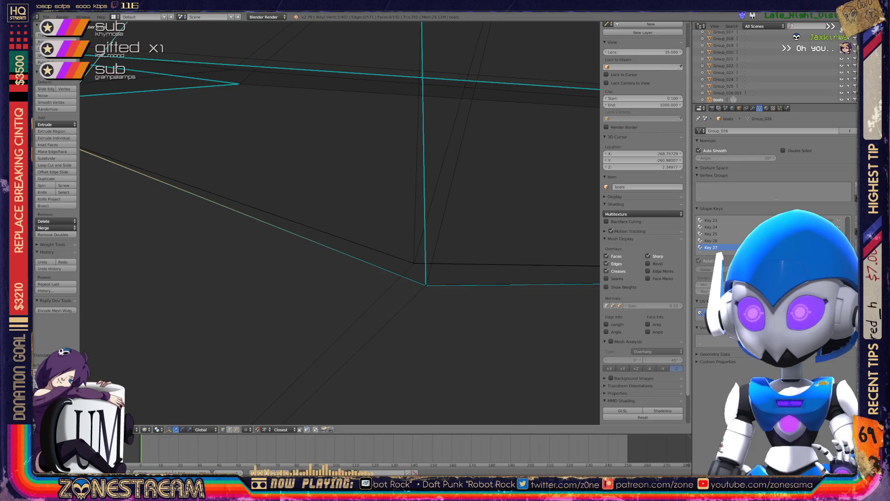
pyautogui.scroll(3, 340, 223)
pyautogui.moveTo(340, 223)
pyautogui.mouseDown(button='middle')
pyautogui.moveTo(382, 202)
pyautogui.moveTo(427, 209)
pyautogui.moveTo(482, 284)
pyautogui.moveTo(454, 266)
pyautogui.moveTo(526, 393)
pyautogui.moveTo(417, 193)
pyautogui.moveTo(566, 480)
pyautogui.moveTo(586, 436)
pyautogui.moveTo(417, 325)
pyautogui.moveTo(318, 357)
pyautogui.mouseUp(button='middle')
pyautogui.rightClick(206, 183)
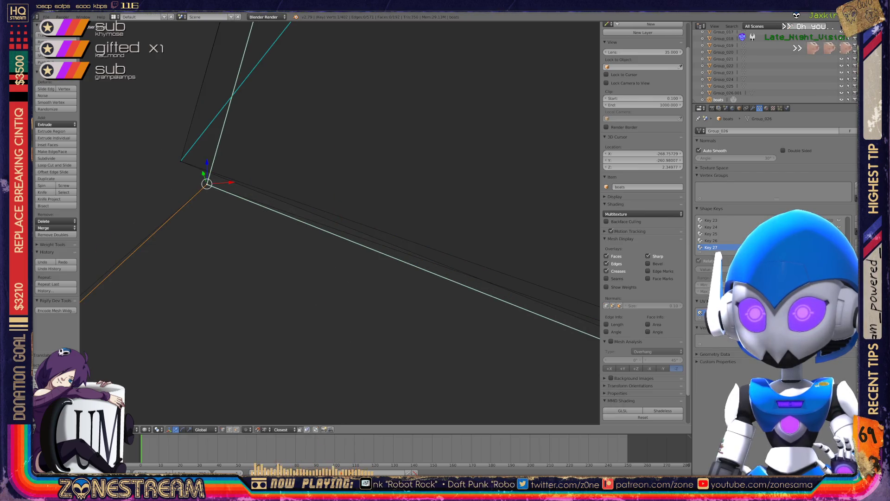
pyautogui.press('KP_Decimal')
pyautogui.moveTo(324, 278)
pyautogui.mouseDown(button='middle')
pyautogui.moveTo(380, 241)
pyautogui.moveTo(324, 302)
pyautogui.moveTo(278, 268)
pyautogui.moveTo(292, 259)
pyautogui.moveTo(285, 267)
pyautogui.moveTo(281, 257)
pyautogui.moveTo(340, 308)
pyautogui.mouseUp(button='middle')
pyautogui.press('Escape')
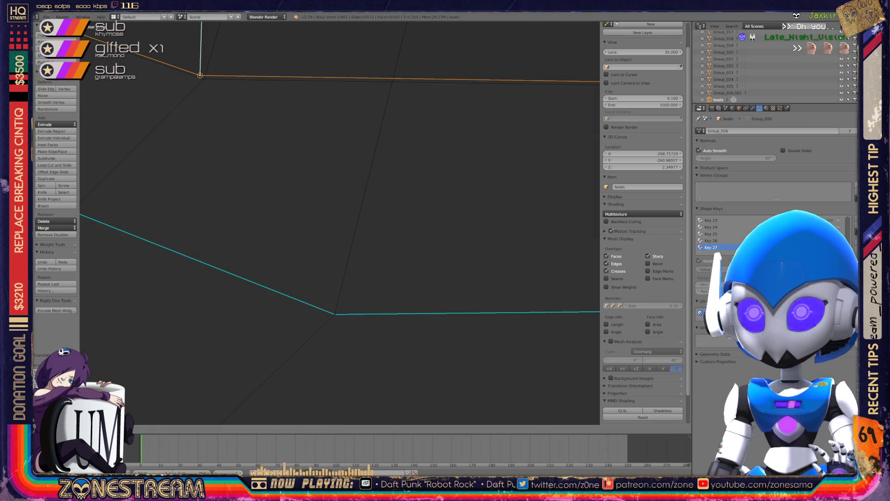
# Step: Reposition the bottom corner vertex and select the next vertices to adjust
pyautogui.keyDown('shift'); pyautogui.rightClick(334, 314); pyautogui.keyUp('shift')
pyautogui.moveTo(334, 314); pyautogui.dragTo(278, 232, button='middle')
pyautogui.keyDown('shift'); pyautogui.moveTo(204, 79); pyautogui.dragTo(330, 213, button='middle'); pyautogui.keyUp('shift')
pyautogui.scroll(-3, 331, 213)
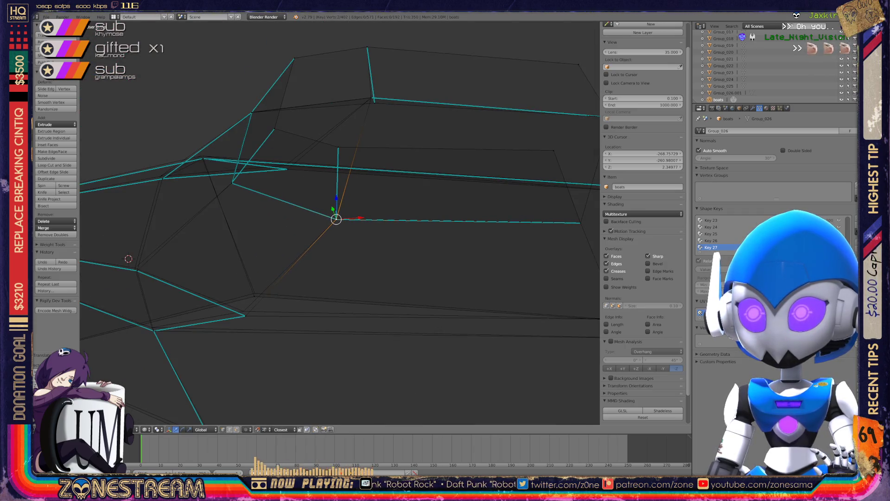
pyautogui.scroll(6, 260, 308)
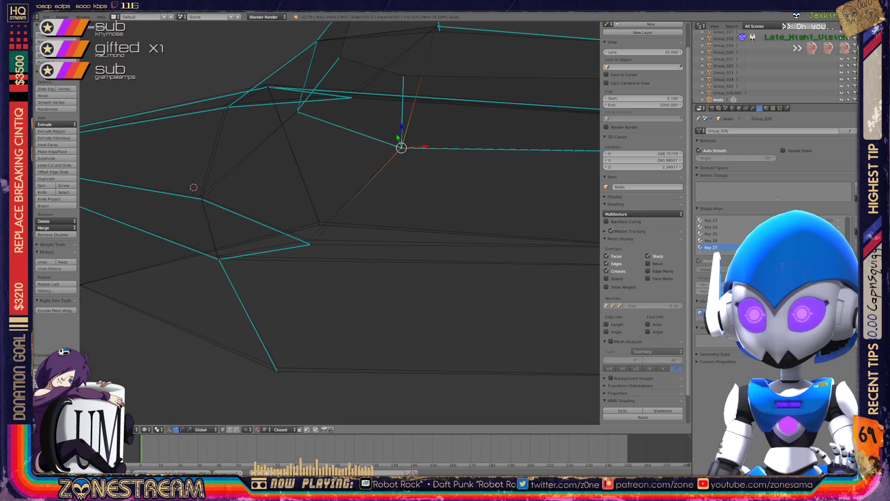
pyautogui.rightClick(188, 333)
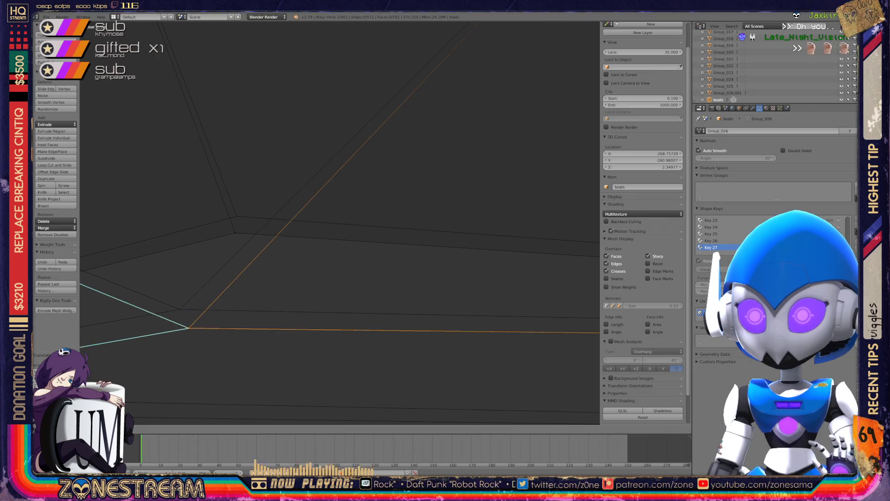
pyautogui.click(179, 308)
pyautogui.rightClick(235, 233)
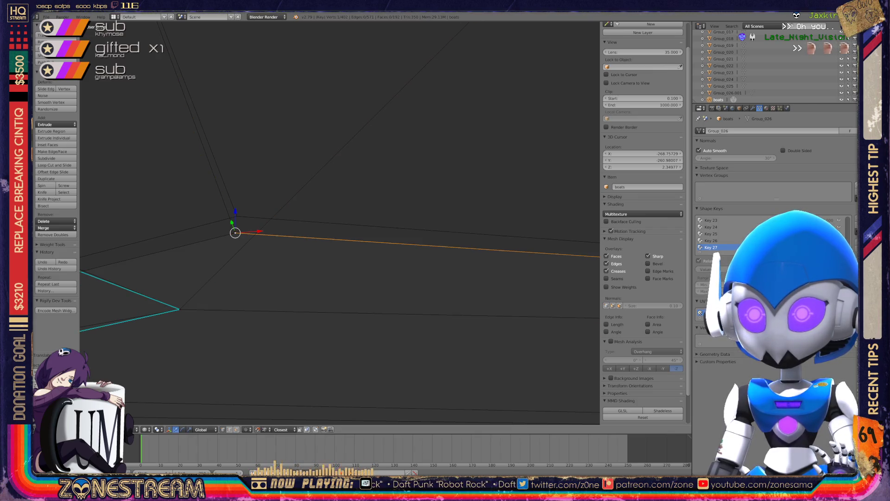
pyautogui.scroll(-5, 326, 222)
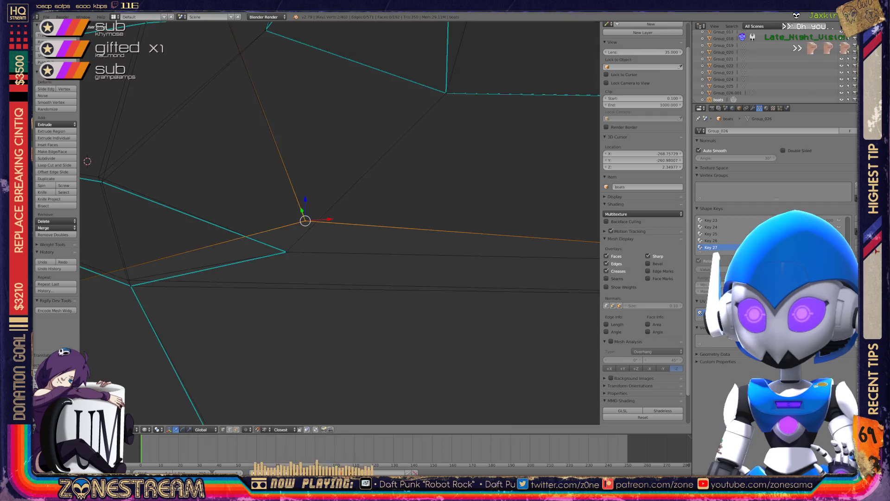
pyautogui.keyDown('shift'); pyautogui.rightClick(326, 222); pyautogui.keyUp('shift')
pyautogui.moveTo(326, 222); pyautogui.dragTo(353, 218, button='middle')
pyautogui.scroll(5, 340, 223)
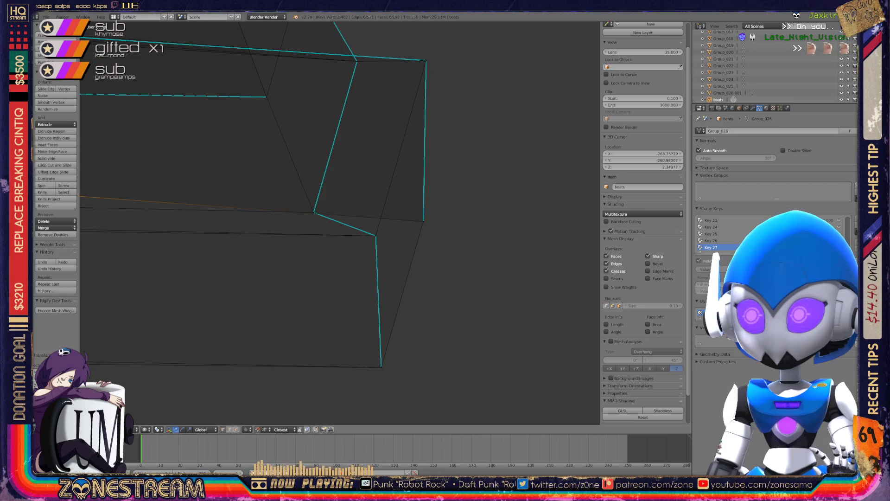
# Step: Orbit around the mesh corner and back out to view the whole Seats mesh
pyautogui.moveTo(338, 222)
pyautogui.mouseDown(button='middle')
pyautogui.moveTo(374, 211)
pyautogui.moveTo(366, 216)
pyautogui.mouseUp(button='middle')
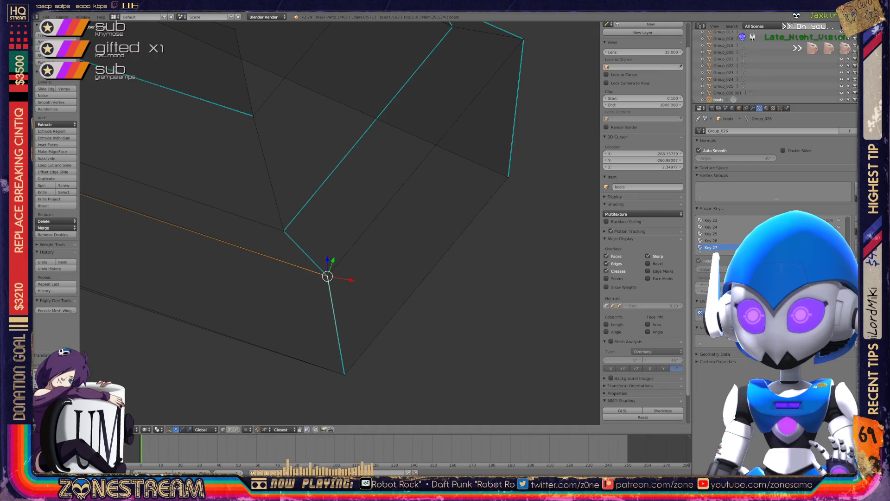
pyautogui.press('g')
pyautogui.moveTo(338, 222)
pyautogui.mouseDown(button='middle')
pyautogui.moveTo(356, 220)
pyautogui.moveTo(327, 392)
pyautogui.mouseUp(button='middle')
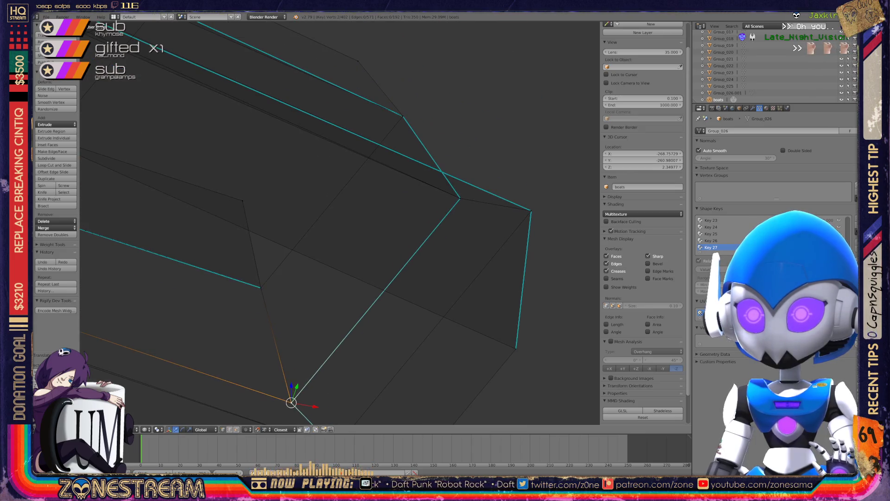
pyautogui.scroll(-5, 340, 222)
pyautogui.moveTo(338, 223)
pyautogui.mouseDown(button='middle')
pyautogui.moveTo(278, 207)
pyautogui.moveTo(328, 197)
pyautogui.moveTo(466, 73)
pyautogui.moveTo(501, 24)
pyautogui.moveTo(417, 391)
pyautogui.moveTo(218, 381)
pyautogui.moveTo(247, 417)
pyautogui.moveTo(110, 413)
pyautogui.moveTo(201, 420)
pyautogui.moveTo(160, 421)
pyautogui.moveTo(135, 452)
pyautogui.moveTo(266, 379)
pyautogui.moveTo(219, 445)
pyautogui.mouseUp(button='middle')
pyautogui.scroll(8, 278, 206)
# Step: Select a corner vertex, frame it with numpad period, and select its meeting edges
pyautogui.rightClick(357, 337)
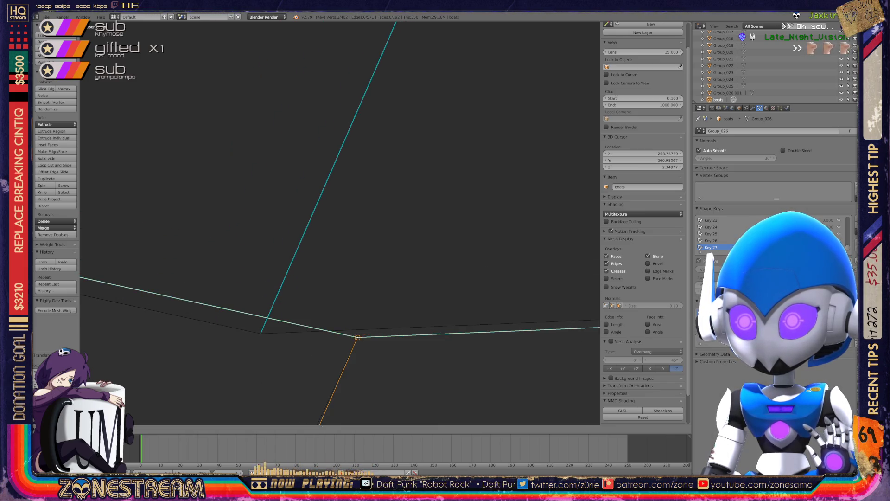
pyautogui.keyDown('shift'); pyautogui.moveTo(356, 337); pyautogui.dragTo(346, 269, button='middle'); pyautogui.keyUp('shift')
pyautogui.press('KP_Decimal')
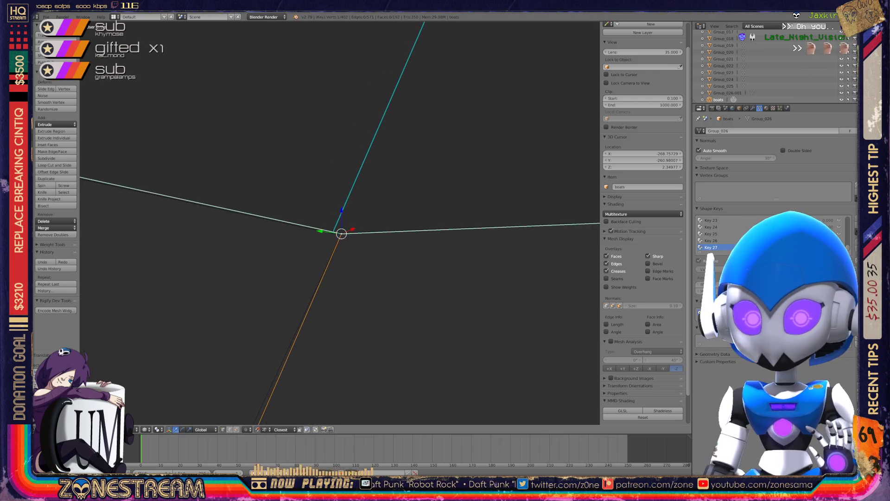
pyautogui.moveTo(510, 259)
pyautogui.mouseDown(button='middle')
pyautogui.moveTo(598, 244)
pyautogui.moveTo(505, 273)
pyautogui.mouseUp(button='middle')
pyautogui.press('ctrl+KP_Add')
# Step: Slide the corner vertex along its edge onto the reference model's edge junction
pyautogui.press('g')
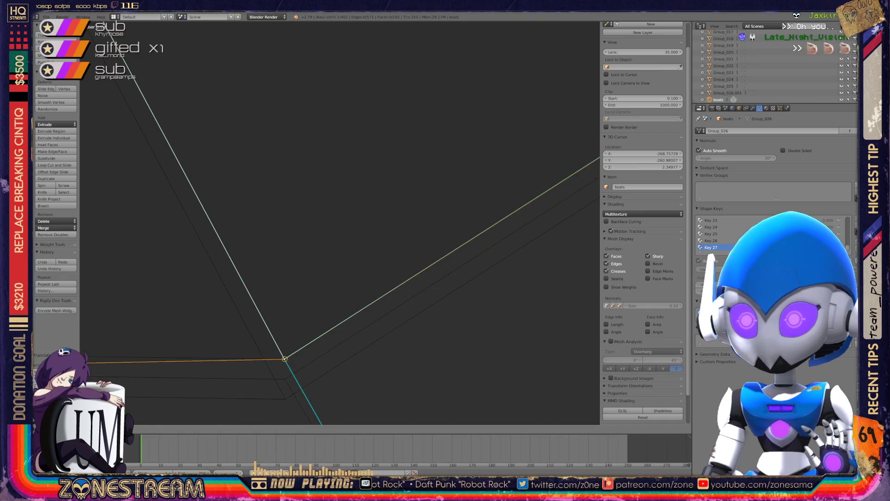
pyautogui.press('g')
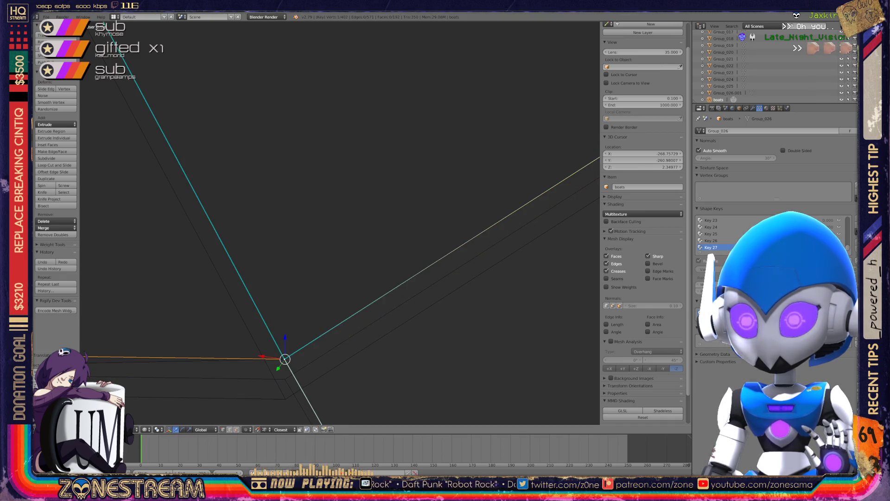
pyautogui.press('g')
pyautogui.press('g')
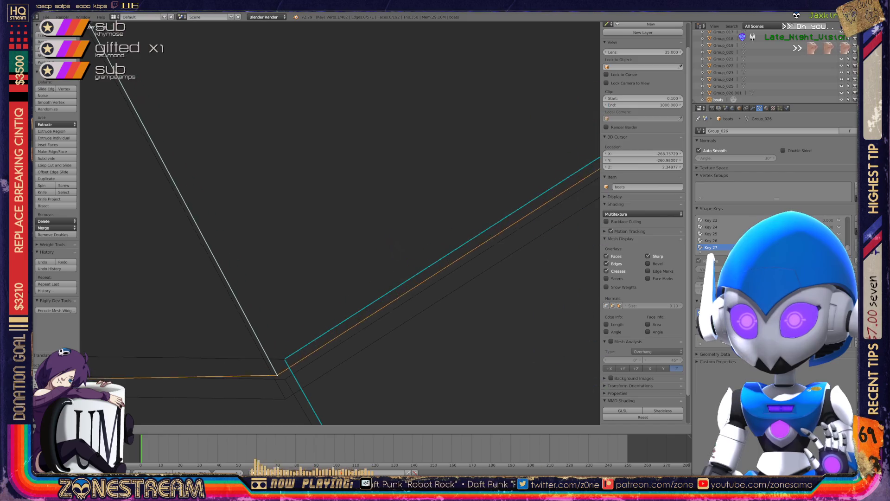
pyautogui.press('Return')
pyautogui.press('g')
pyautogui.press('g')
pyautogui.moveTo(285, 379)
pyautogui.keyDown('shift'); pyautogui.mouseDown(button='middle')
pyautogui.moveTo(334, 239)
pyautogui.moveTo(695, 238)
pyautogui.moveTo(411, 229)
pyautogui.moveTo(569, 234)
pyautogui.moveTo(334, 245)
pyautogui.moveTo(333, 331)
pyautogui.moveTo(369, 118)
pyautogui.mouseUp(button='middle'); pyautogui.keyUp('shift')
pyautogui.scroll(5, 358, 209)
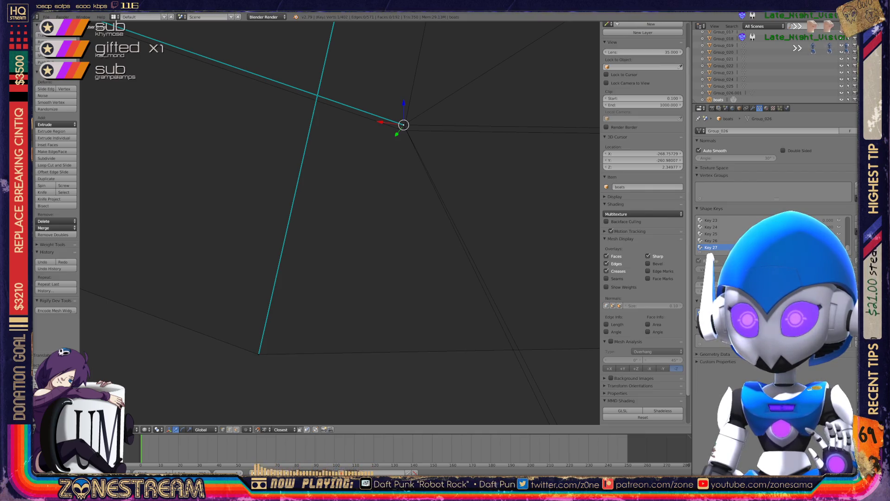
# Step: Raise the selected vertex straight up along the Z axis
pyautogui.press('g')
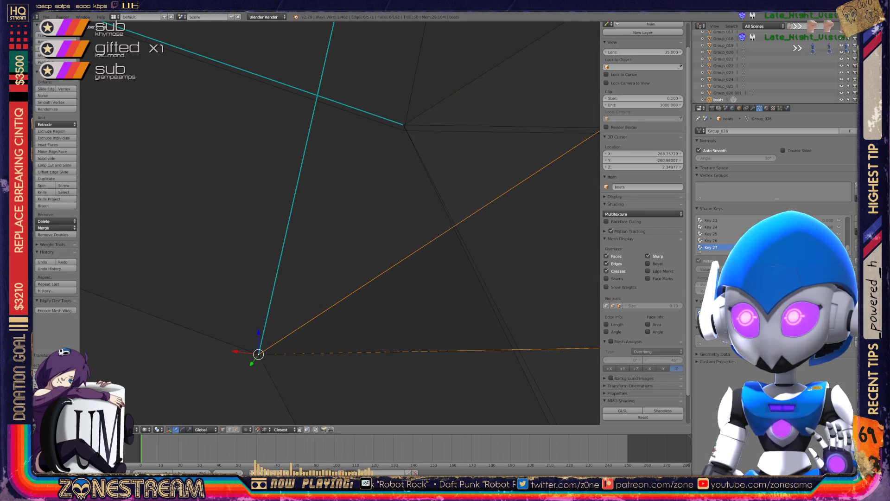
pyautogui.press('g')
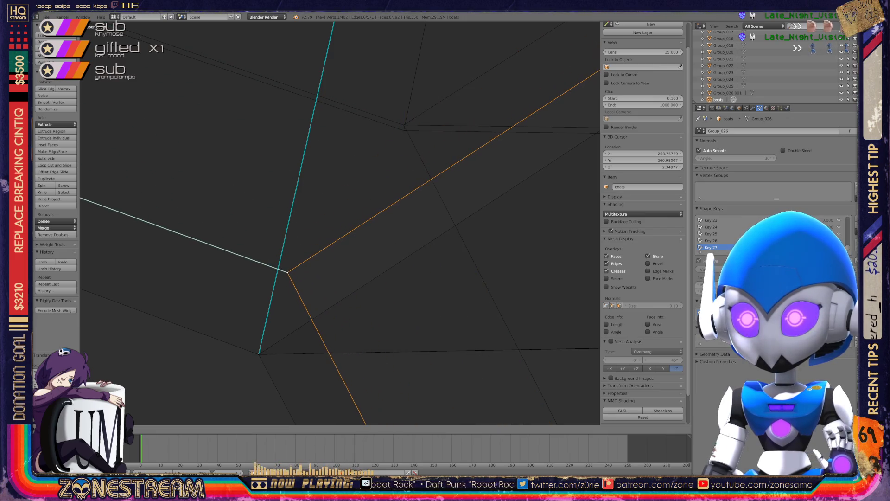
pyautogui.press('z')
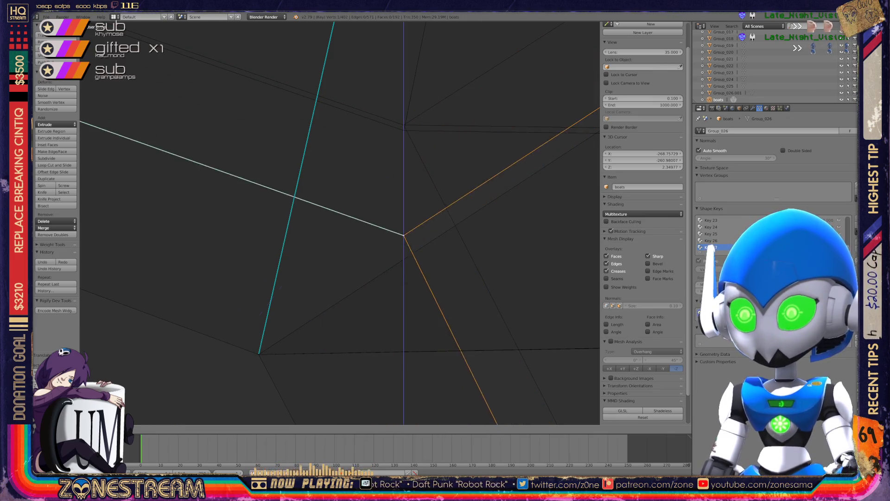
pyautogui.click(404, 125)
# Step: Snap the lower corner vertex onto the seat model's corner
pyautogui.click(259, 354)
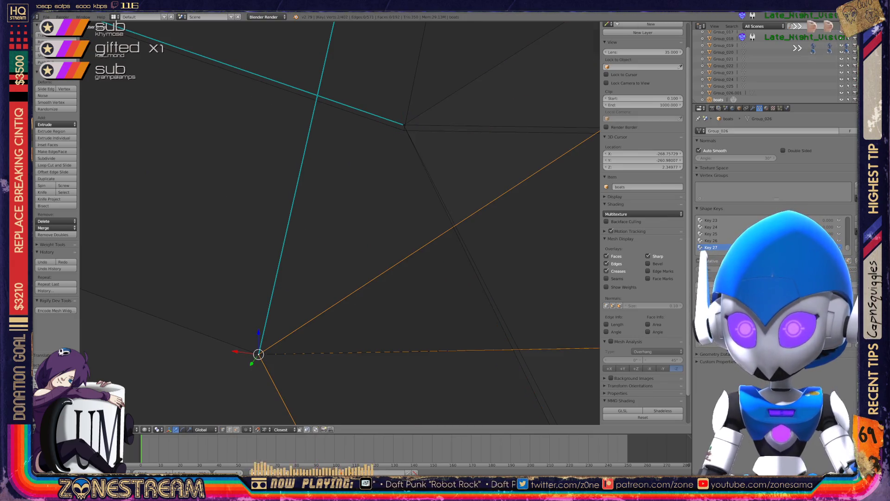
pyautogui.press('g')
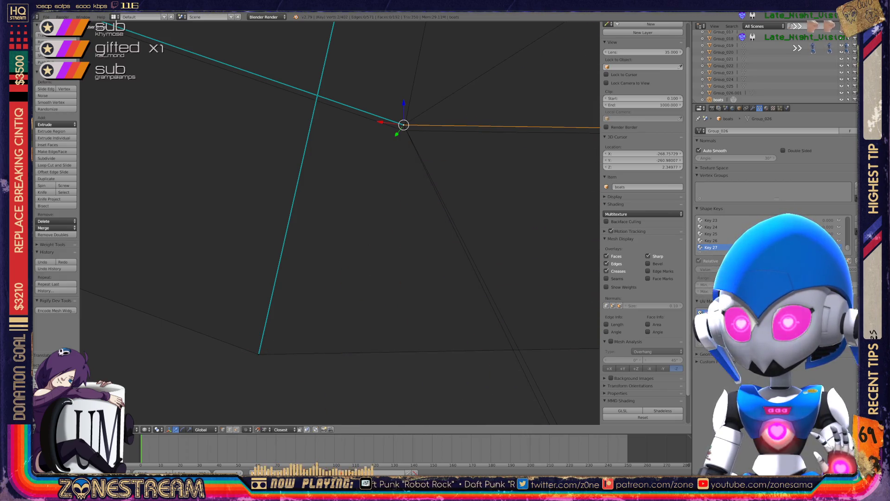
pyautogui.hotkey('ctrl', 'z')
pyautogui.press('g')
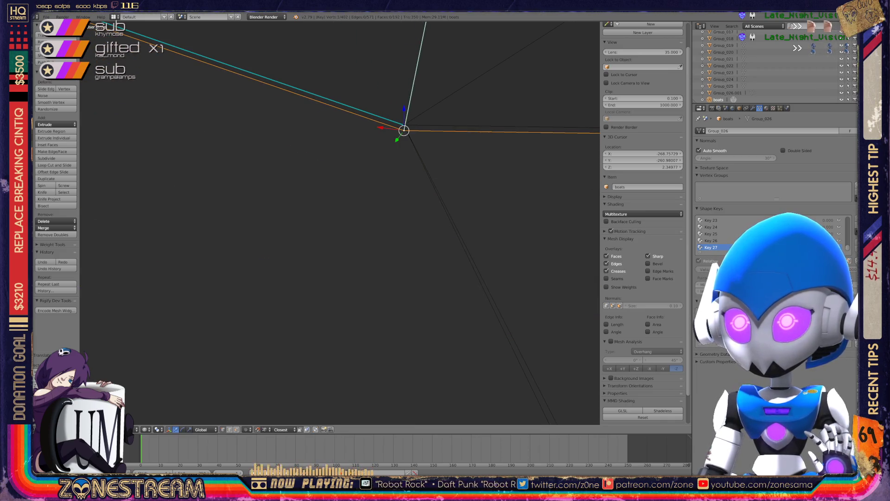
pyautogui.press('KP_Decimal')
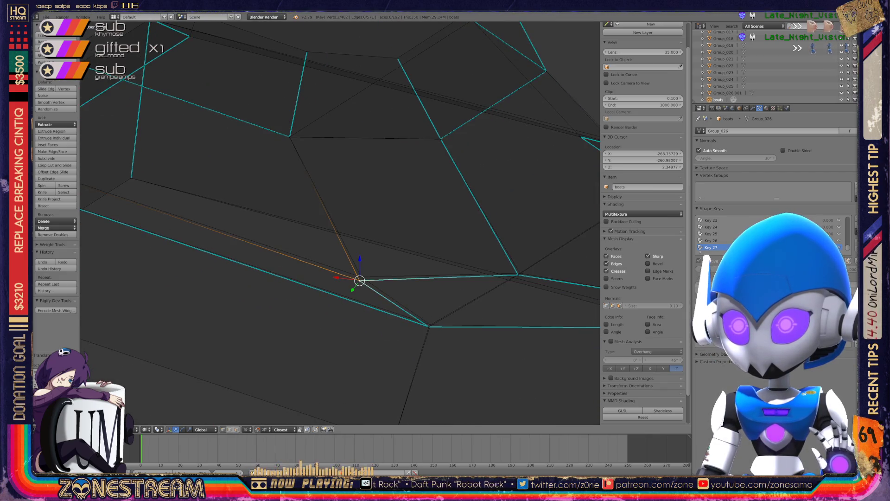
pyautogui.press('g')
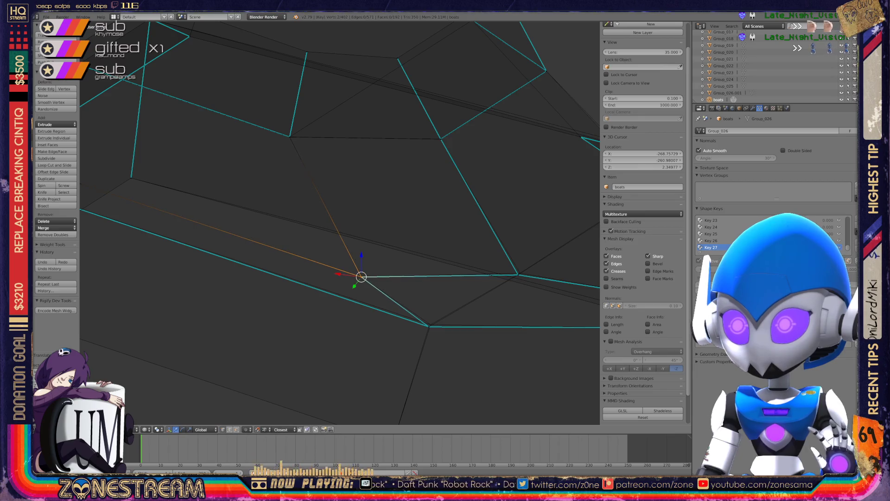
# Step: Snap the next Seats vertex onto its matching seat corner, checking from another angle
pyautogui.rightClick(428, 327)
pyautogui.press('g')
pyautogui.moveTo(430, 324); pyautogui.dragTo(332, 236, button='middle')
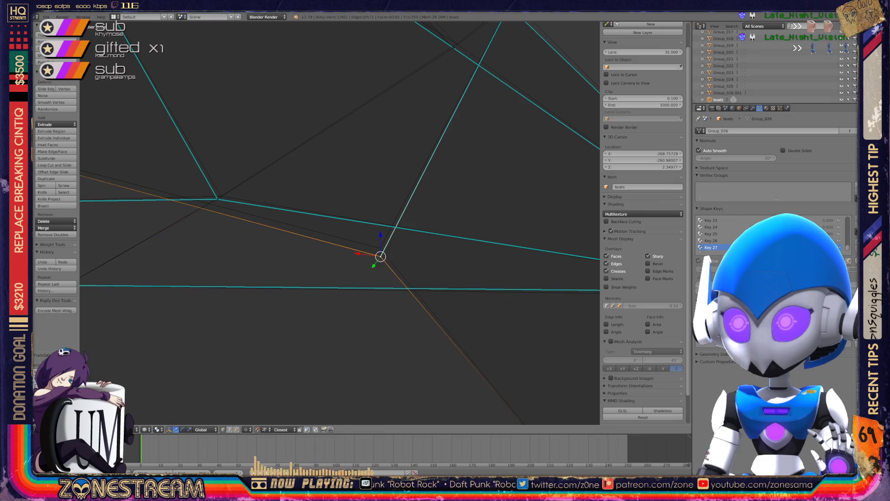
pyautogui.press('g')
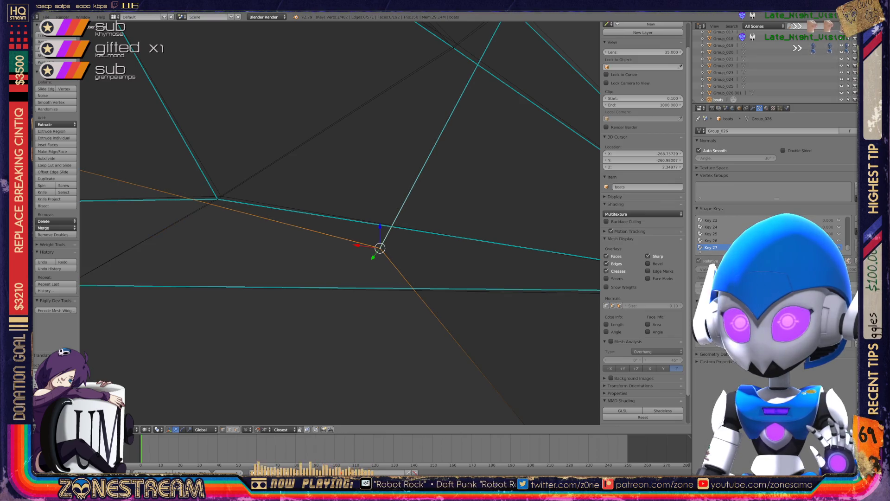
pyautogui.scroll(-5, 339, 223)
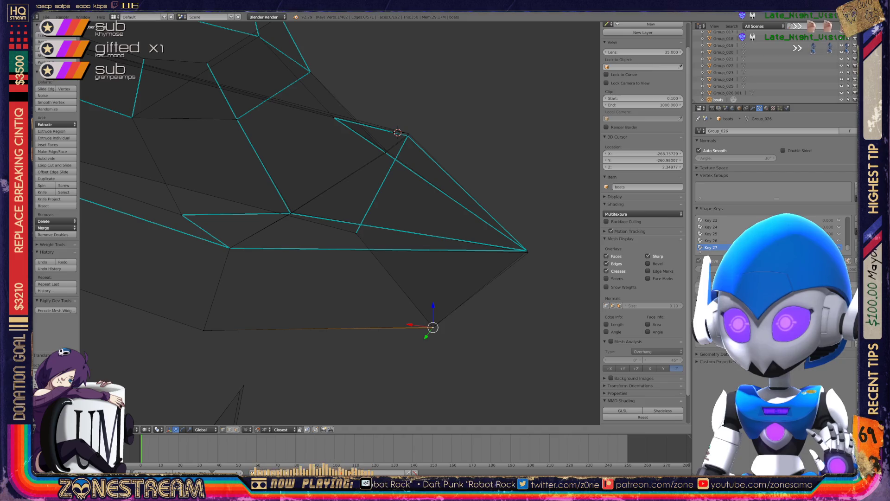
pyautogui.press('g')
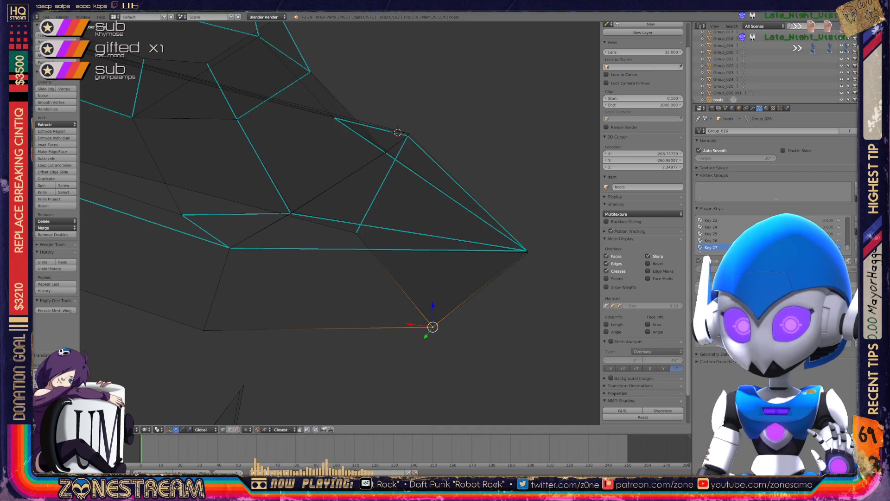
pyautogui.moveTo(325, 231)
pyautogui.mouseDown(button='middle')
pyautogui.moveTo(591, 226)
pyautogui.moveTo(533, 251)
pyautogui.mouseUp(button='middle')
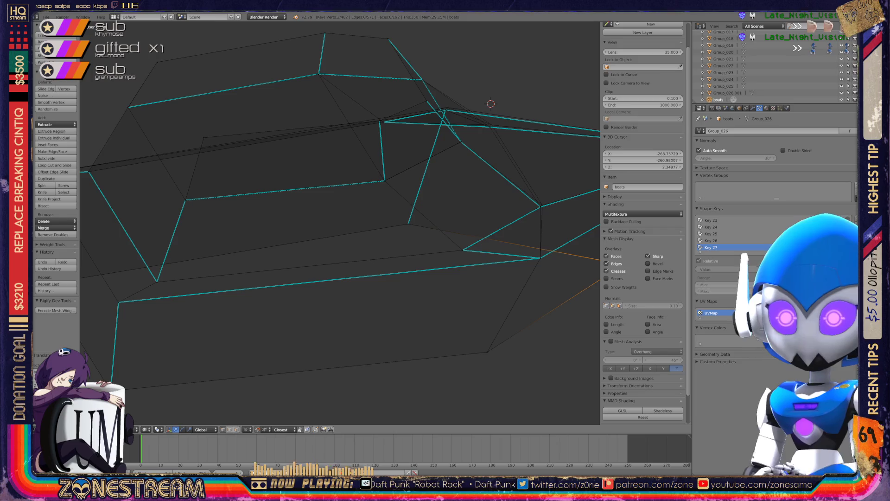
# Step: Orbit the Seats mesh from several angles and view it whole in Object Mode
pyautogui.moveTo(533, 250)
pyautogui.mouseDown(button='middle')
pyautogui.moveTo(582, 324)
pyautogui.moveTo(536, 417)
pyautogui.moveTo(515, 422)
pyautogui.moveTo(574, 265)
pyautogui.mouseUp(button='middle')
pyautogui.moveTo(514, 260); pyautogui.dragTo(468, 209, button='middle')
pyautogui.moveTo(338, 223)
pyautogui.mouseDown(button='middle')
pyautogui.moveTo(315, 186)
pyautogui.moveTo(319, 172)
pyautogui.moveTo(357, 155)
pyautogui.mouseUp(button='middle')
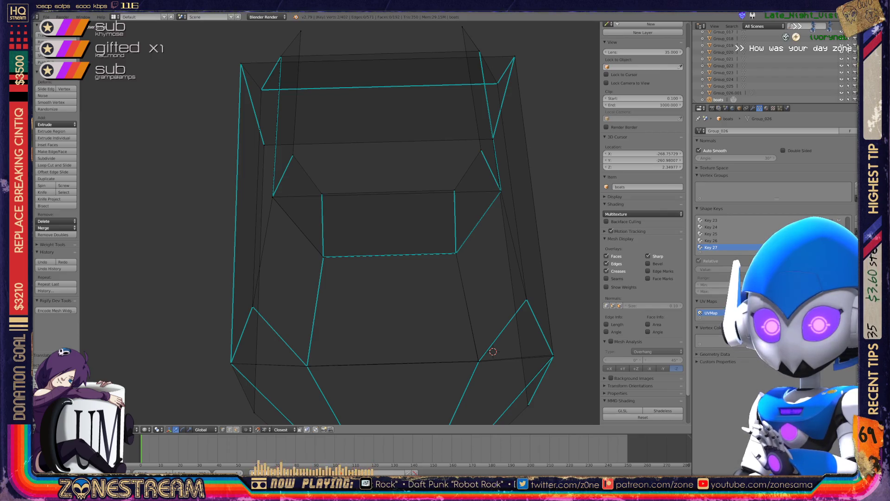
pyautogui.moveTo(357, 155); pyautogui.dragTo(408, 204, button='middle')
pyautogui.moveTo(123, 185); pyautogui.dragTo(168, 128, button='middle')
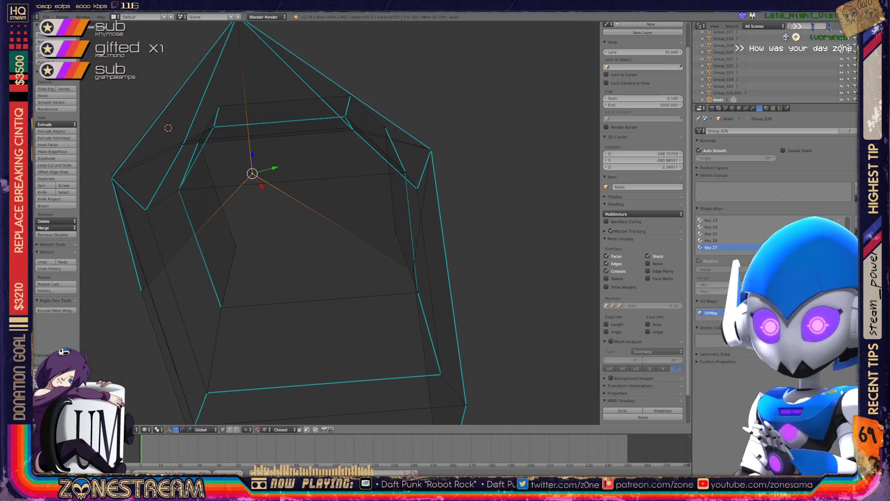
pyautogui.moveTo(325, 209)
pyautogui.mouseDown(button='middle')
pyautogui.moveTo(352, 232)
pyautogui.moveTo(353, 195)
pyautogui.moveTo(334, 204)
pyautogui.moveTo(347, 199)
pyautogui.moveTo(352, 218)
pyautogui.mouseUp(button='middle')
pyautogui.scroll(5, 343, 227)
pyautogui.press('Tab')
pyautogui.press('Tab')
pyautogui.scroll(3, 340, 222)
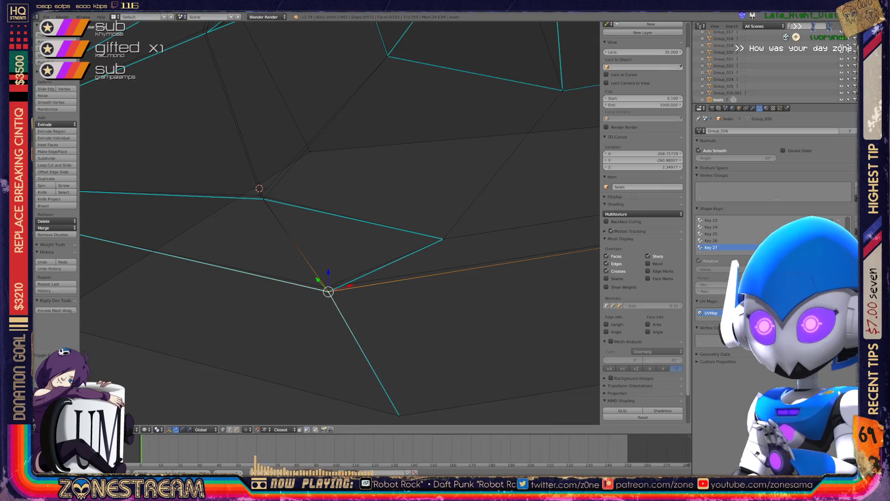
# Step: Place one vertex onto its matching seat corner, then move another single vertex onto its target
pyautogui.press('g')
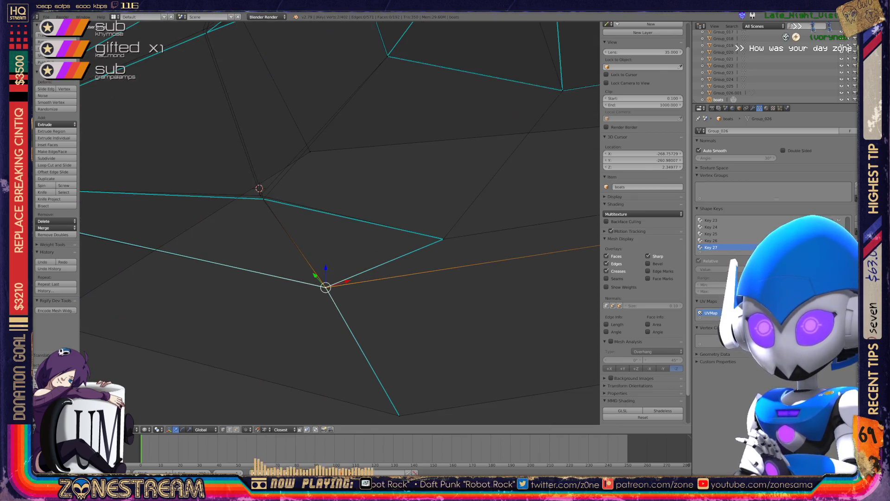
pyautogui.moveTo(306, 219); pyautogui.dragTo(374, 240, button='middle')
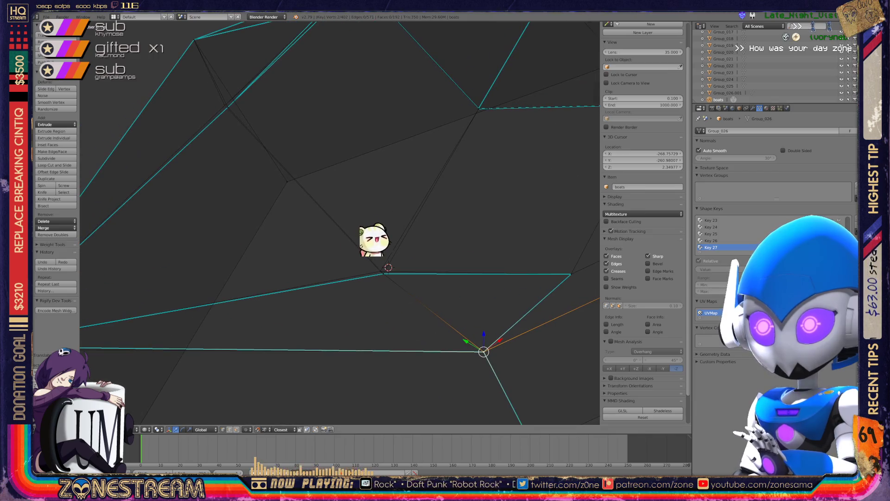
pyautogui.rightClick(419, 257)
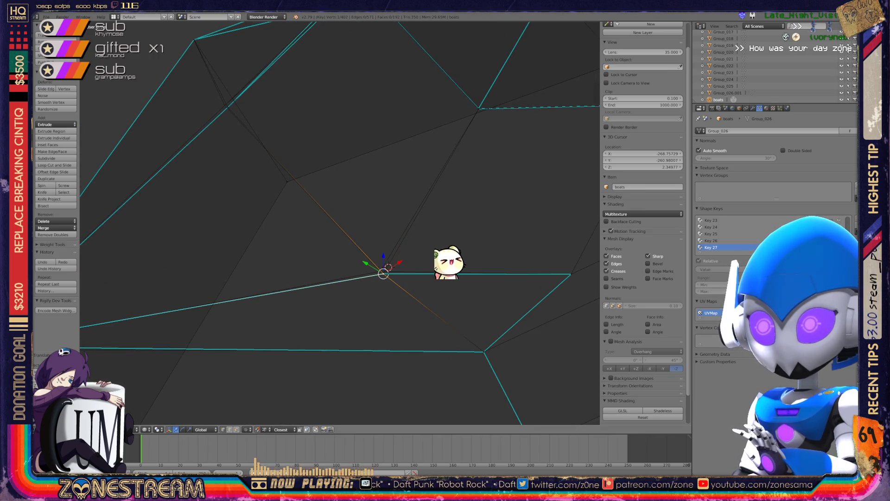
pyautogui.keyDown('shift'); pyautogui.rightClick(469, 266); pyautogui.keyUp('shift')
pyautogui.rightClick(380, 271)
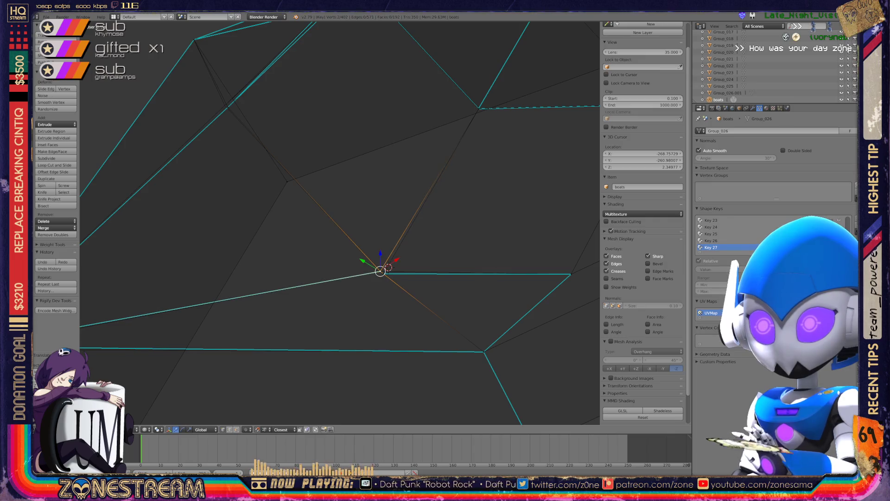
pyautogui.press('g')
pyautogui.moveTo(338, 222); pyautogui.dragTo(269, 162, button='middle')
pyautogui.press('Tab')
pyautogui.press('Tab')
# Step: Move the lower vertex, then check the whole mesh in Object Mode and return to Edit Mode
pyautogui.rightClick(334, 243)
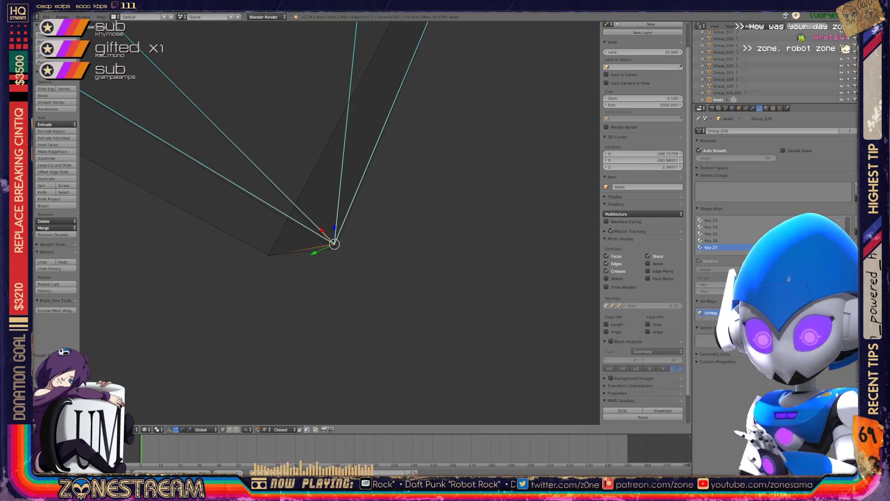
pyautogui.press('g')
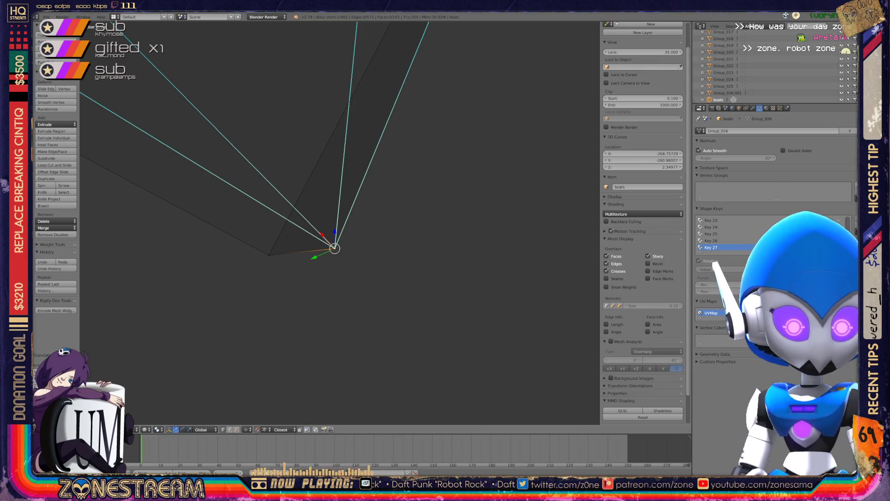
pyautogui.scroll(-4, 334, 248)
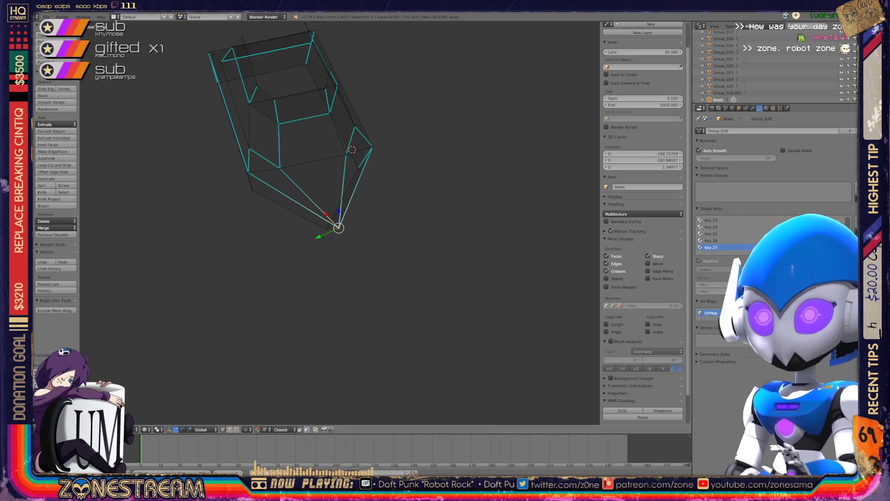
pyautogui.press('Tab')
pyautogui.moveTo(338, 222); pyautogui.dragTo(227, 199, button='middle')
pyautogui.press('Tab')
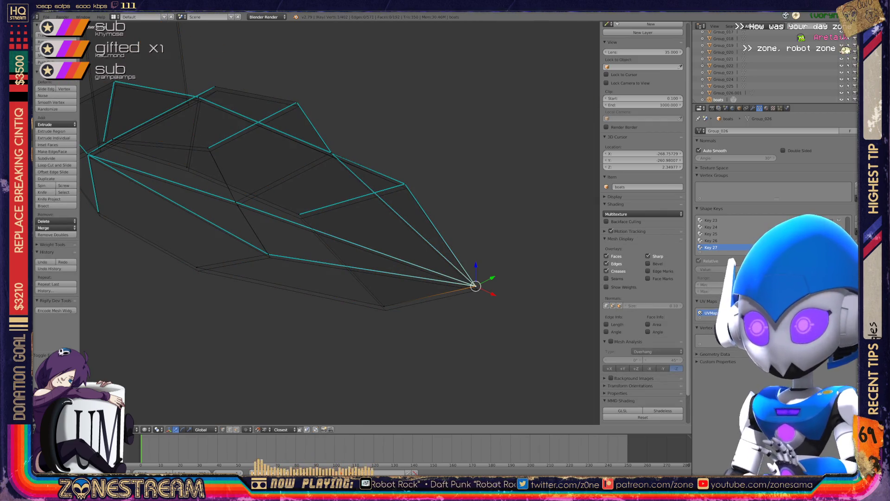
# Step: Move the tip vertex and snap the side vertices onto the seat model
pyautogui.press('g')
pyautogui.rightClick(384, 305)
pyautogui.press('g')
pyautogui.scroll(3, 139, 186)
pyautogui.rightClick(363, 304)
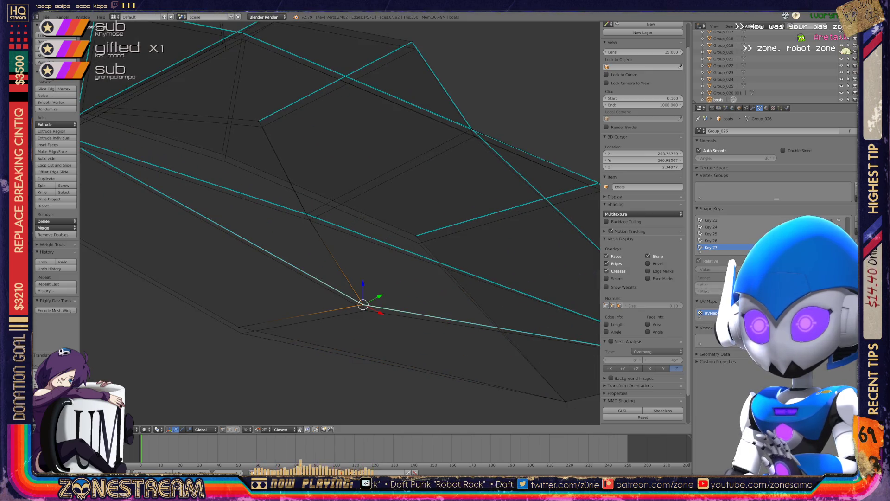
pyautogui.press('Return')
pyautogui.rightClick(239, 327)
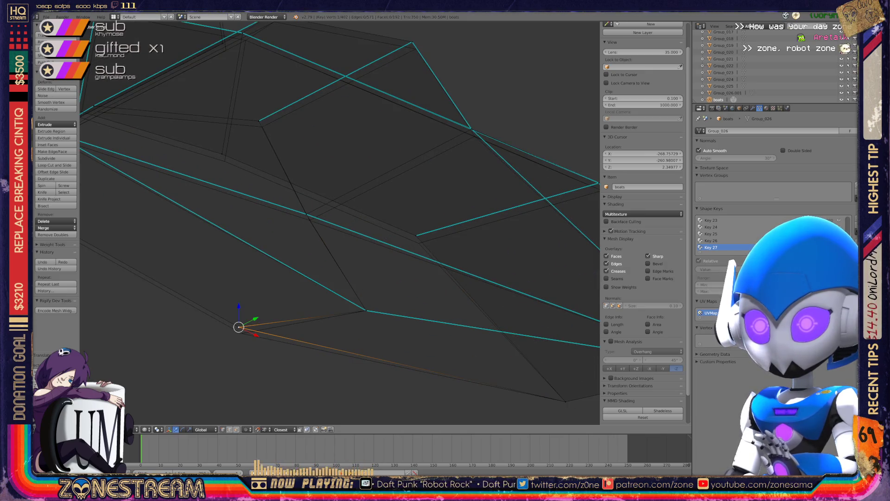
pyautogui.press('g')
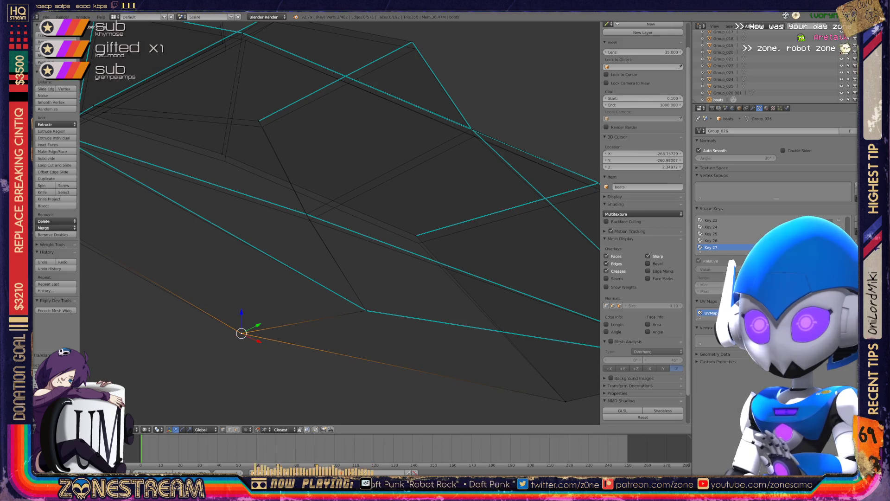
# Step: Snap further side vertices onto the reference seat's target corners
pyautogui.rightClick(416, 235)
pyautogui.press('g')
pyautogui.keyDown('shift'); pyautogui.moveTo(417, 241); pyautogui.dragTo(266, 276, button='middle'); pyautogui.keyUp('shift')
pyautogui.rightClick(445, 214)
pyautogui.press('g')
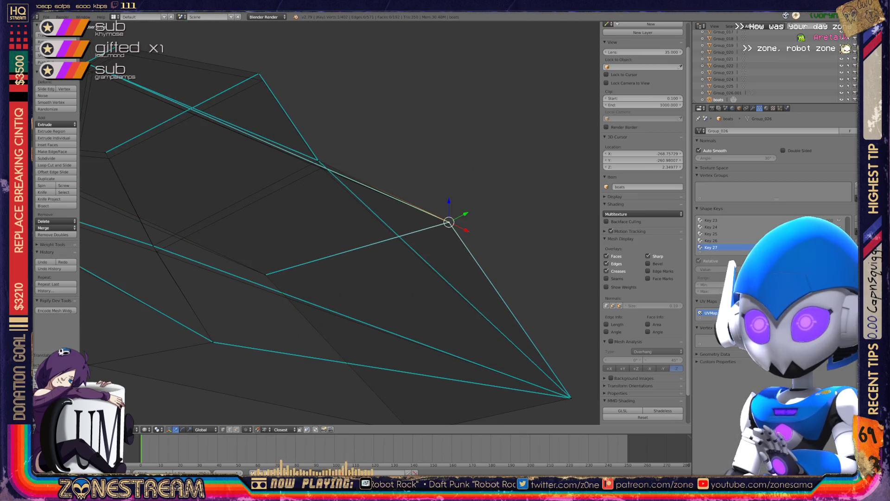
pyautogui.keyDown('shift'); pyautogui.moveTo(449, 222); pyautogui.dragTo(576, 233, button='middle'); pyautogui.keyUp('shift')
pyautogui.press('g')
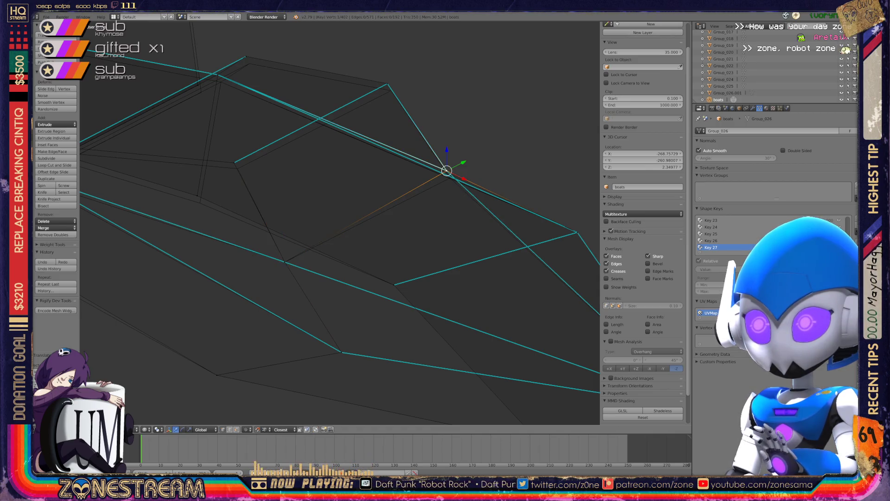
pyautogui.press('g')
pyautogui.moveTo(325, 218); pyautogui.dragTo(287, 204, button='middle')
# Step: Slide the current vertex along its edge, then exit Edit Mode to view the whole Seats object
pyautogui.press('g')
pyautogui.press('g')
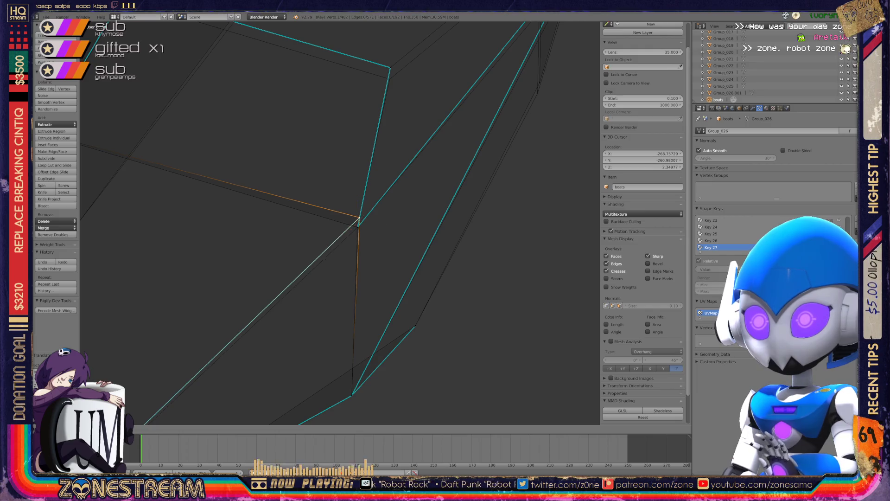
pyautogui.moveTo(287, 204); pyautogui.dragTo(283, 201, button='middle')
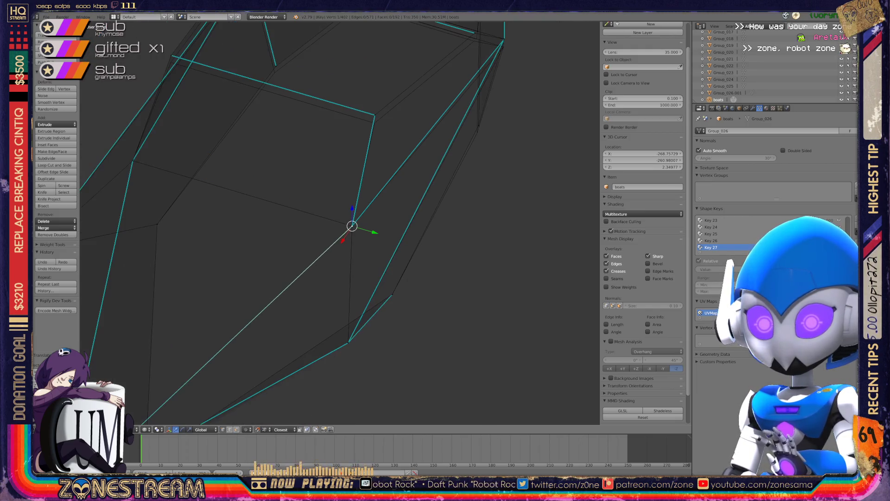
pyautogui.scroll(-3, 338, 223)
pyautogui.moveTo(339, 223)
pyautogui.mouseDown(button='middle')
pyautogui.moveTo(320, 218)
pyautogui.moveTo(352, 213)
pyautogui.mouseUp(button='middle')
pyautogui.scroll(3, 320, 217)
pyautogui.press('Tab')
pyautogui.moveTo(339, 222)
pyautogui.mouseDown(button='middle')
pyautogui.moveTo(325, 218)
pyautogui.moveTo(371, 199)
pyautogui.mouseUp(button='middle')
pyautogui.scroll(3, 371, 199)
# Step: Snap the vertex at the seat's upper corner onto the seat model's corner
pyautogui.rightClick(355, 262)
pyautogui.keyDown('shift'); pyautogui.rightClick(355, 262); pyautogui.keyUp('shift')
pyautogui.keyDown('shift'); pyautogui.rightClick(355, 262); pyautogui.keyUp('shift')
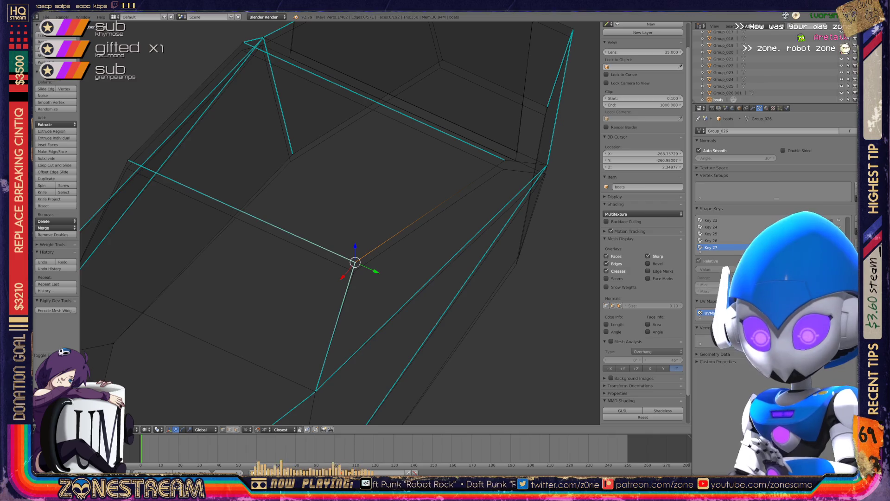
pyautogui.moveTo(355, 262)
pyautogui.keyDown('shift'); pyautogui.mouseDown(button='middle')
pyautogui.moveTo(454, 305)
pyautogui.moveTo(444, 298)
pyautogui.mouseUp(button='middle'); pyautogui.keyUp('shift')
pyautogui.rightClick(359, 179)
pyautogui.press('g')
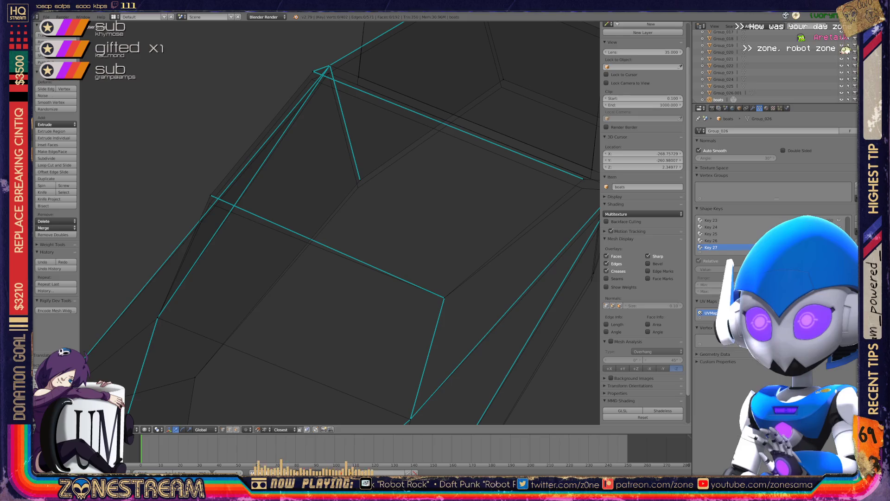
pyautogui.click(358, 187)
# Step: Move two vertices along the seat's edge together to a new spot on the model
pyautogui.moveTo(358, 188)
pyautogui.mouseDown(button='middle')
pyautogui.moveTo(290, 153)
pyautogui.moveTo(481, 223)
pyautogui.mouseUp(button='middle')
pyautogui.rightClick(282, 192)
pyautogui.keyDown('shift'); pyautogui.rightClick(281, 193); pyautogui.keyUp('shift')
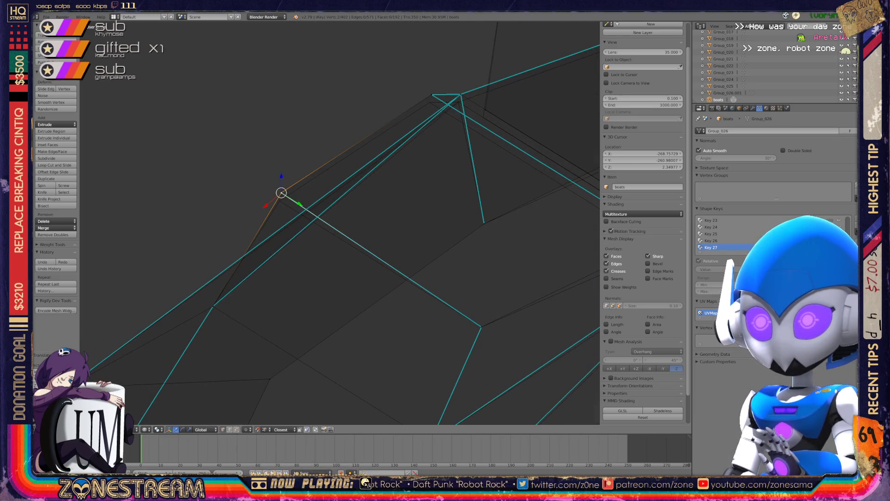
pyautogui.press('g')
pyautogui.click(280, 200)
# Step: Settle the inner-corner vertex and its neighbouring edge vertex onto the seat model
pyautogui.moveTo(338, 223); pyautogui.dragTo(245, 172, button='middle')
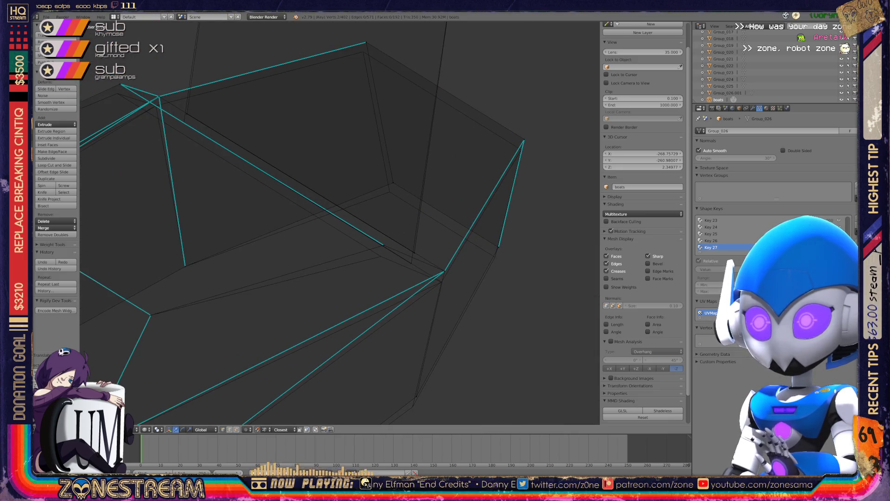
pyautogui.rightClick(444, 271)
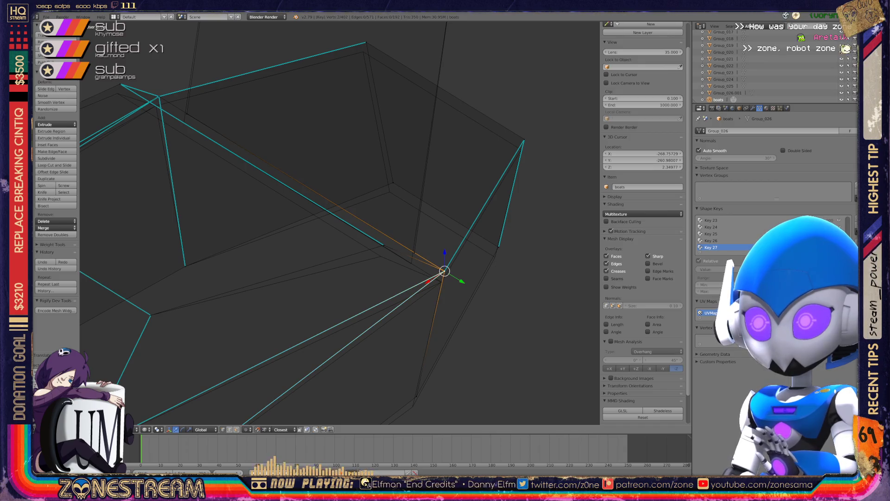
pyautogui.press('g')
pyautogui.press('Return')
pyautogui.rightClick(383, 244)
pyautogui.press('g')
pyautogui.press('Return')
pyautogui.moveTo(339, 232)
pyautogui.mouseDown(button='middle')
pyautogui.moveTo(352, 194)
pyautogui.moveTo(324, 176)
pyautogui.moveTo(296, 181)
pyautogui.moveTo(287, 195)
pyautogui.moveTo(334, 213)
pyautogui.mouseUp(button='middle')
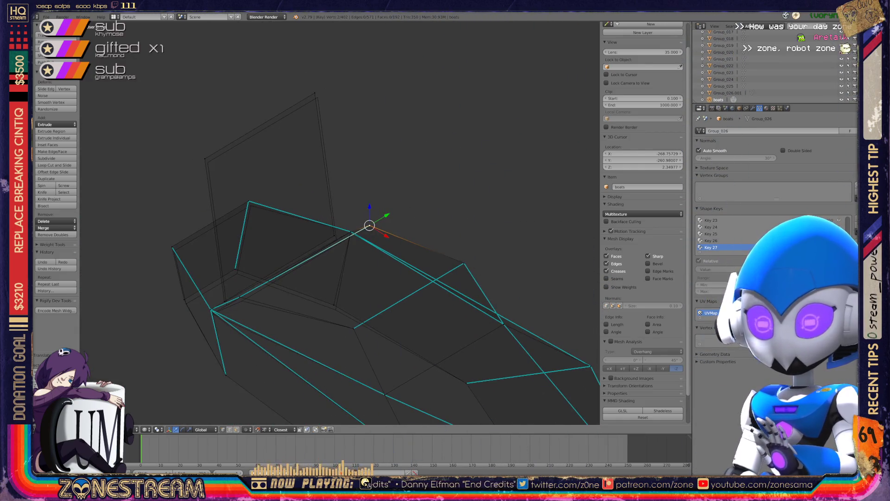
# Step: Snap the lower-corner vertex and the next edge vertex onto the seat model
pyautogui.scroll(3, 172, 361)
pyautogui.rightClick(290, 250)
pyautogui.moveTo(290, 250); pyautogui.dragTo(301, 218, button='middle')
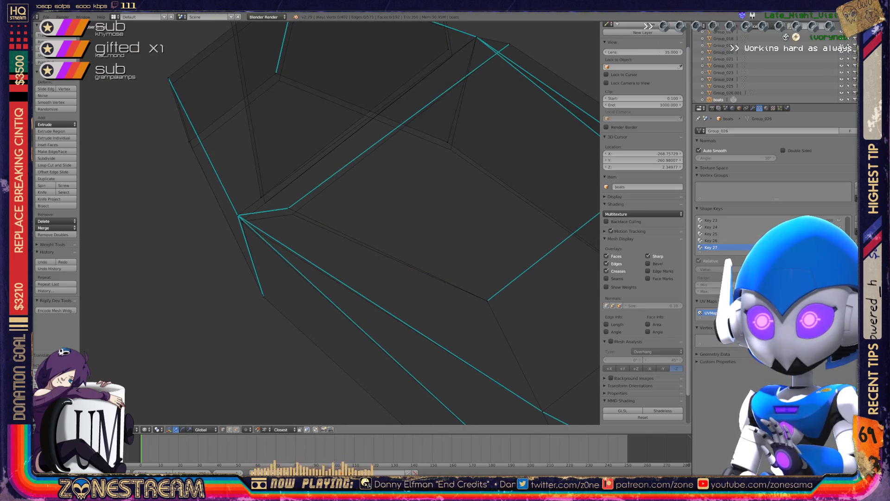
pyautogui.press('g')
pyautogui.press('Return')
pyautogui.rightClick(238, 215)
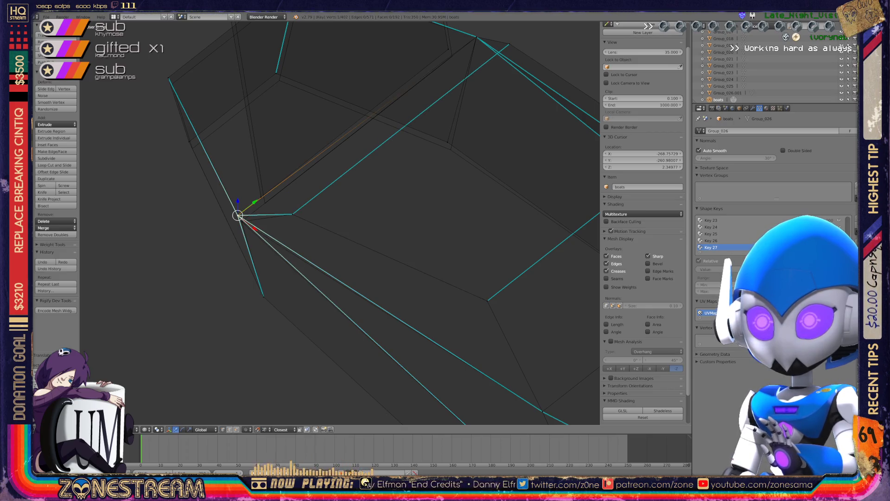
pyautogui.press('g')
pyautogui.press('Return')
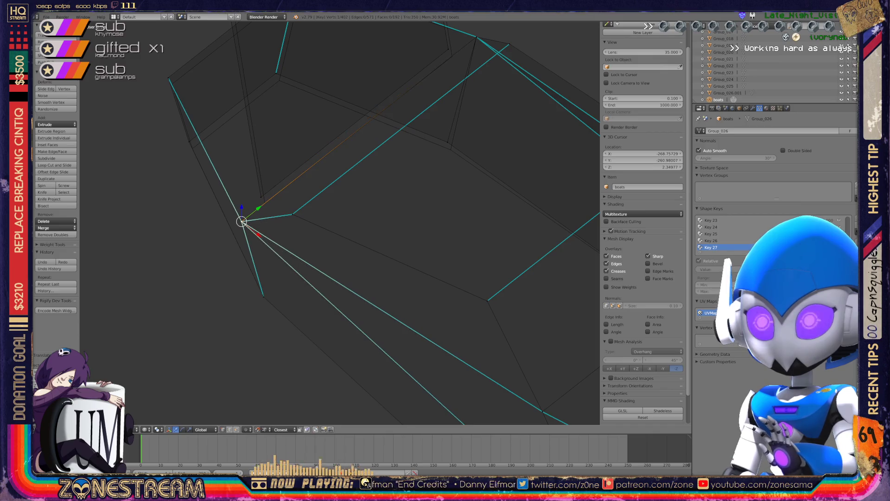
pyautogui.rightClick(264, 200)
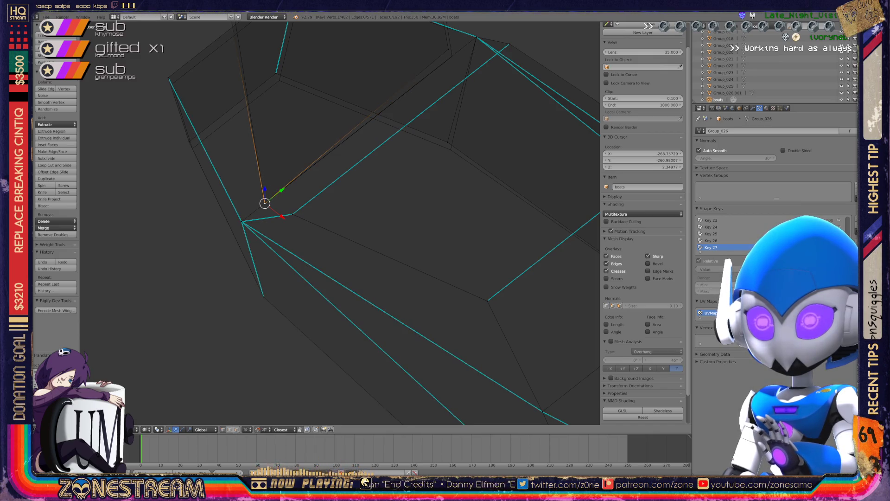
# Step: Place the upper-left corner vertex on the seat's corner
pyautogui.rightClick(189, 140)
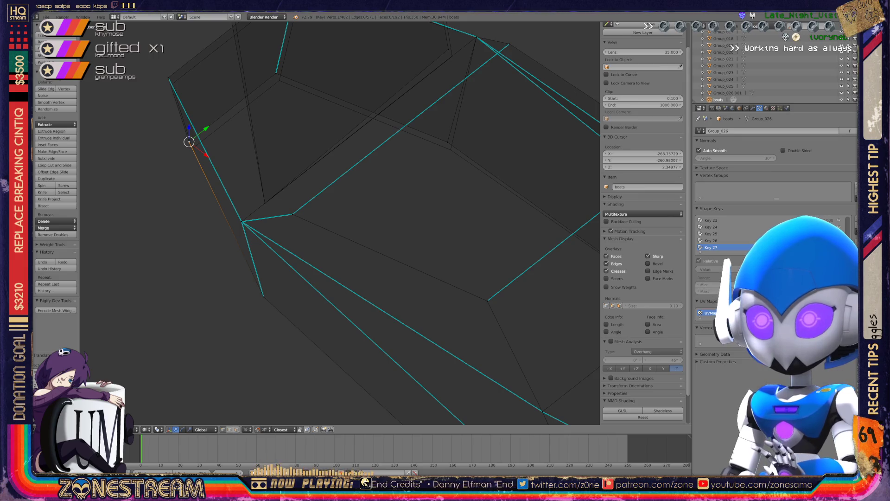
pyautogui.press('g')
pyautogui.click(192, 147)
pyautogui.press('g')
pyautogui.click(192, 148)
# Step: Move the back's lower-corner vertex along the back's edge up to its top corner
pyautogui.moveTo(324, 223); pyautogui.dragTo(338, 241, button='middle')
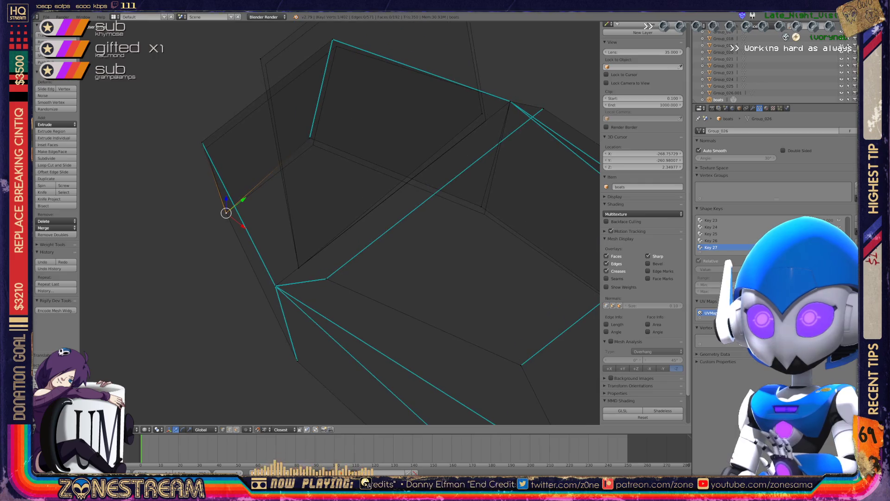
pyautogui.rightClick(202, 145)
pyautogui.press('g')
pyautogui.click(206, 148)
pyautogui.press('g')
pyautogui.click(205, 148)
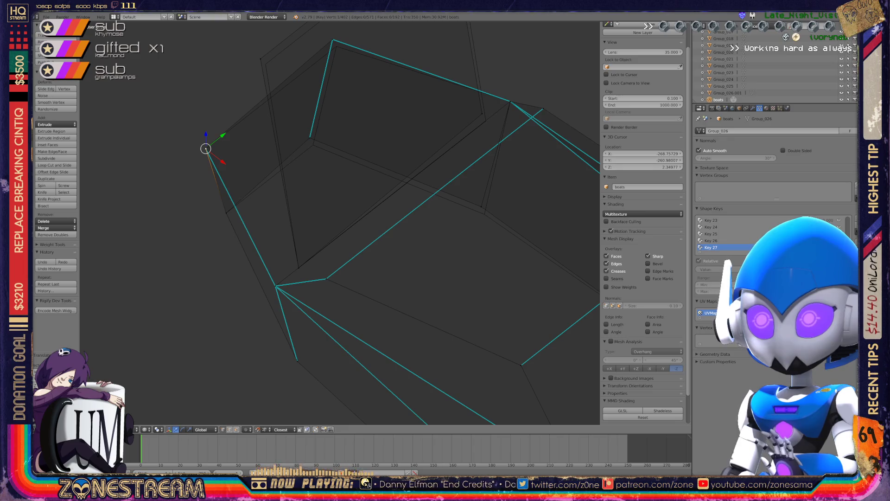
pyautogui.press('g')
pyautogui.click(308, 135)
pyautogui.press('g')
pyautogui.click(312, 145)
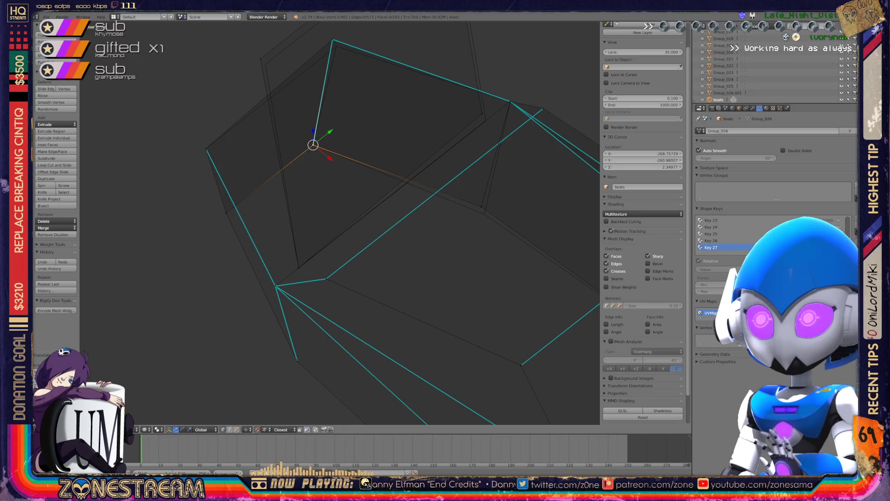
pyautogui.press('g')
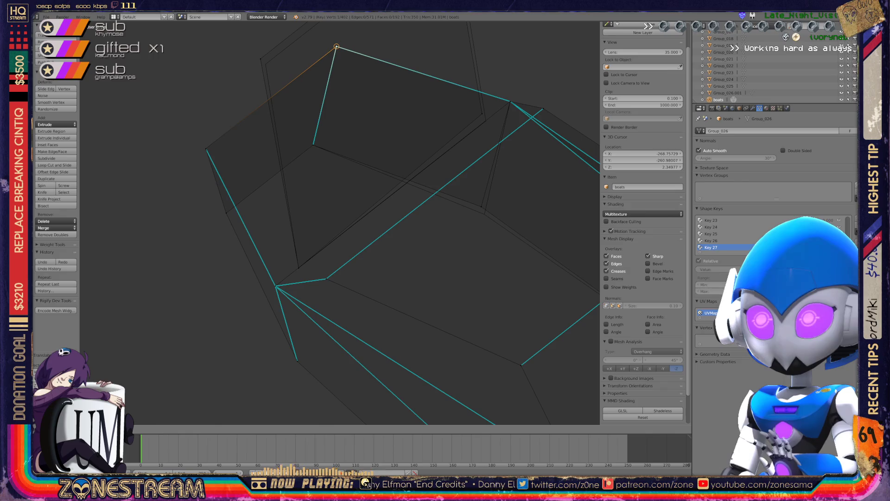
pyautogui.click(336, 46)
# Step: Nudge another vertex onto the seat edge, then raise it toward the back
pyautogui.keyDown('shift'); pyautogui.moveTo(336, 47); pyautogui.dragTo(203, 58, button='middle'); pyautogui.keyUp('shift')
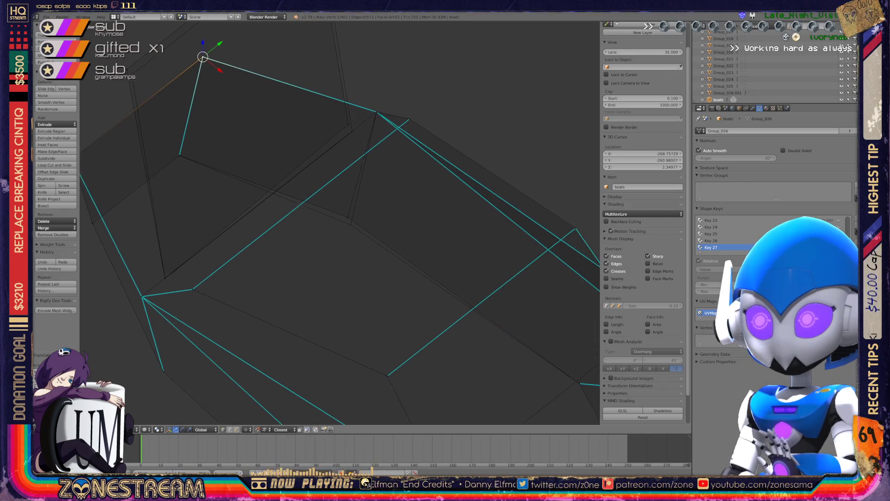
pyautogui.press('g')
pyautogui.click(346, 217)
pyautogui.press('g')
pyautogui.click(349, 224)
pyautogui.press('g')
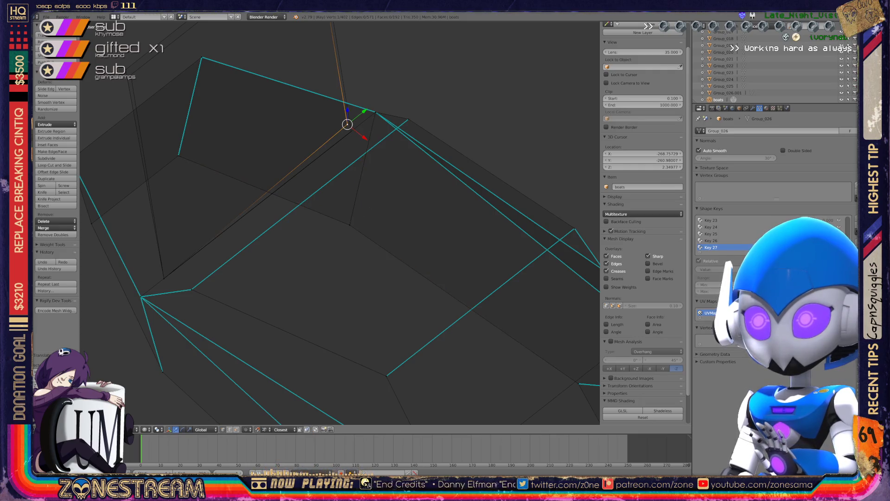
pyautogui.click(352, 132)
# Step: Undo a misplaced vertex move and orbit to view the whole seat mesh
pyautogui.moveTo(352, 131)
pyautogui.keyDown('shift'); pyautogui.mouseDown(button='middle')
pyautogui.moveTo(370, 200)
pyautogui.moveTo(412, 285)
pyautogui.mouseUp(button='middle'); pyautogui.keyUp('shift')
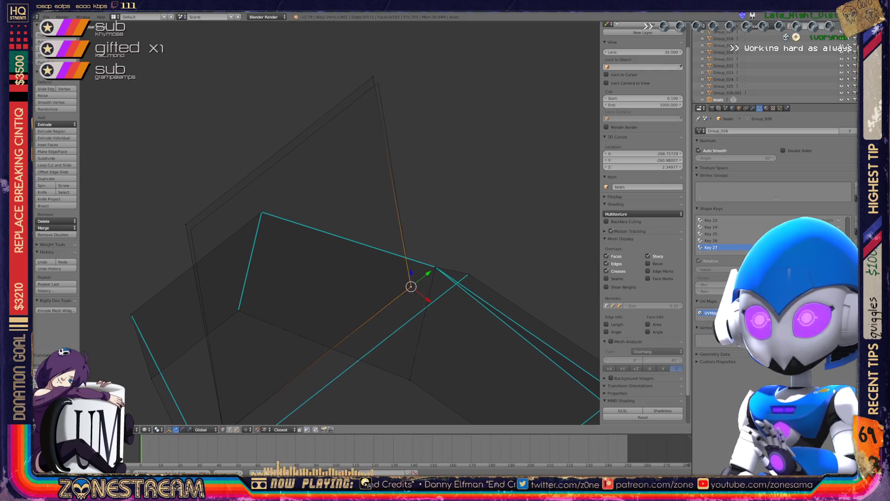
pyautogui.press('g')
pyautogui.click(190, 230)
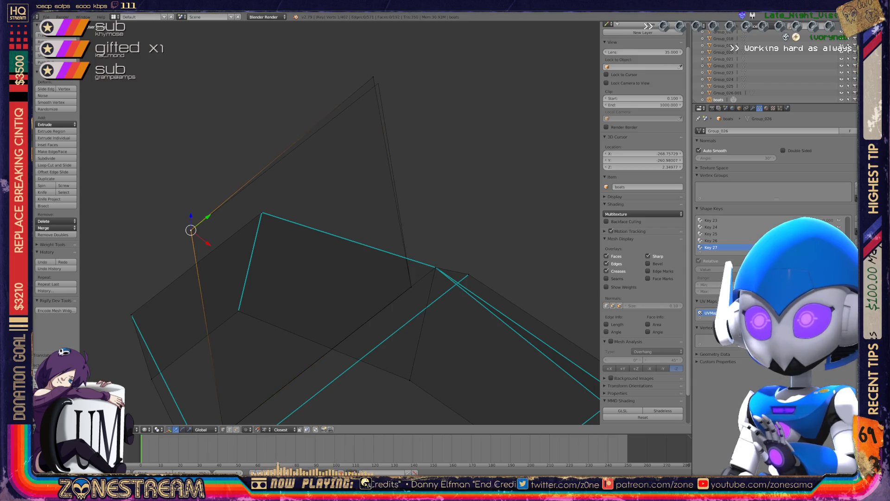
pyautogui.hotkey('ctrl', 'z')
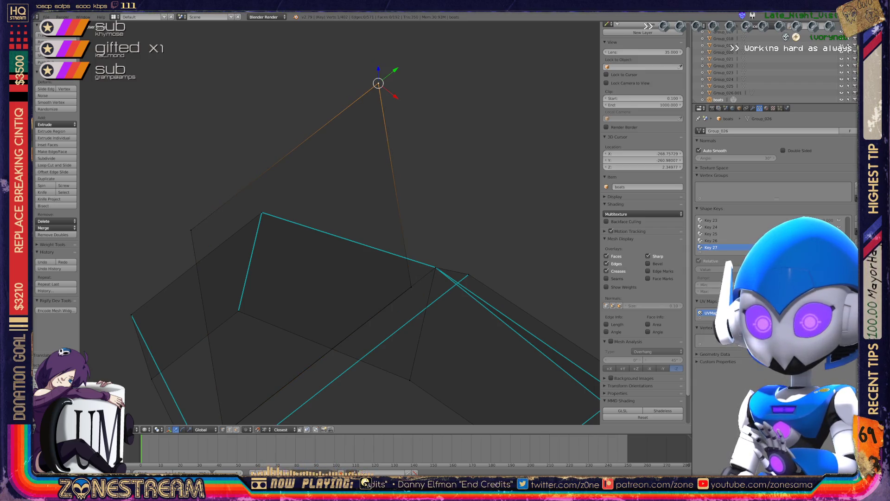
pyautogui.scroll(-3, 338, 223)
pyautogui.moveTo(339, 222)
pyautogui.mouseDown(button='middle')
pyautogui.moveTo(371, 199)
pyautogui.moveTo(287, 211)
pyautogui.mouseUp(button='middle')
pyautogui.press('Tab')
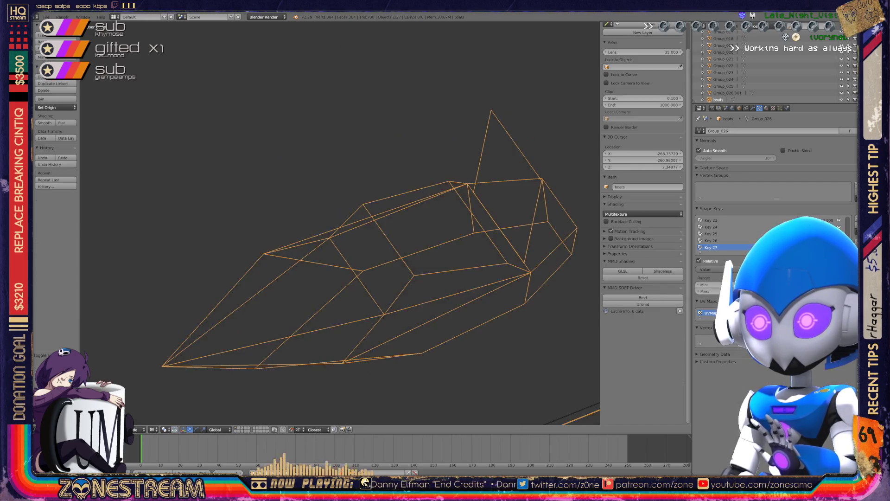
pyautogui.moveTo(339, 222)
pyautogui.mouseDown(button='middle')
pyautogui.moveTo(333, 180)
pyautogui.moveTo(325, 195)
pyautogui.moveTo(319, 176)
pyautogui.moveTo(343, 204)
pyautogui.moveTo(352, 195)
pyautogui.mouseUp(button='middle')
pyautogui.press('Tab')
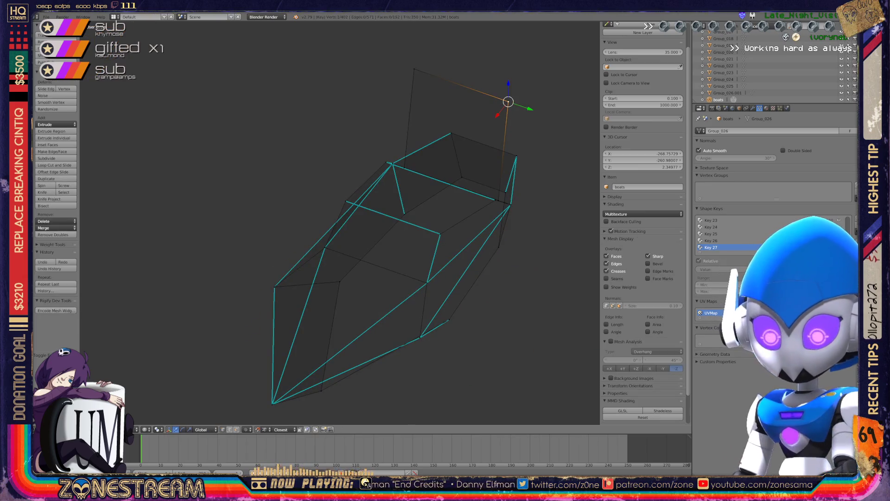